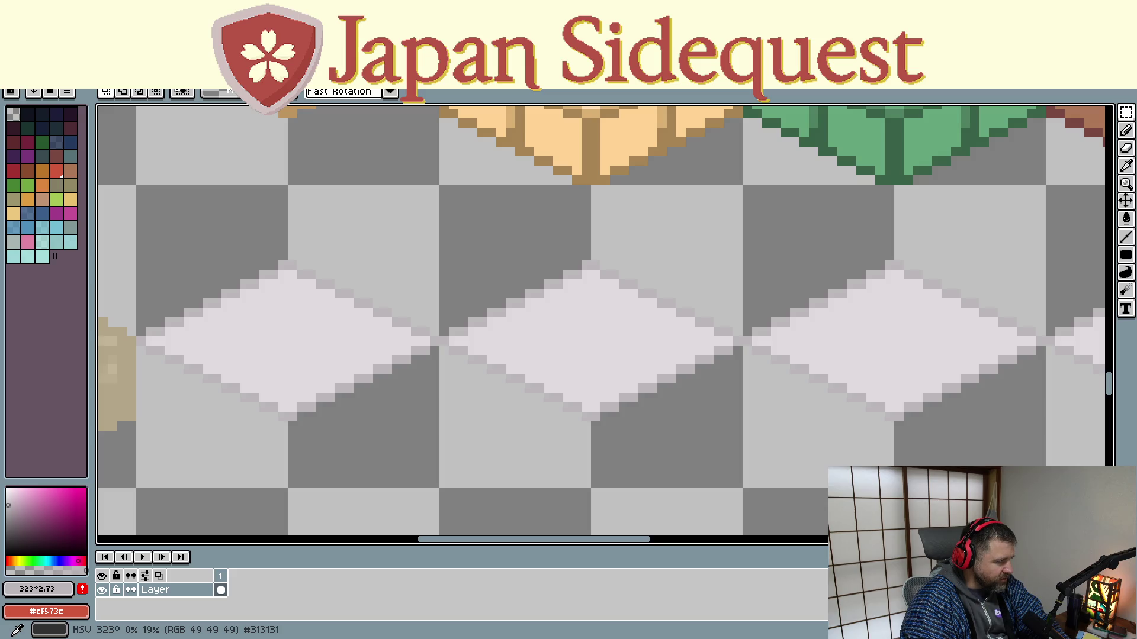
scroll(708, 284, down, 1)
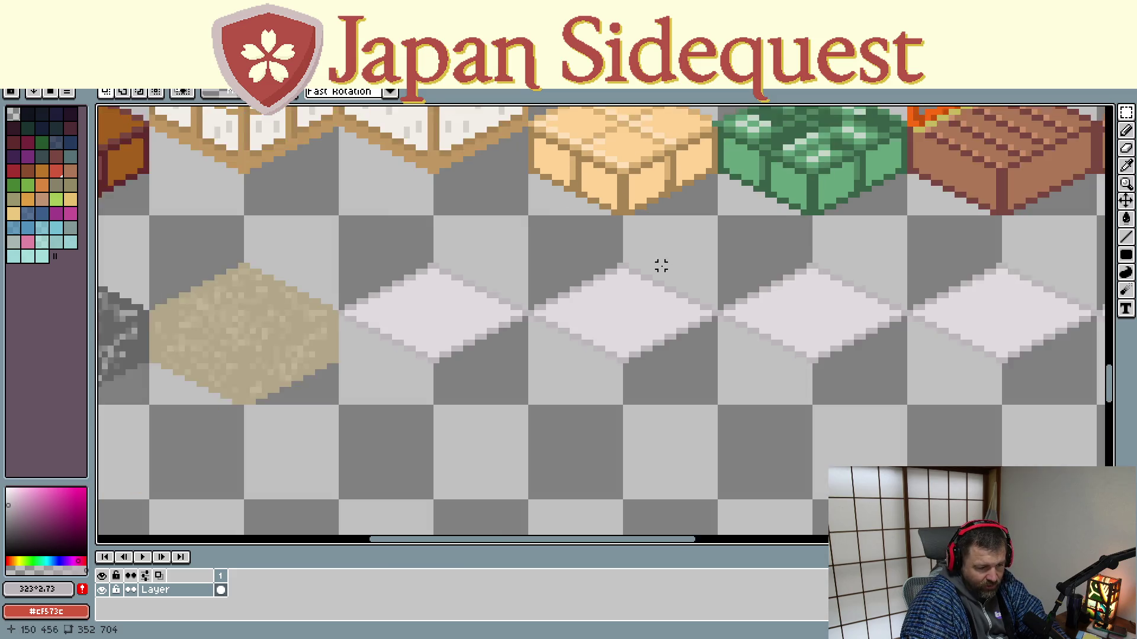
scroll(660, 265, down, 1)
scroll(532, 247, down, 2)
scroll(497, 238, up, 1)
Fill the first white diamond tile with red #a70014 using the Paint Bucket
mouse_move(541, 223)
mouse_down()
mouse_move(426, 427)
mouse_move(427, 457)
mouse_move(398, 456)
mouse_move(402, 486)
mouse_move(414, 460)
mouse_up()
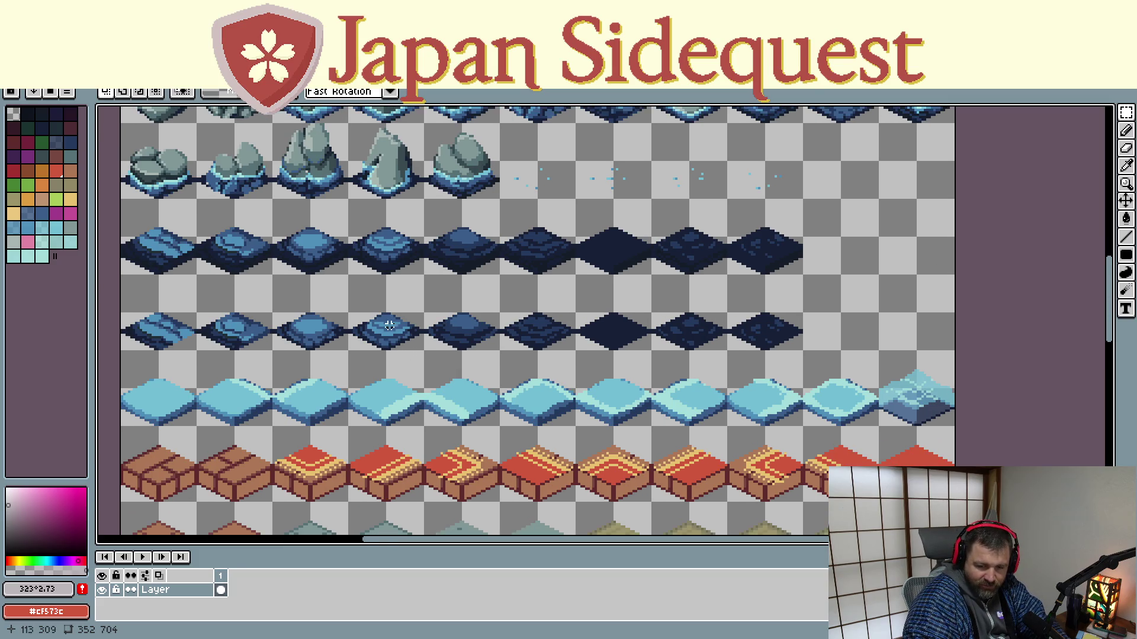
scroll(381, 325, down, 1)
scroll(360, 330, down, 1)
scroll(362, 227, down, 2)
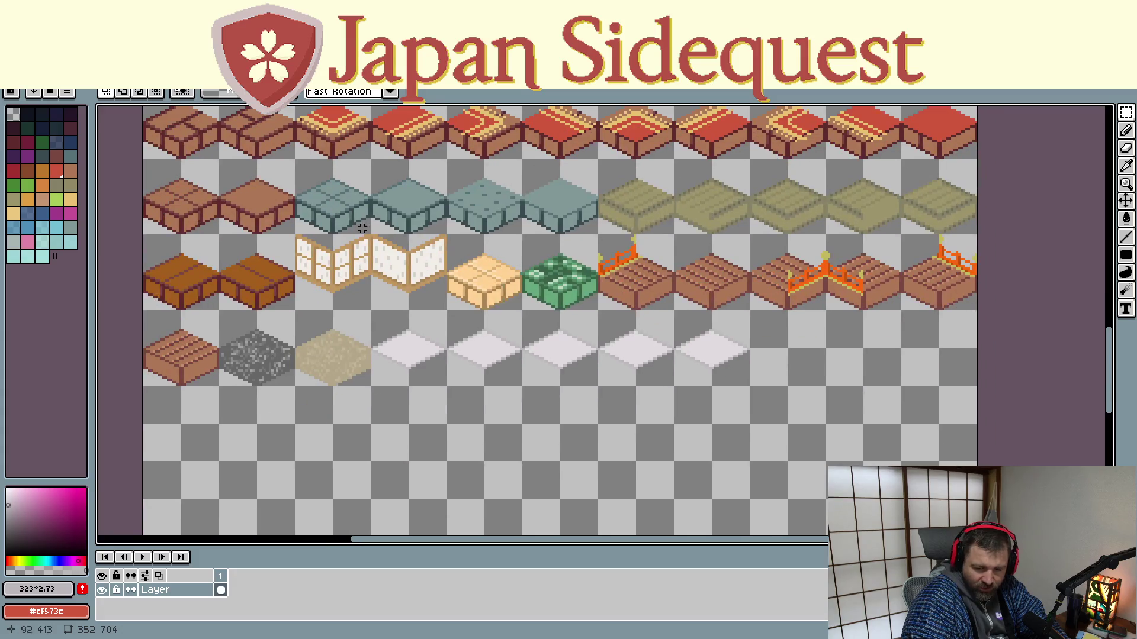
scroll(447, 383, up, 2)
scroll(356, 338, up, 2)
drag(383, 304, 323, 329)
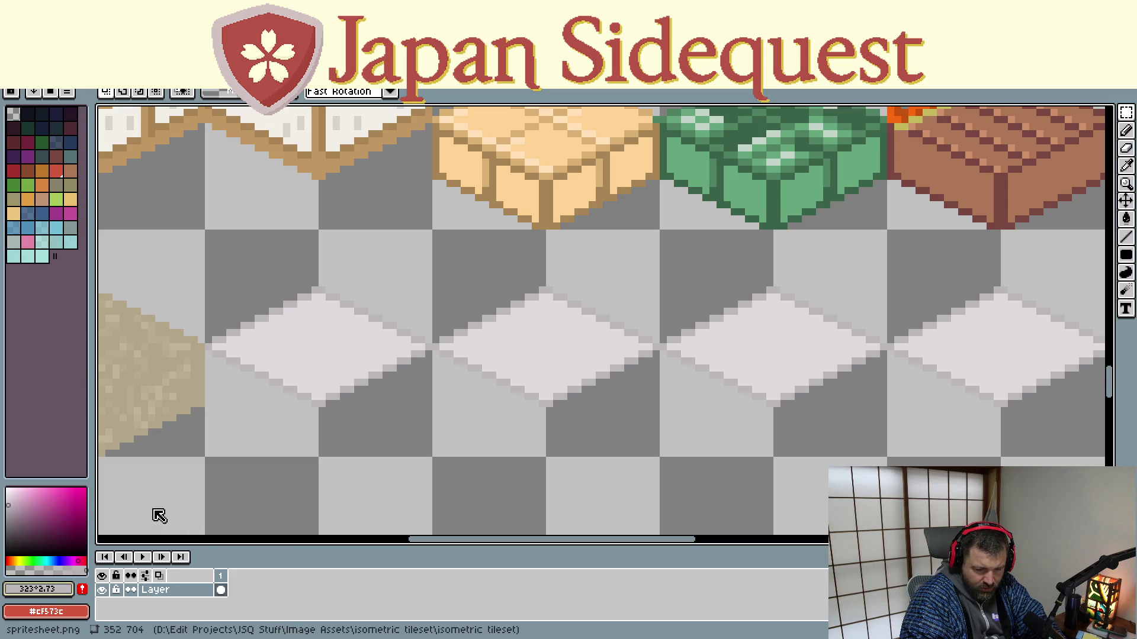
key(Return)
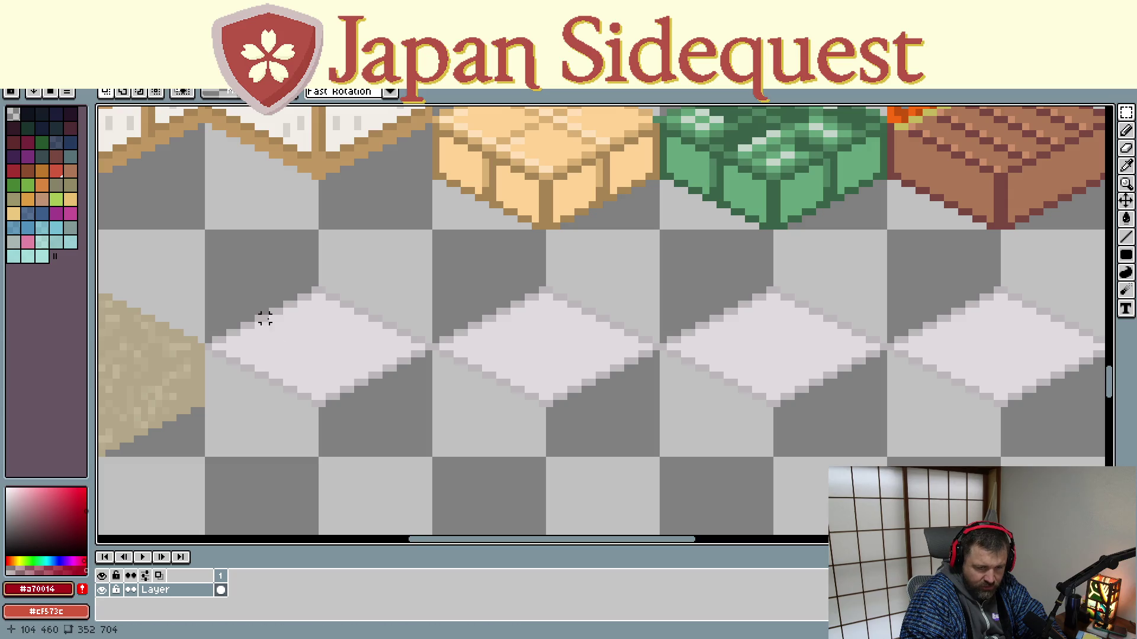
key(g)
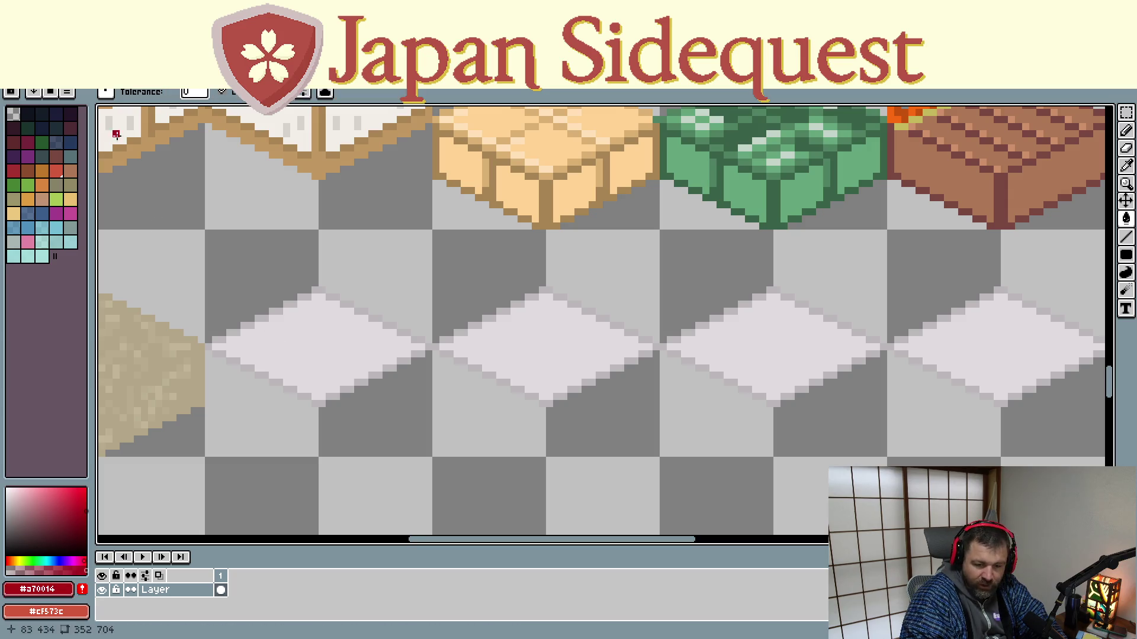
click(331, 350)
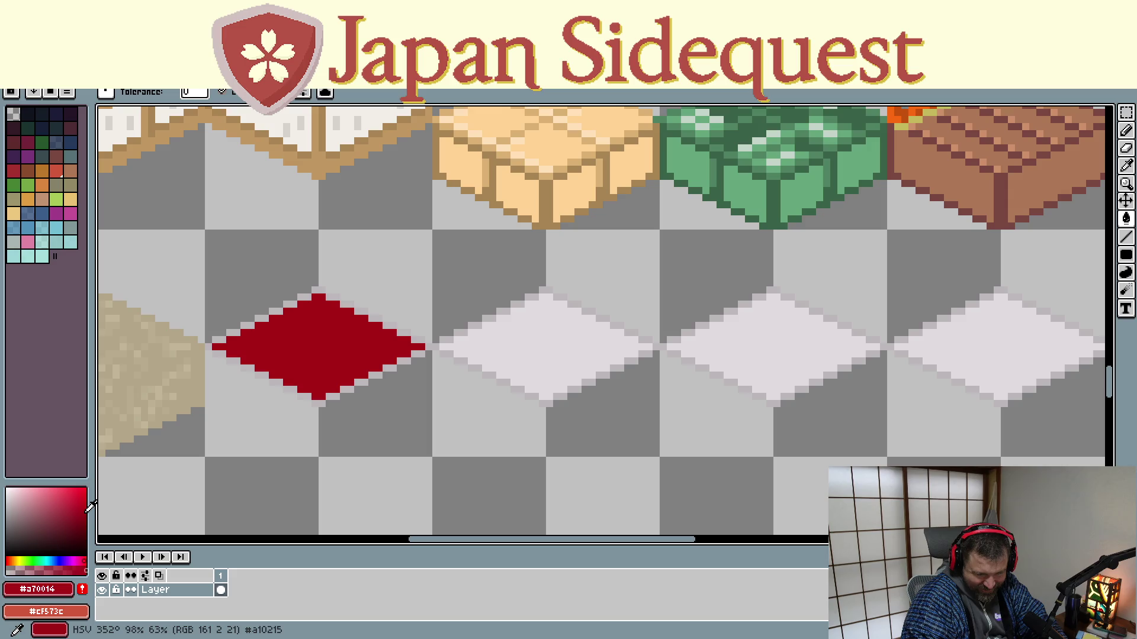
Adjust the foreground colour to a slightly darker red shade for detailing
click(80, 514)
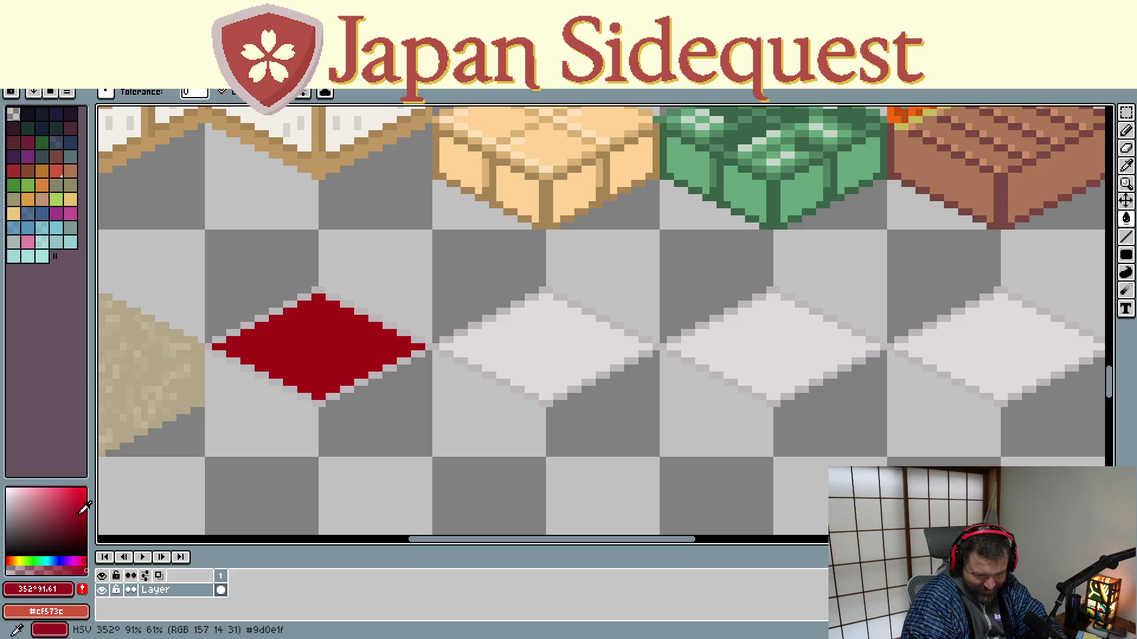
click(81, 512)
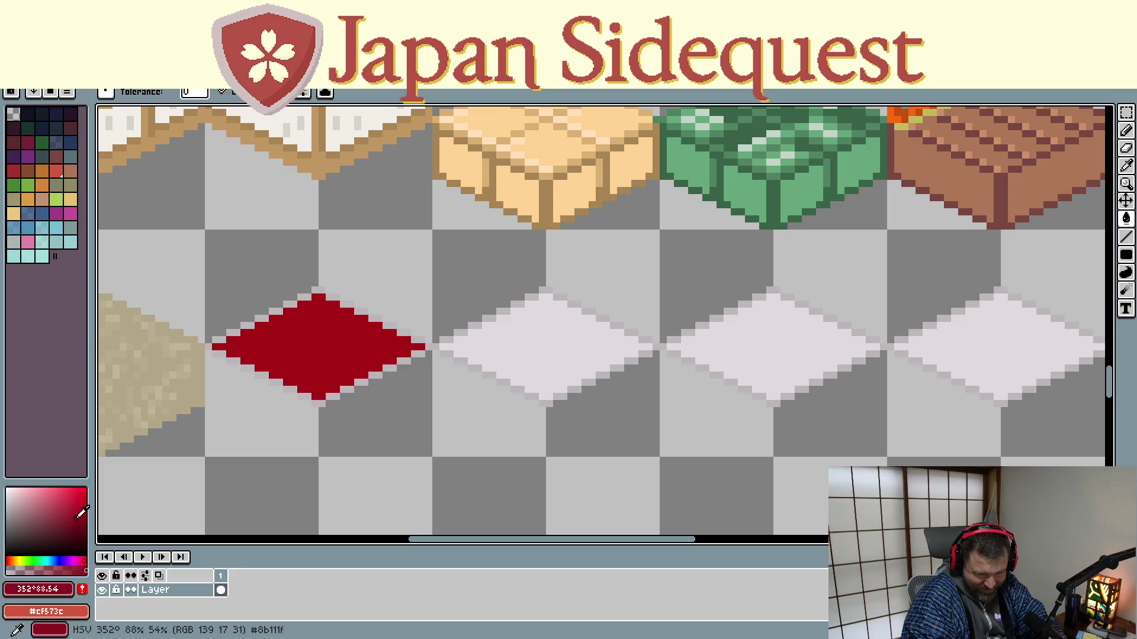
click(81, 511)
key(b)
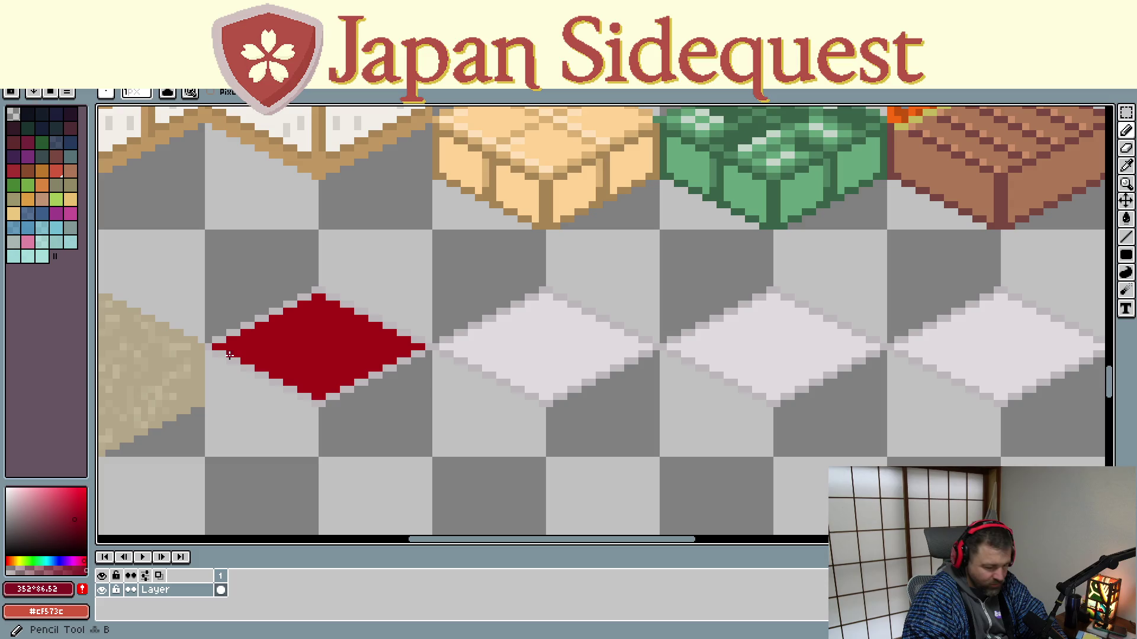
scroll(533, 299, down, 2)
scroll(554, 294, down, 1)
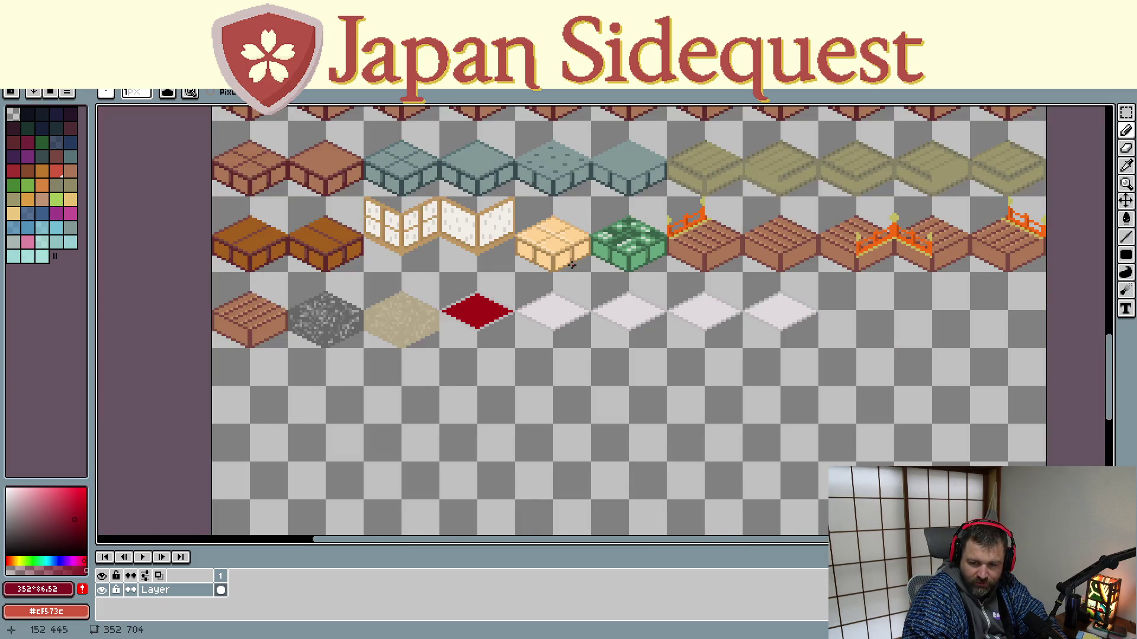
scroll(573, 258, down, 2)
drag(578, 242, 496, 367)
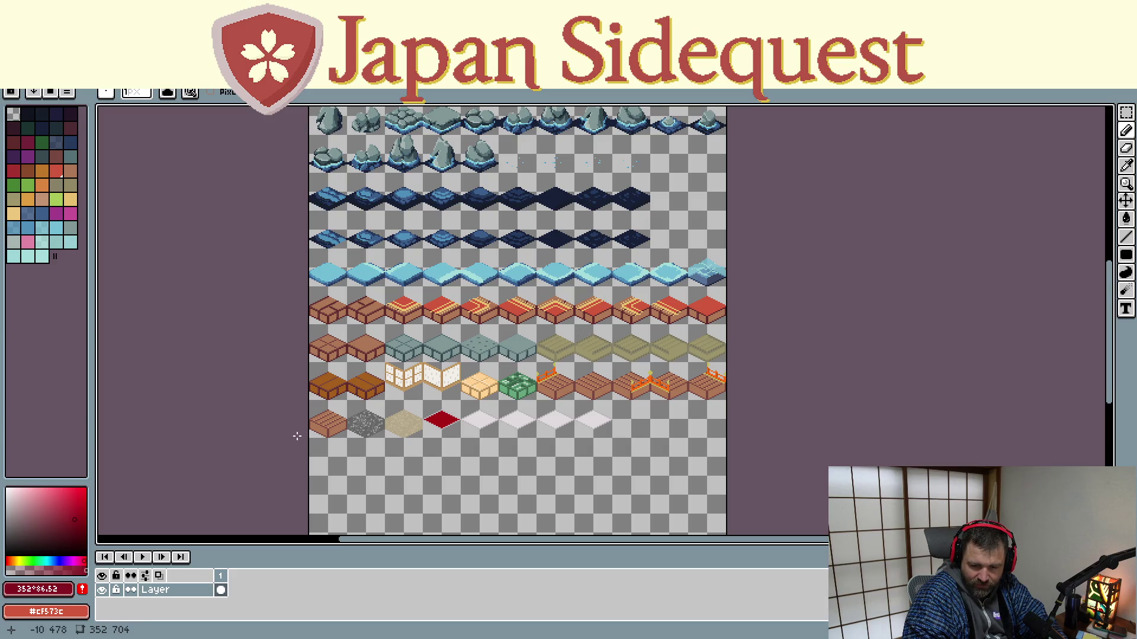
scroll(442, 430, up, 3)
scroll(426, 426, up, 1)
scroll(447, 371, up, 2)
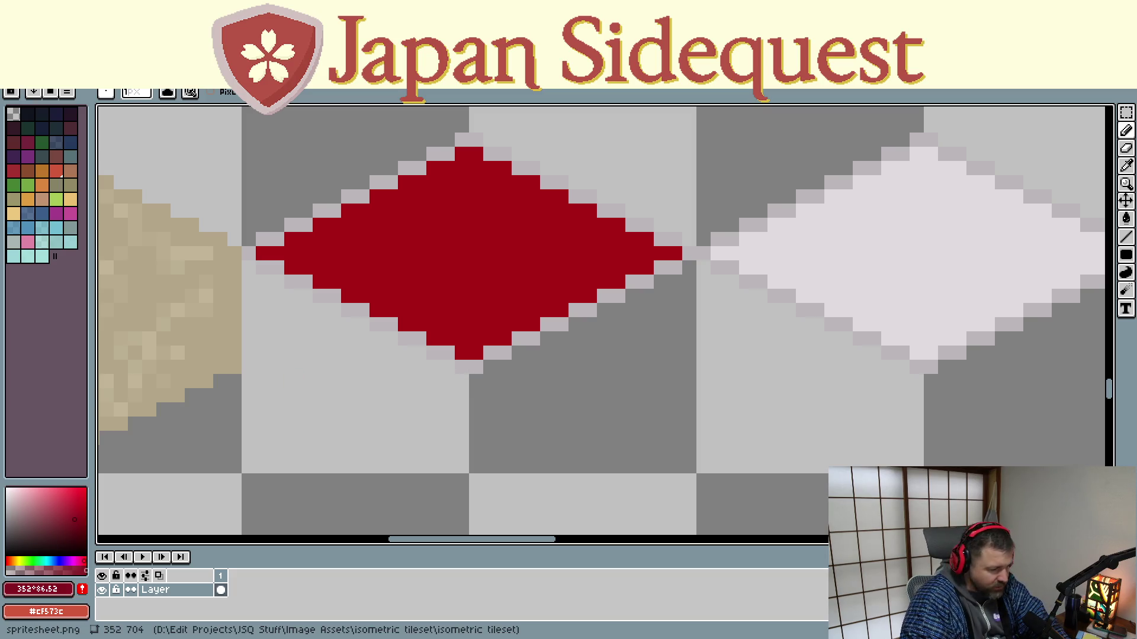
Choose a lighter red shade for the diamond's edge highlight
click(67, 526)
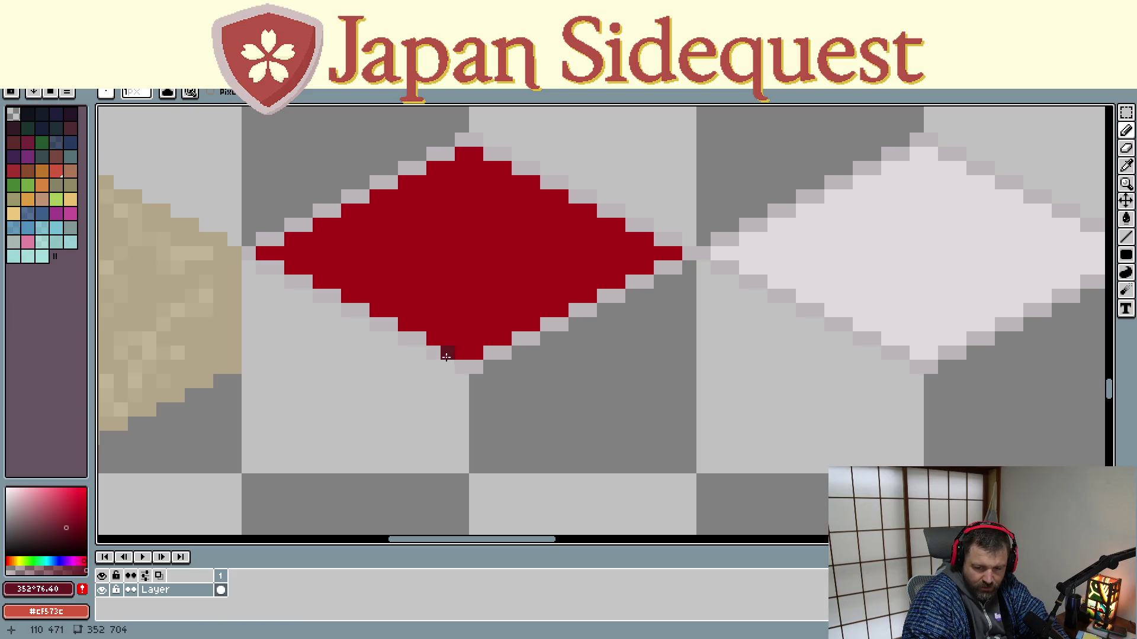
drag(70, 513, 78, 508)
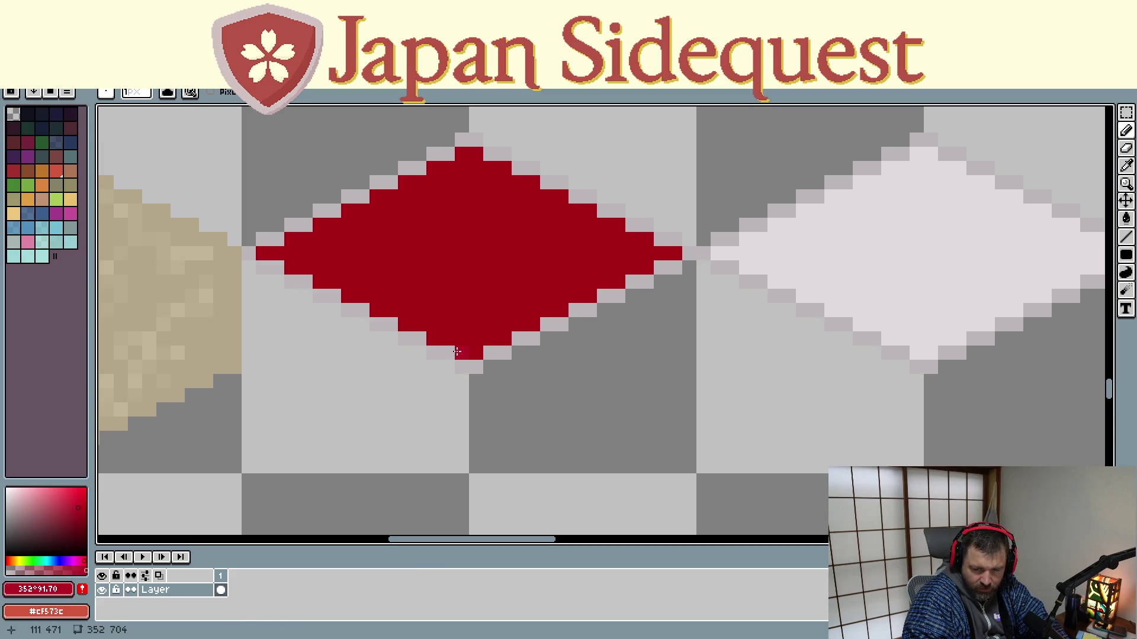
click(80, 496)
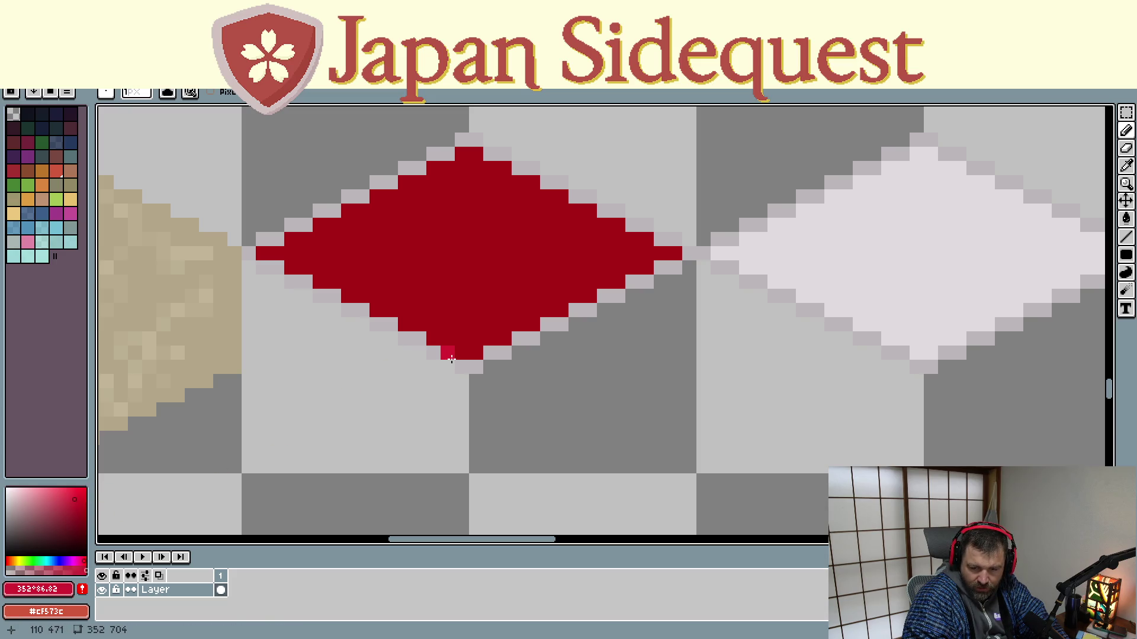
click(73, 506)
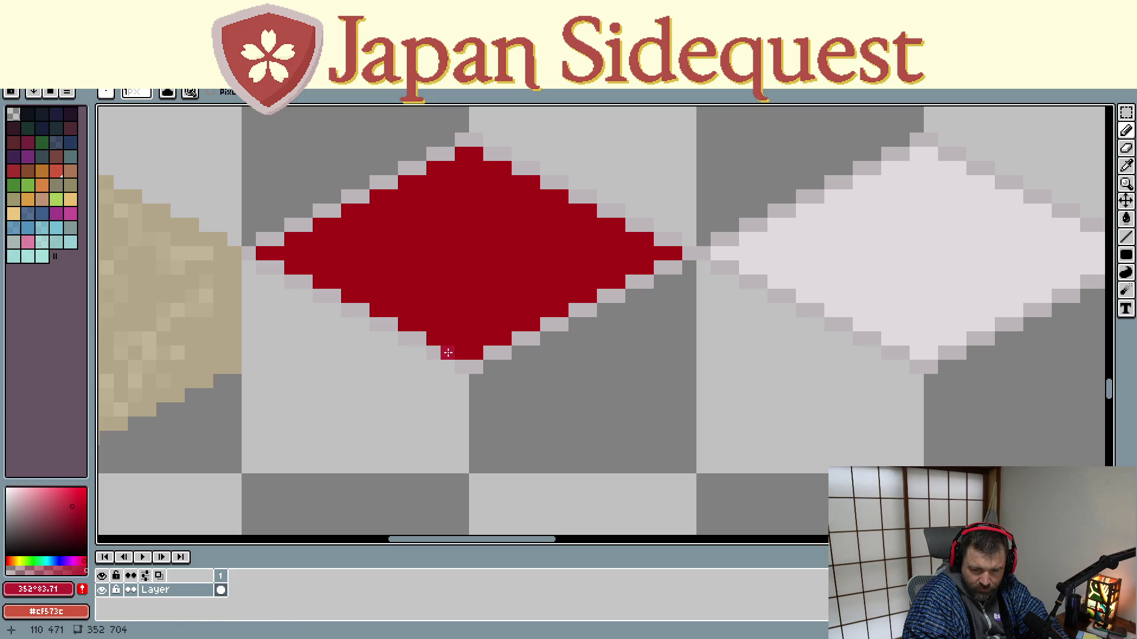
Paint lighter red pixels at the diamond's tips and along its lower-left edge
click(472, 364)
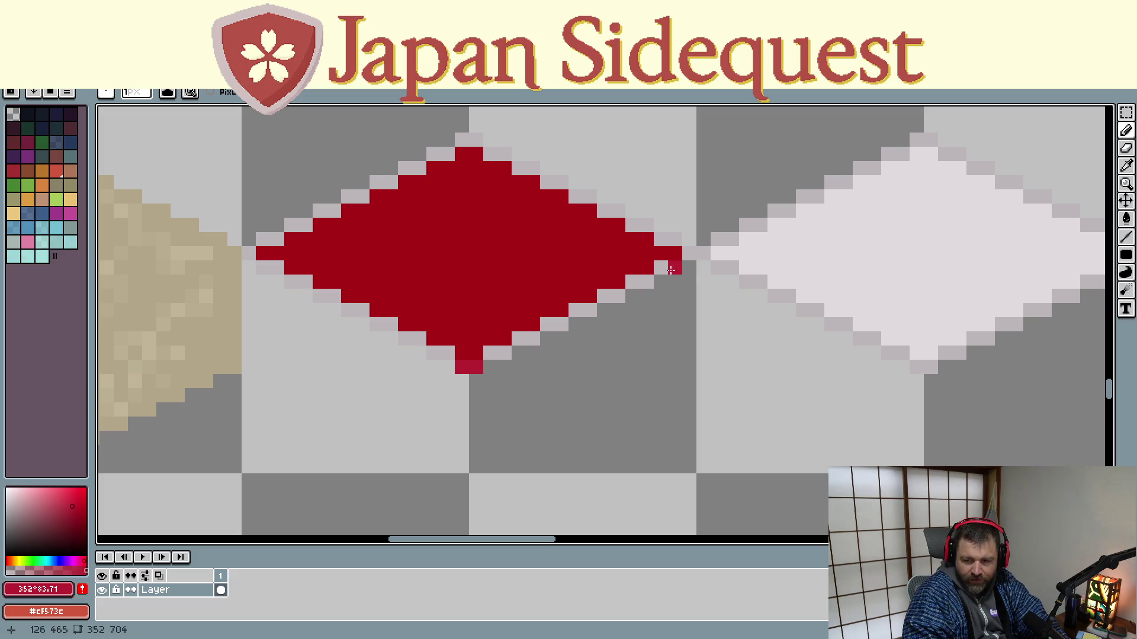
click(249, 254)
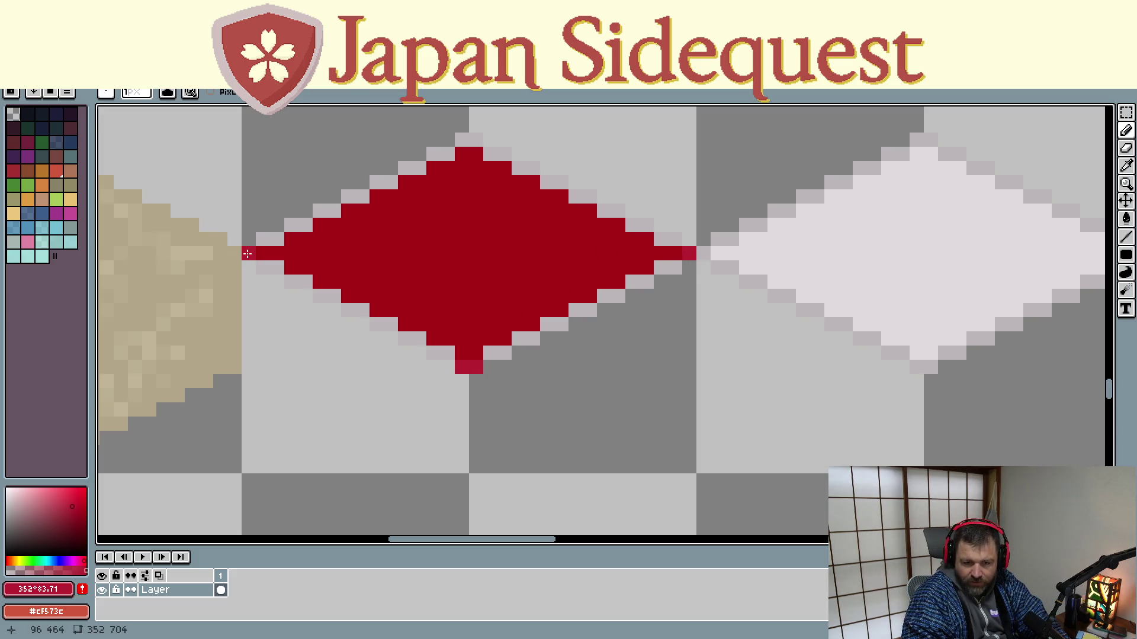
key(g)
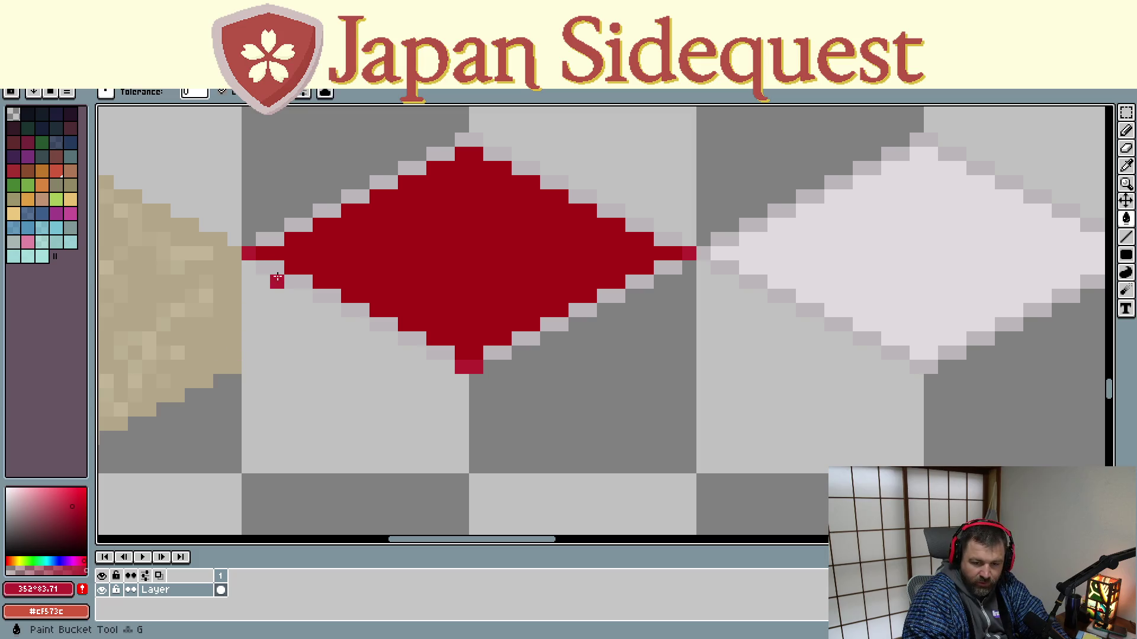
click(282, 267)
drag(282, 268, 373, 316)
click(384, 326)
click(412, 339)
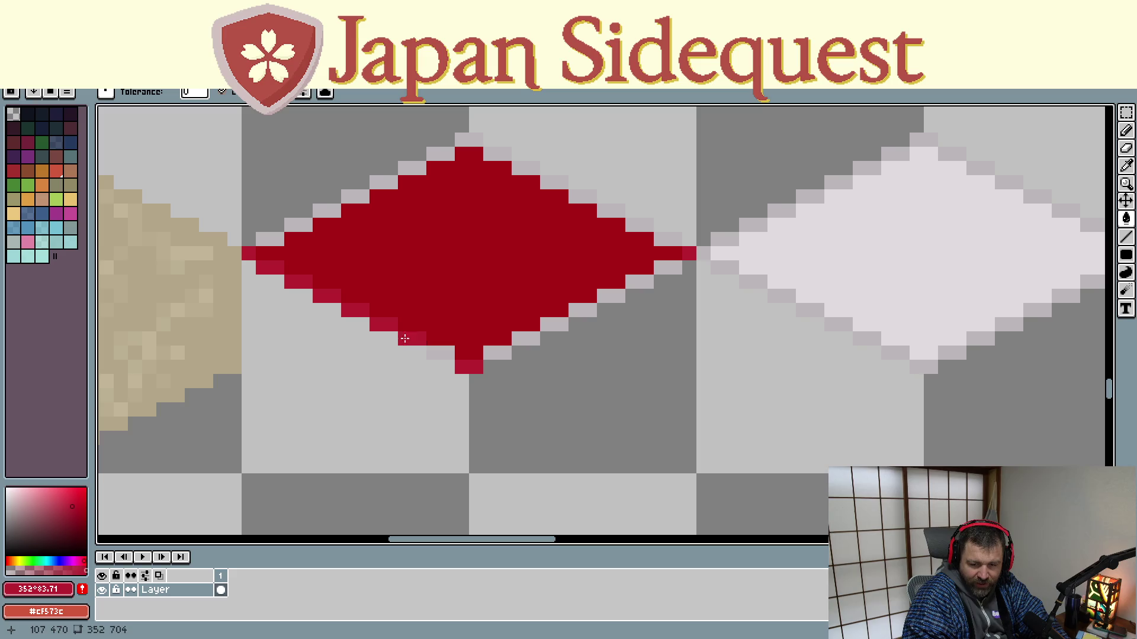
Paint lighter red pixels along the diamond's lower-right edge up to its tip
click(497, 354)
click(526, 339)
click(554, 325)
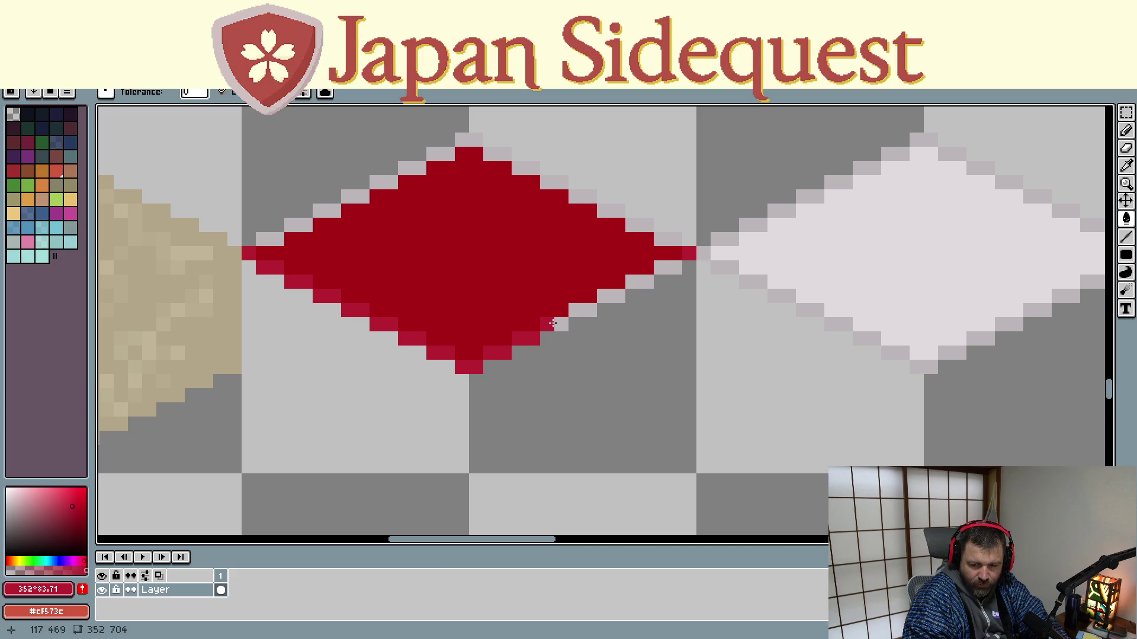
click(603, 309)
mouse_move(600, 308)
mouse_down()
mouse_move(644, 280)
mouse_move(676, 240)
mouse_move(462, 139)
mouse_move(434, 140)
mouse_move(436, 153)
mouse_move(391, 181)
mouse_move(254, 241)
mouse_up()
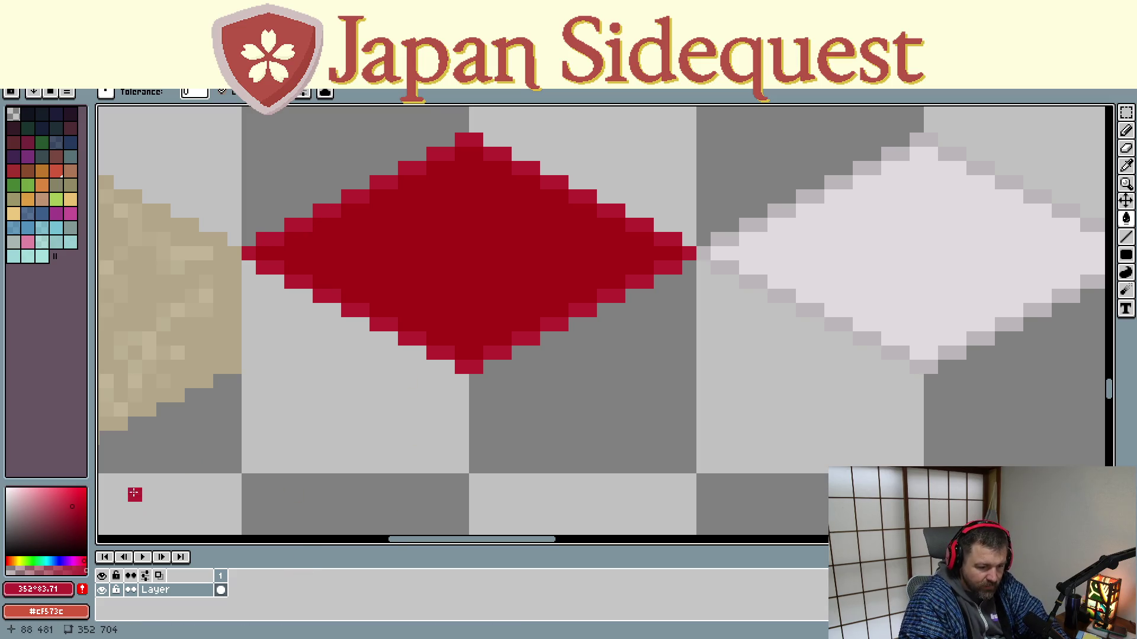
scroll(445, 249, down, 2)
scroll(467, 186, down, 1)
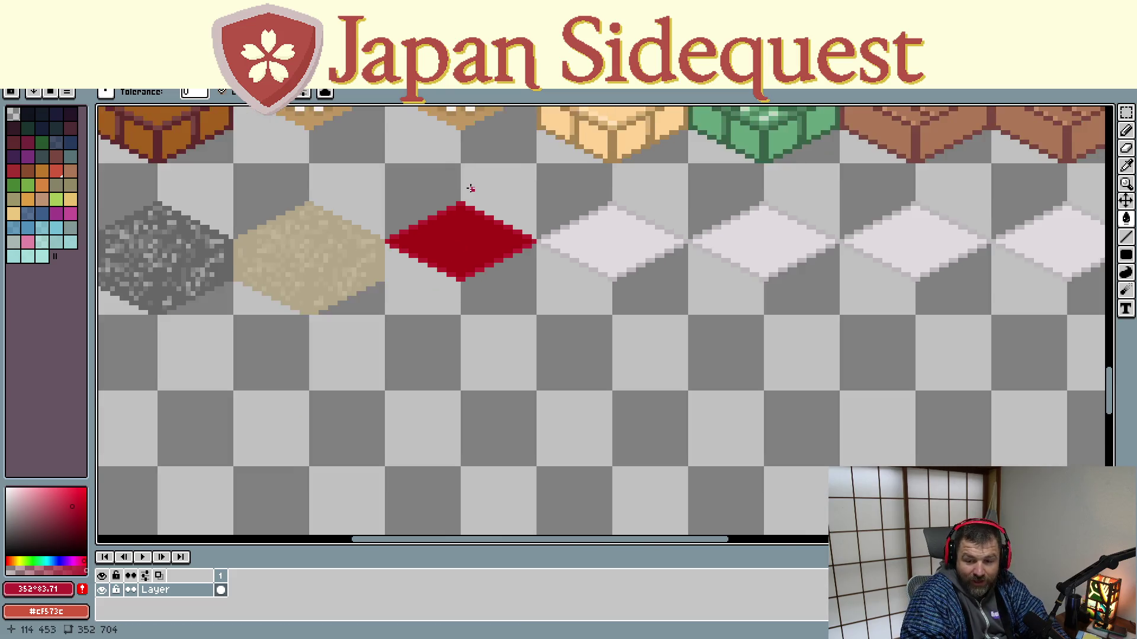
scroll(512, 151, down, 1)
scroll(512, 152, up, 4)
scroll(457, 313, up, 4)
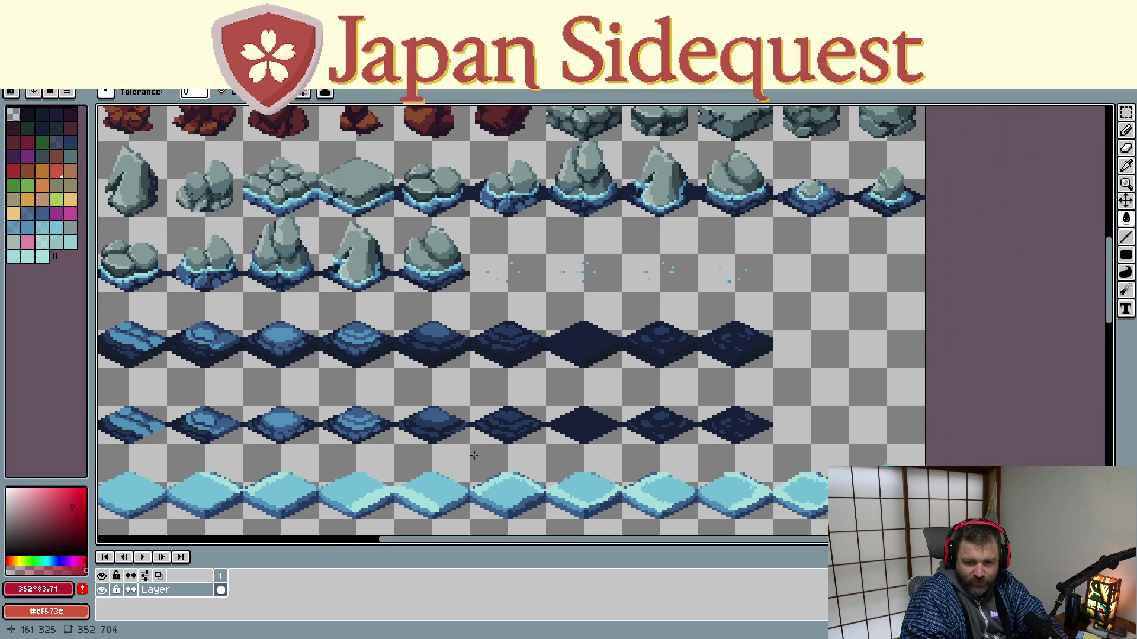
scroll(512, 233, down, 1)
scroll(512, 225, up, 2)
scroll(506, 306, up, 1)
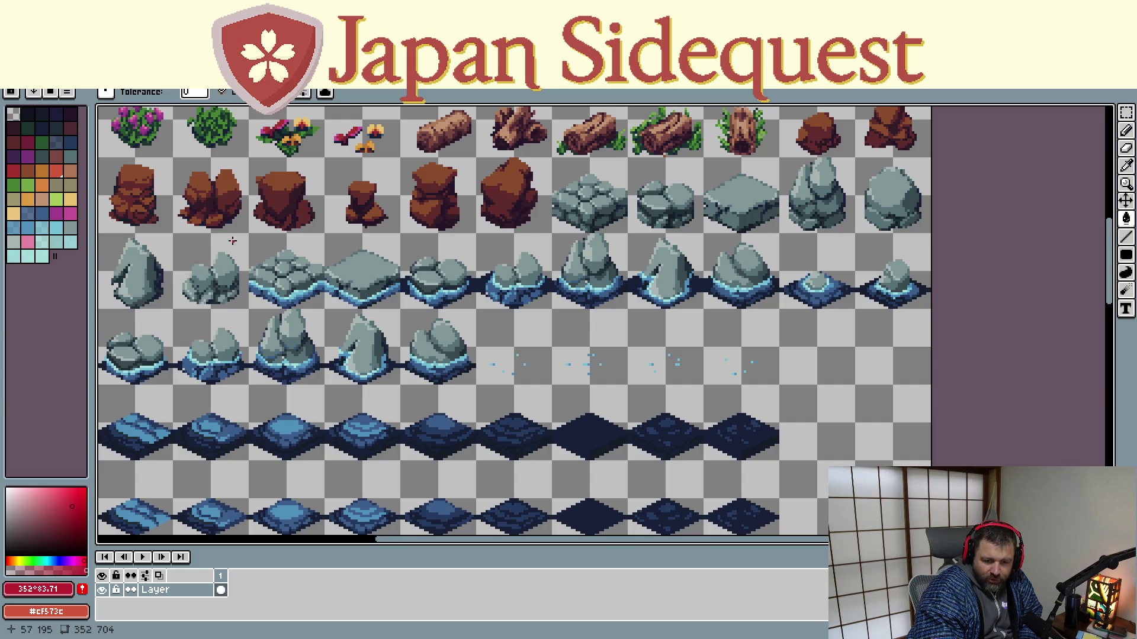
scroll(429, 312, down, 2)
scroll(436, 323, down, 5)
scroll(409, 392, down, 3)
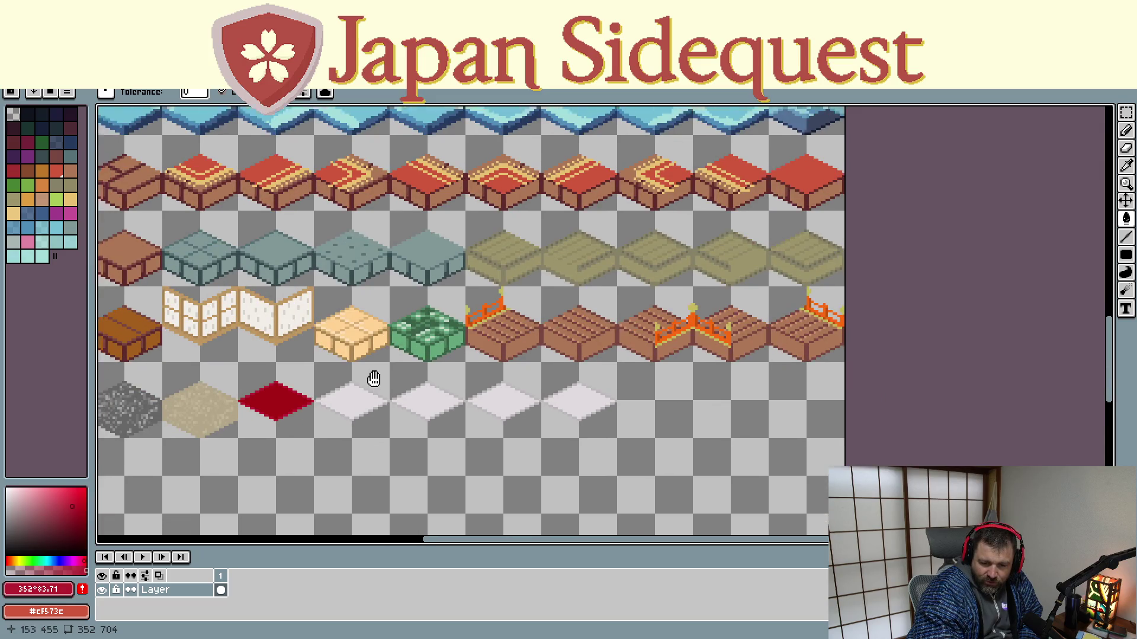
scroll(384, 368, up, 1)
scroll(338, 369, up, 1)
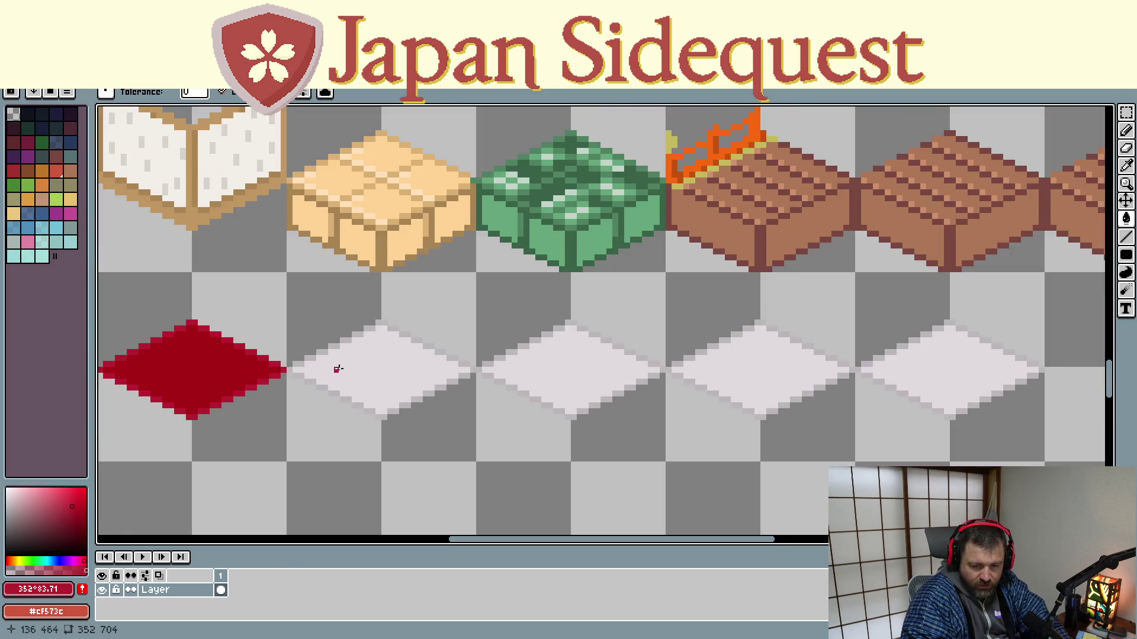
drag(338, 368, 464, 245)
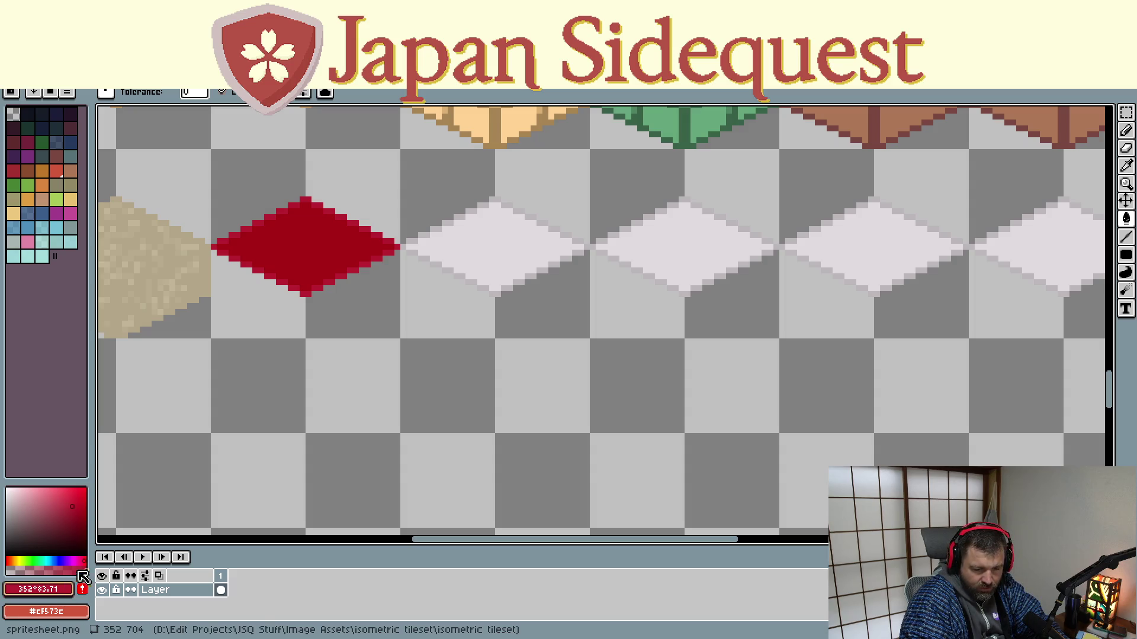
Fill the second white diamond with a sampled pale pink
click(184, 500)
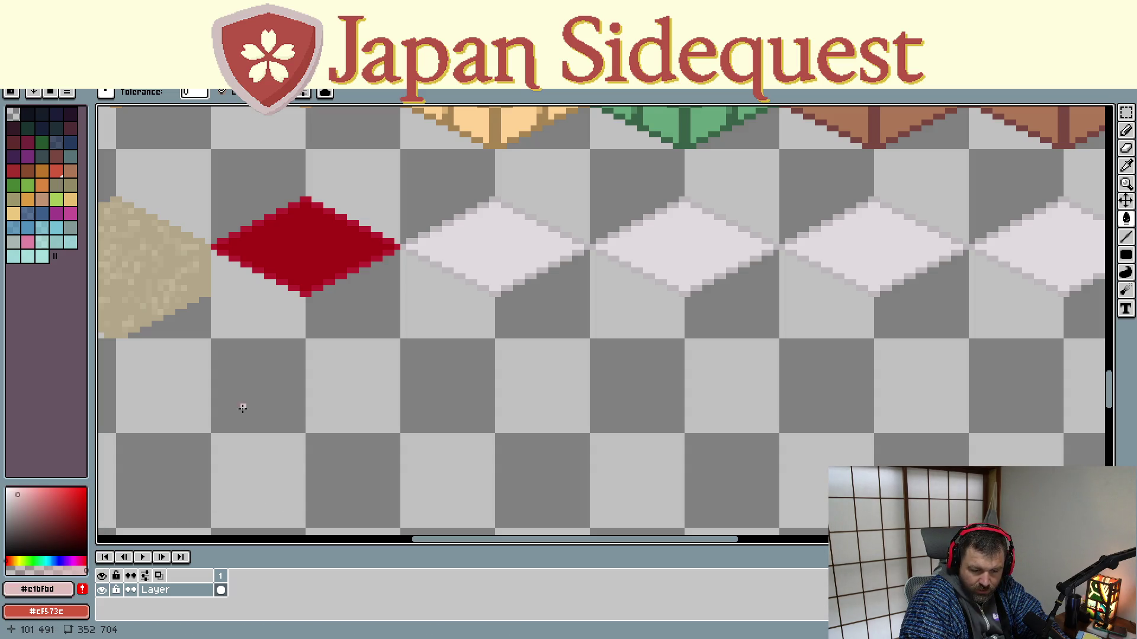
click(485, 254)
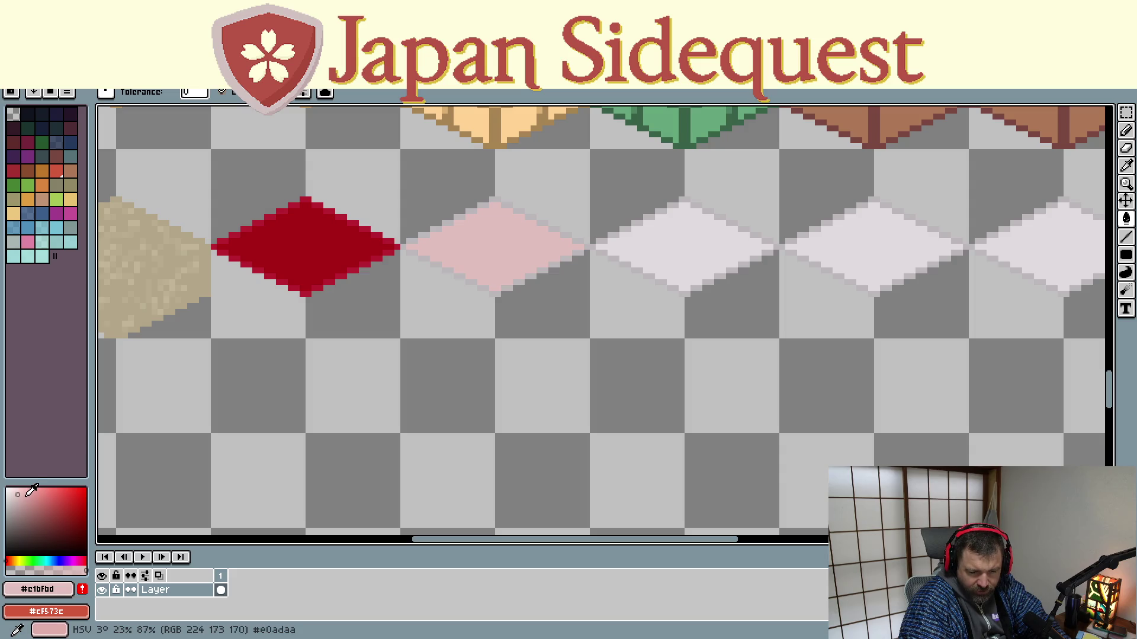
click(37, 494)
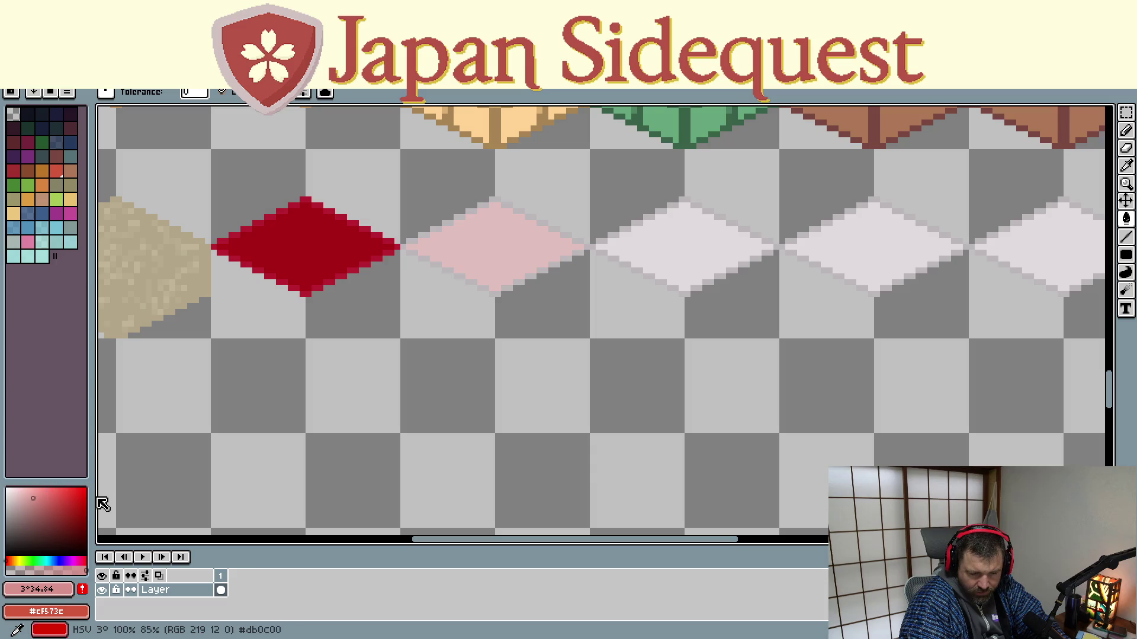
Refill the pale diamond with a deeper pink, then choose a lighter pink for highlights
click(51, 492)
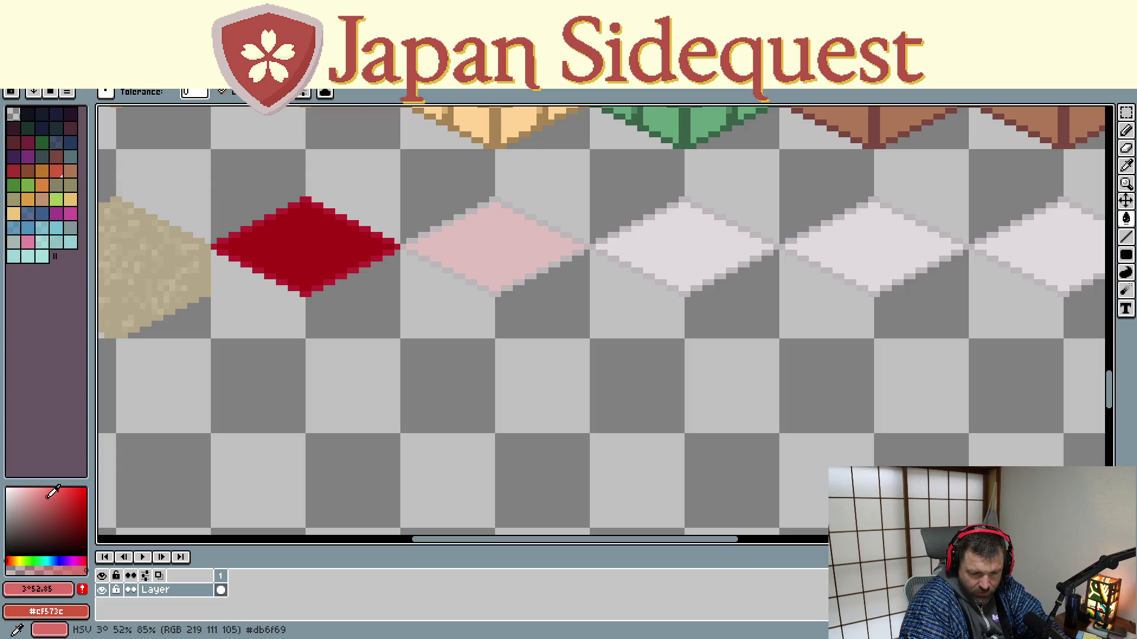
click(507, 256)
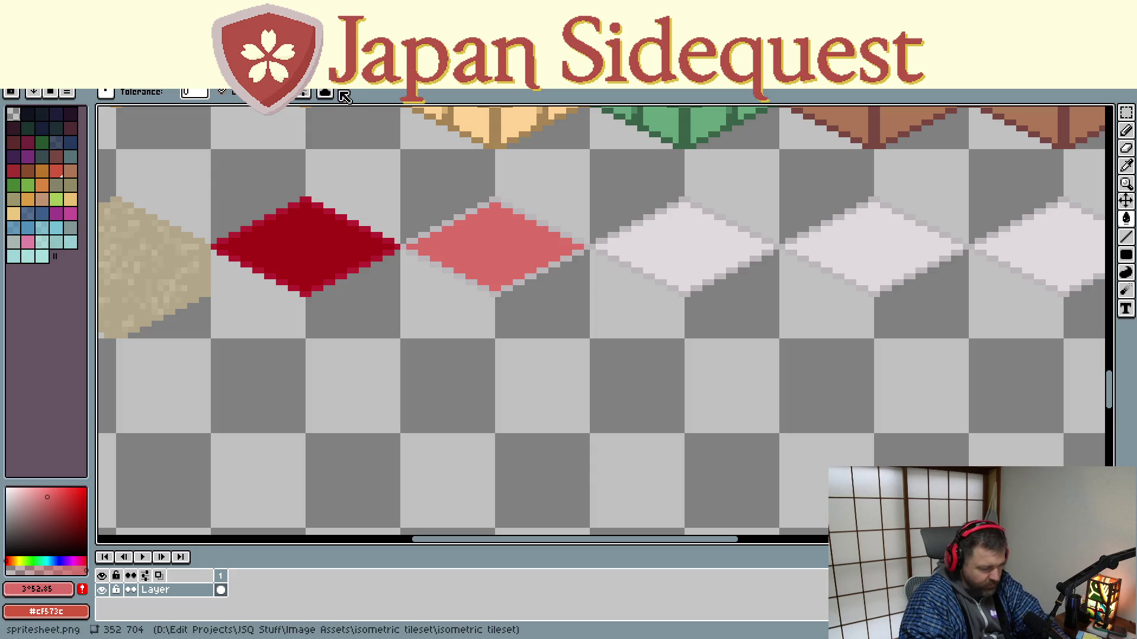
click(48, 492)
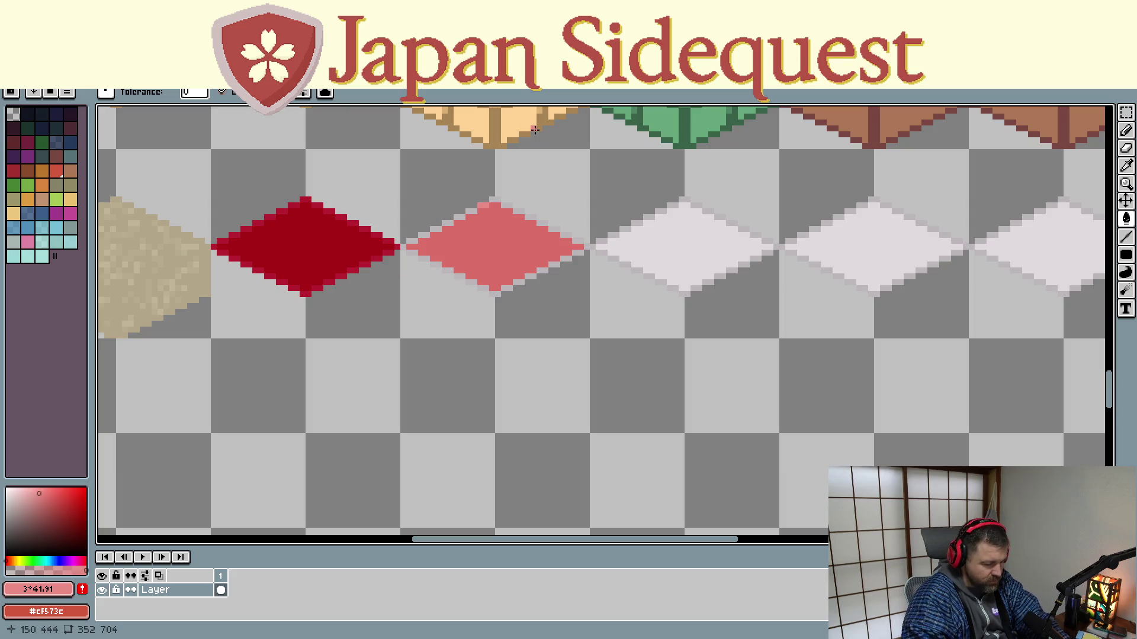
Draw a light pink highlight line along the pink diamond's upper edge
key(d)
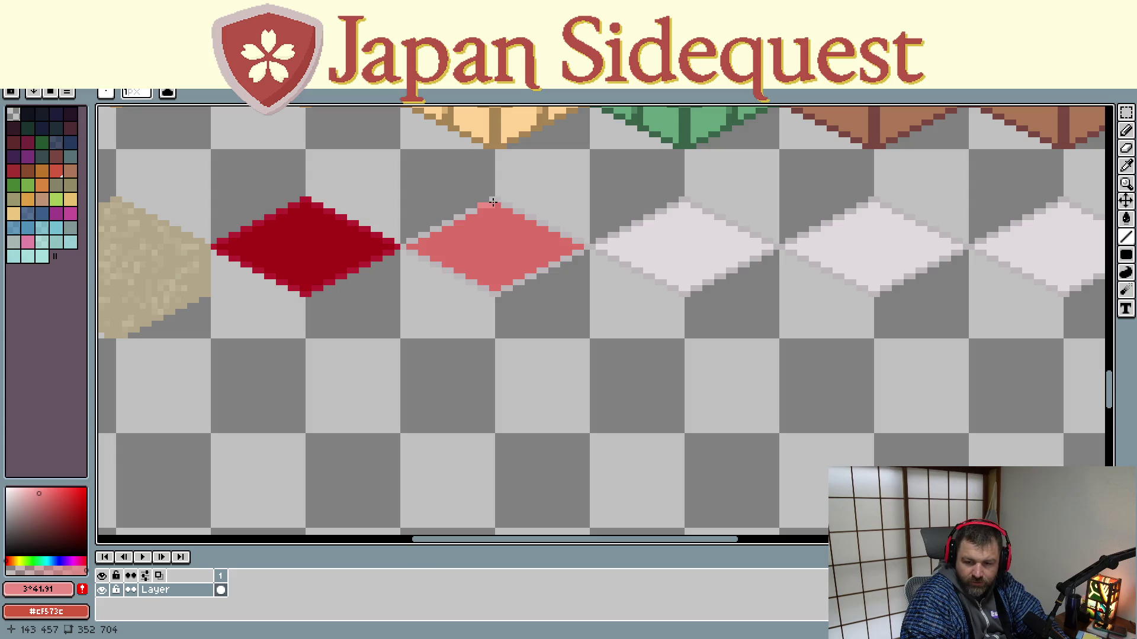
mouse_move(492, 203)
mouse_down()
mouse_move(402, 246)
mouse_move(500, 294)
mouse_move(589, 247)
mouse_move(495, 202)
mouse_up()
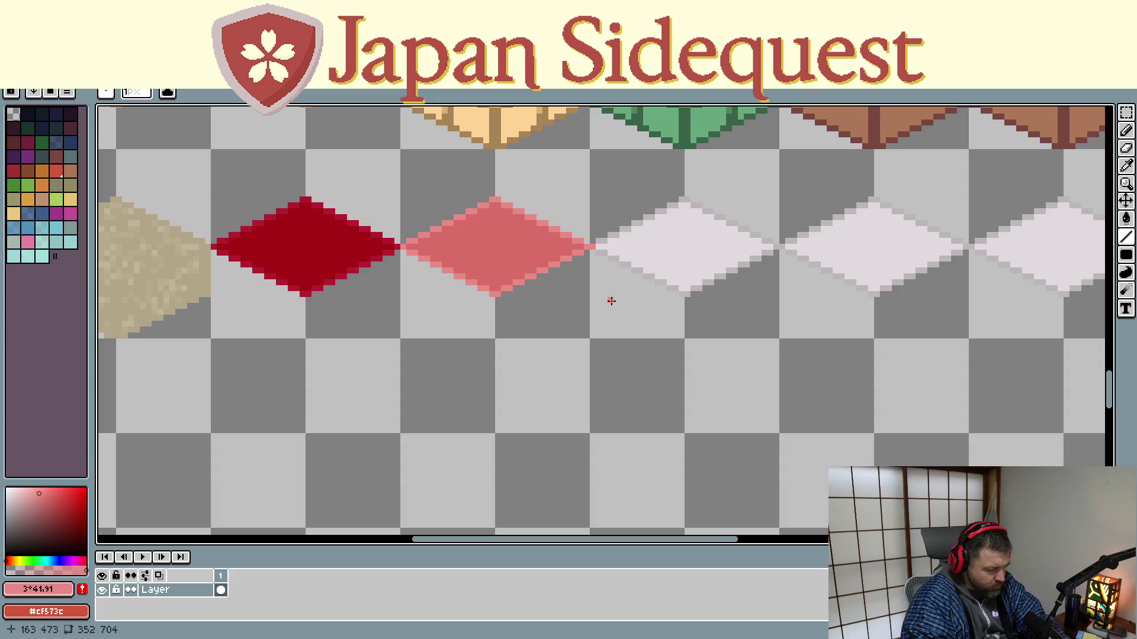
key(b)
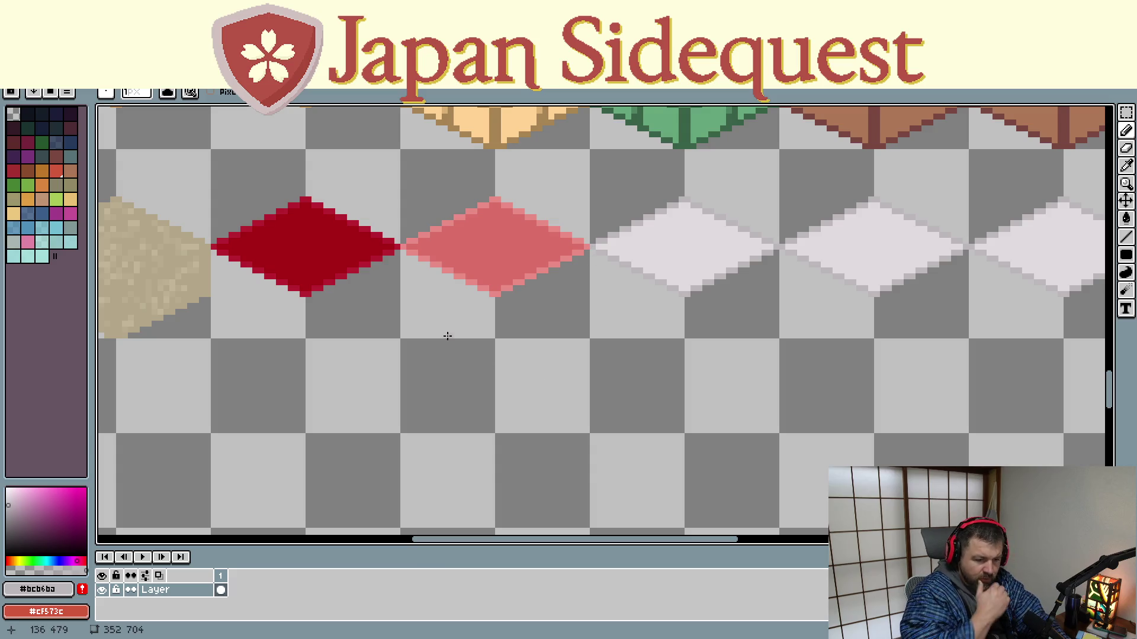
mouse_move(554, 362)
mouse_down()
mouse_move(441, 366)
mouse_move(395, 404)
mouse_up()
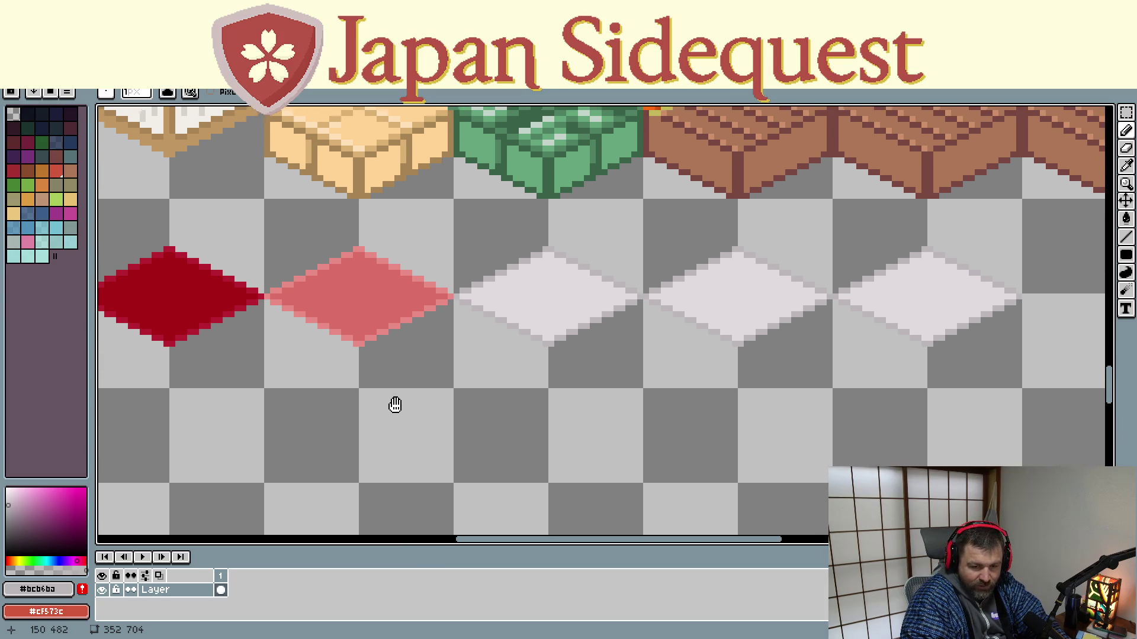
drag(395, 404, 308, 427)
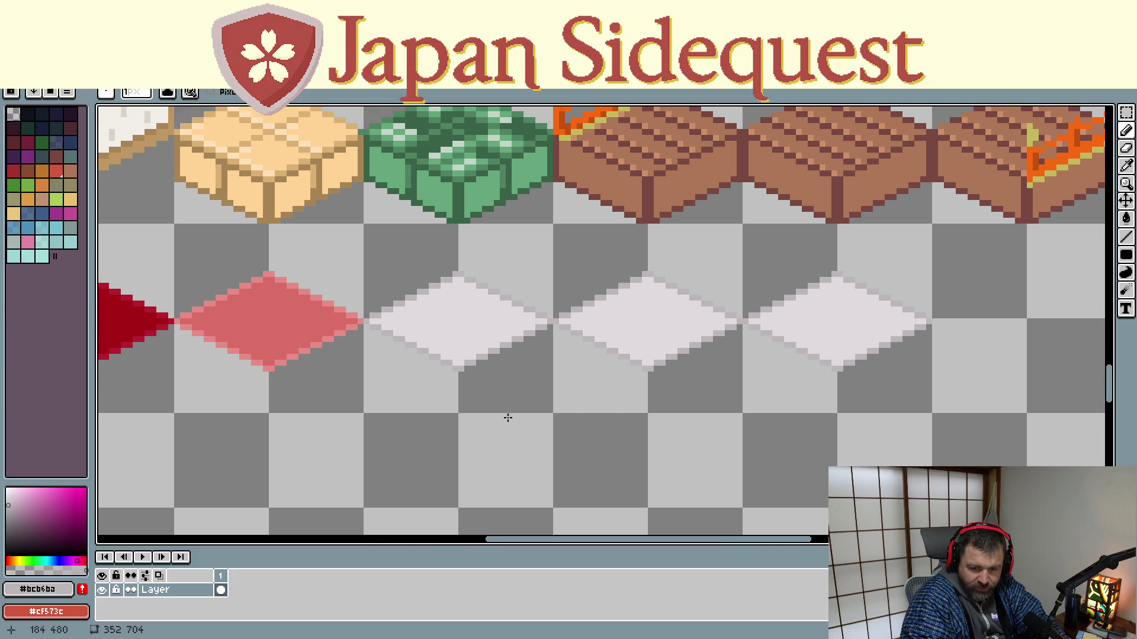
drag(507, 419, 472, 403)
scroll(358, 364, up, 1)
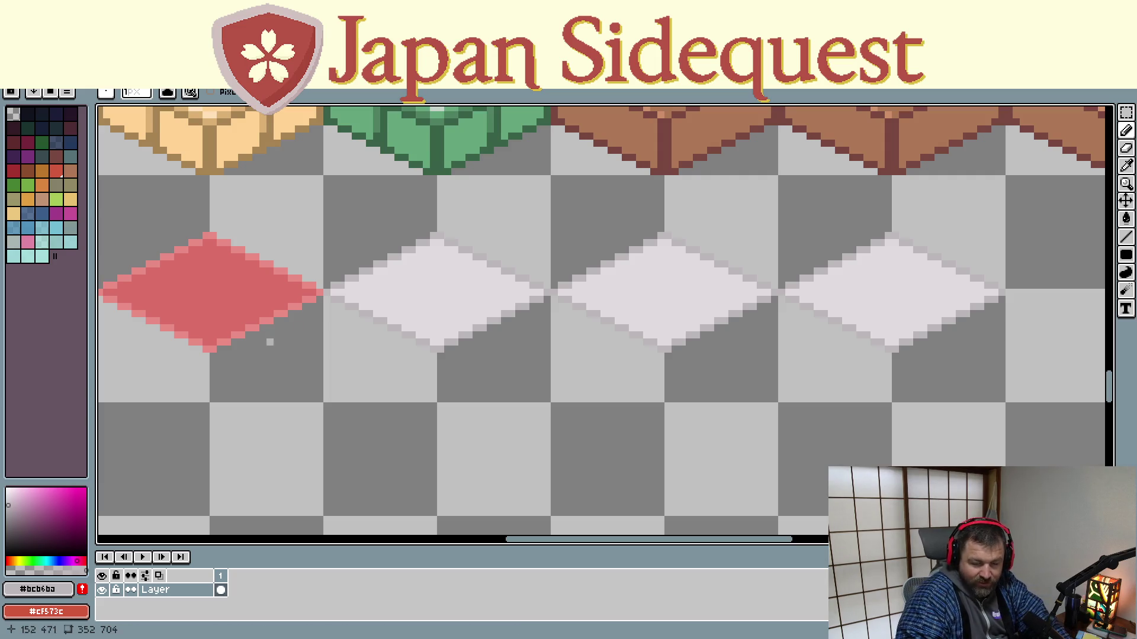
mouse_move(305, 376)
mouse_down()
mouse_move(578, 393)
mouse_move(572, 407)
mouse_up()
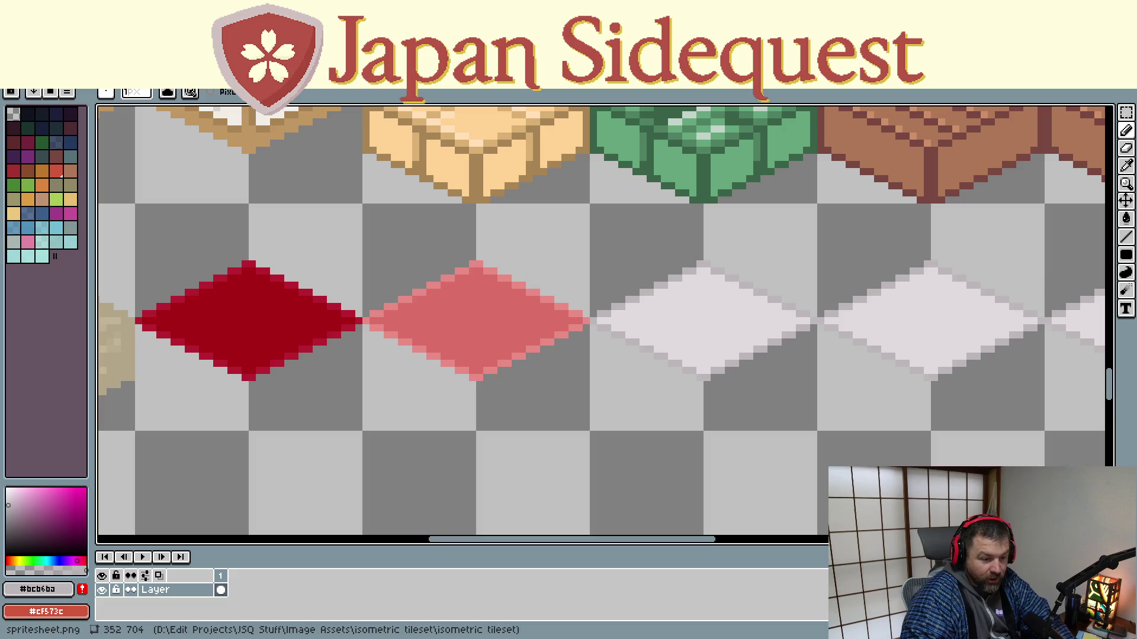
scroll(469, 406, right, 3)
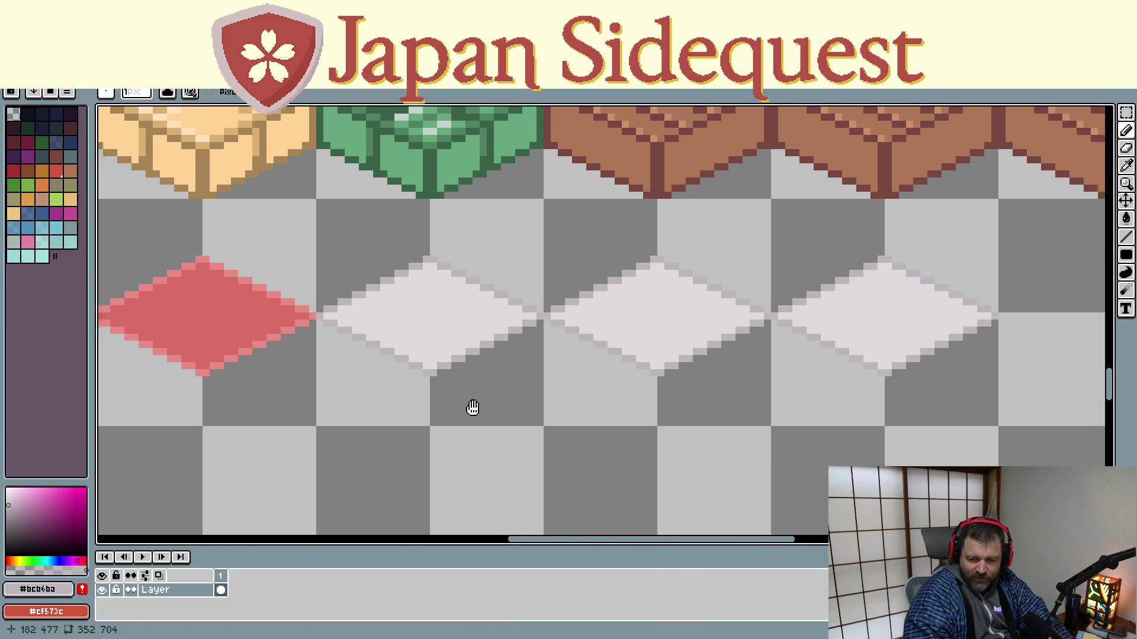
scroll(464, 393, right, 1)
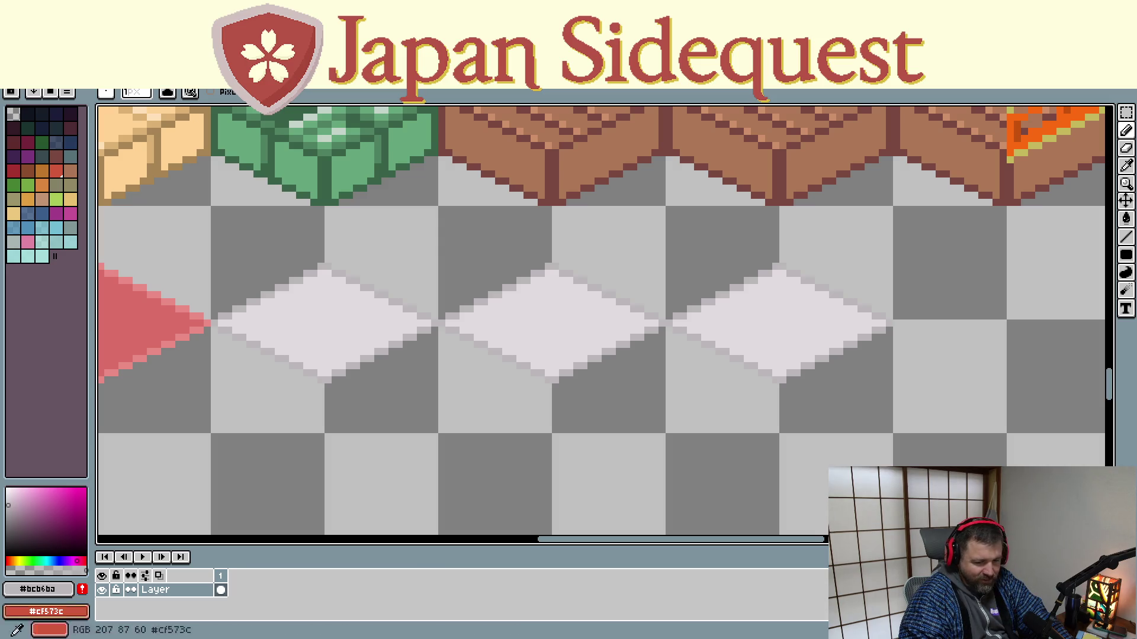
scroll(601, 325, left, 1)
mouse_move(313, 503)
mouse_down()
mouse_move(571, 516)
mouse_move(517, 514)
mouse_up()
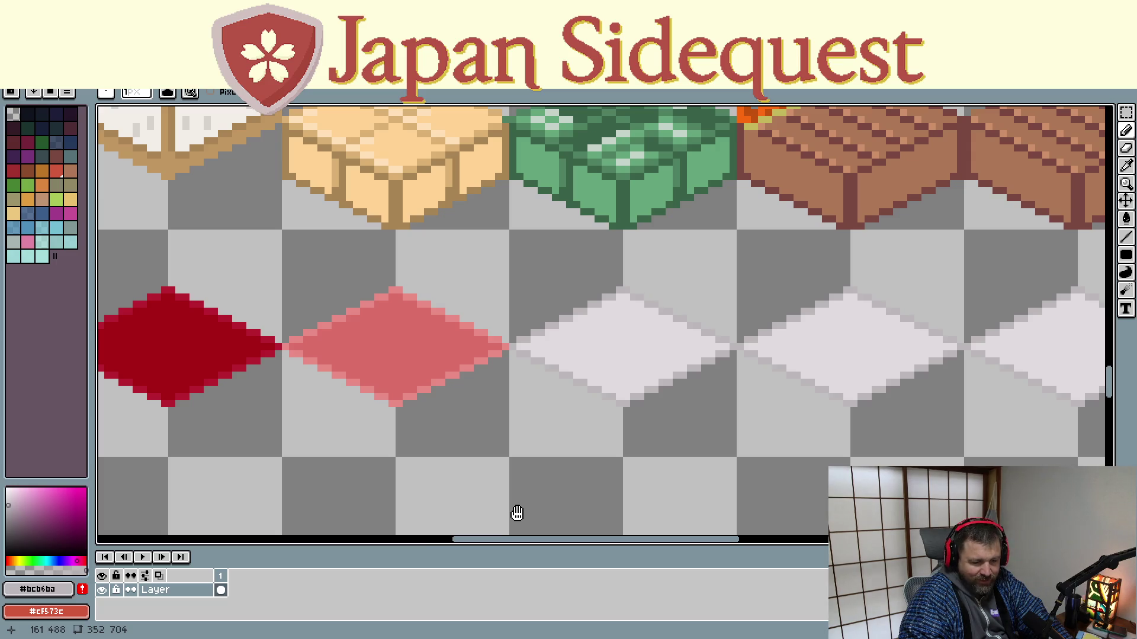
mouse_move(517, 514)
mouse_down()
mouse_move(544, 474)
mouse_move(365, 474)
mouse_move(254, 514)
mouse_up()
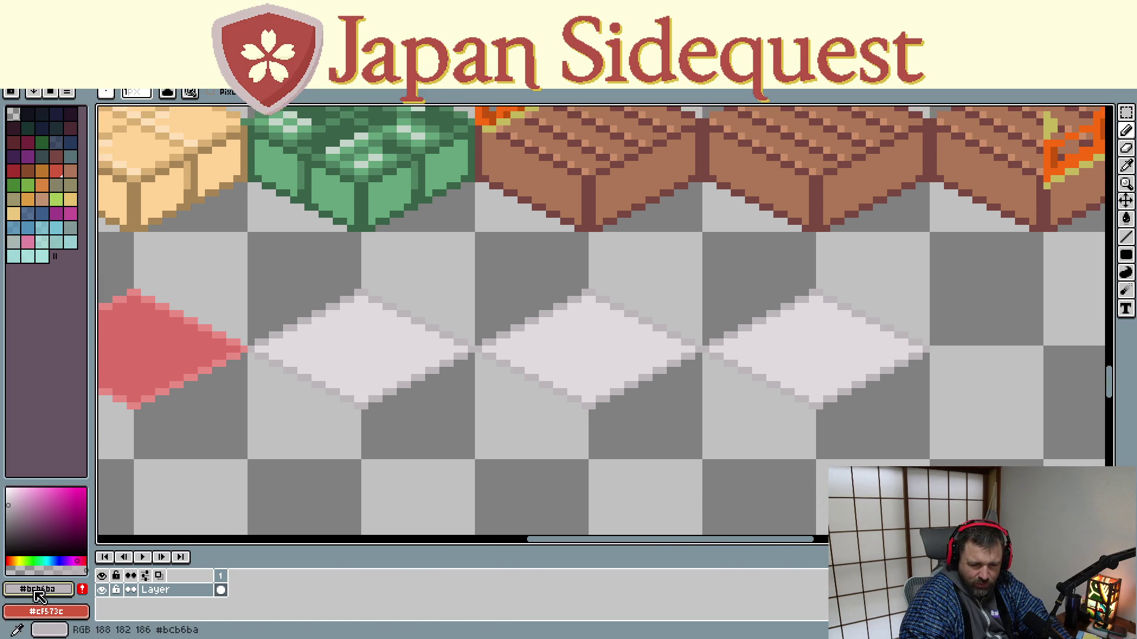
Set a deep saturated blue and flood-fill the middle pale diamond with it
drag(70, 556, 58, 557)
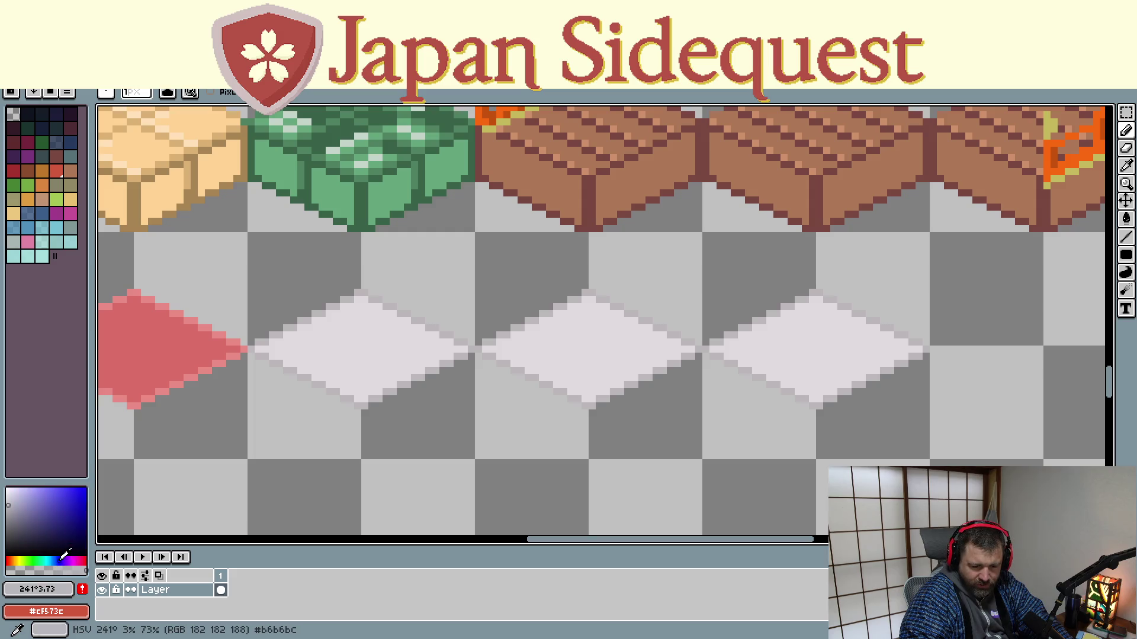
click(82, 506)
drag(84, 501, 93, 507)
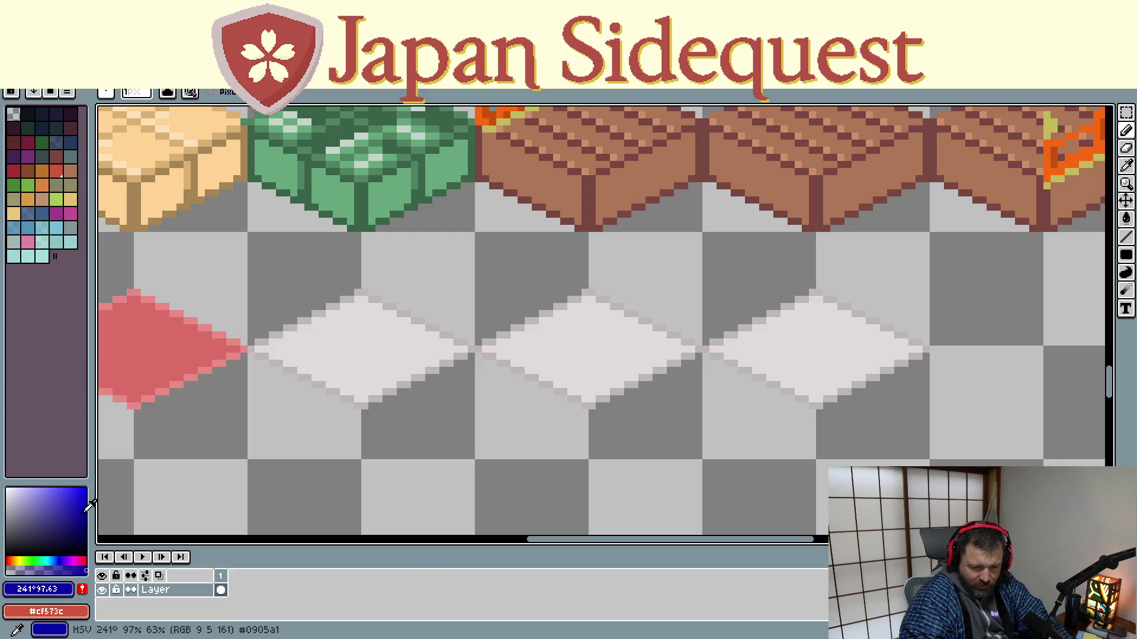
key(g)
click(545, 337)
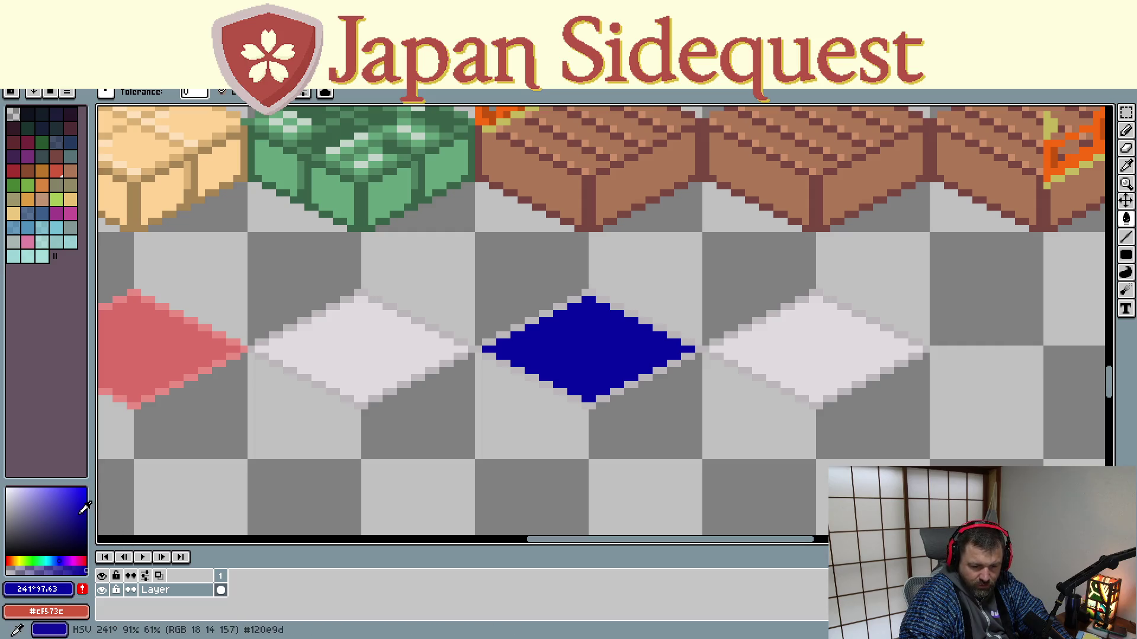
Draw a lighter blue edge from the diamond's left tip along its lower-left side
drag(83, 506, 79, 500)
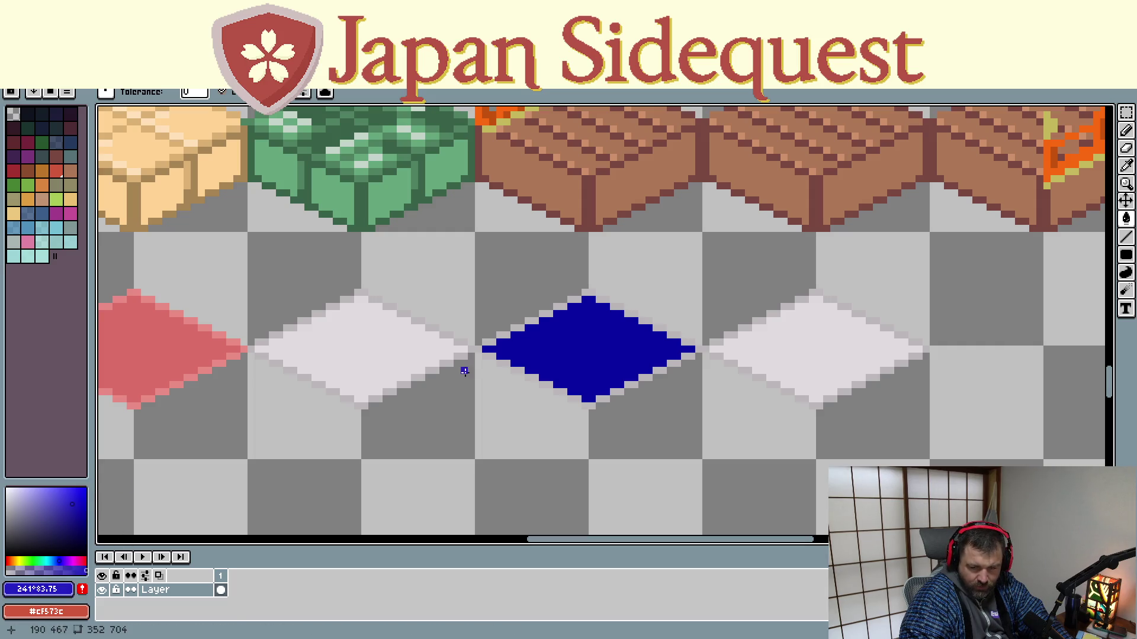
click(490, 342)
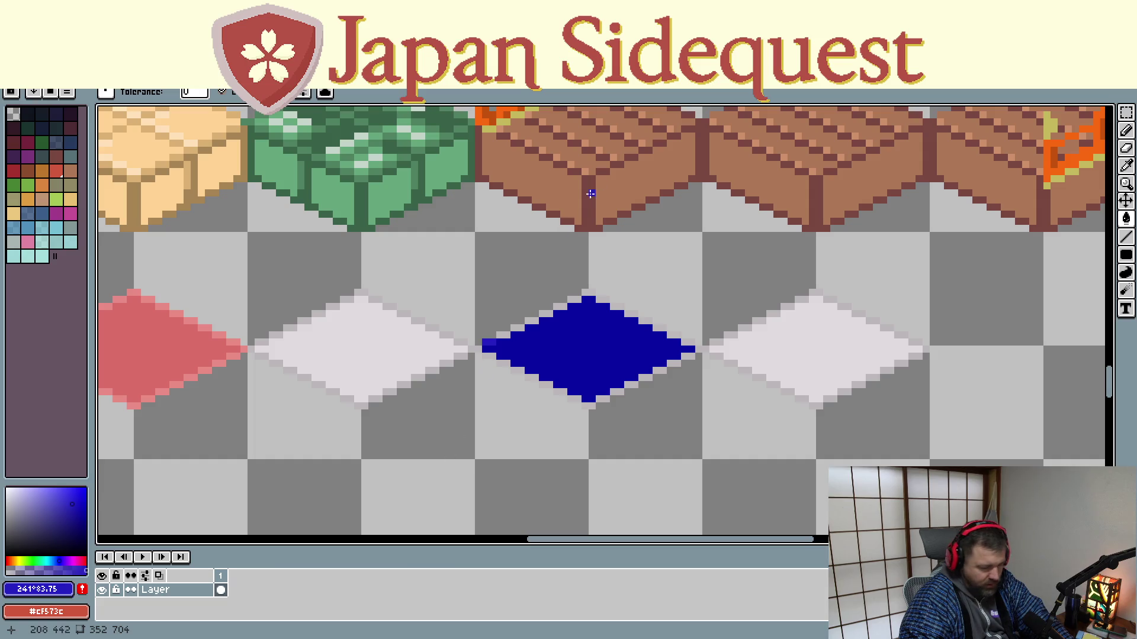
click(475, 349)
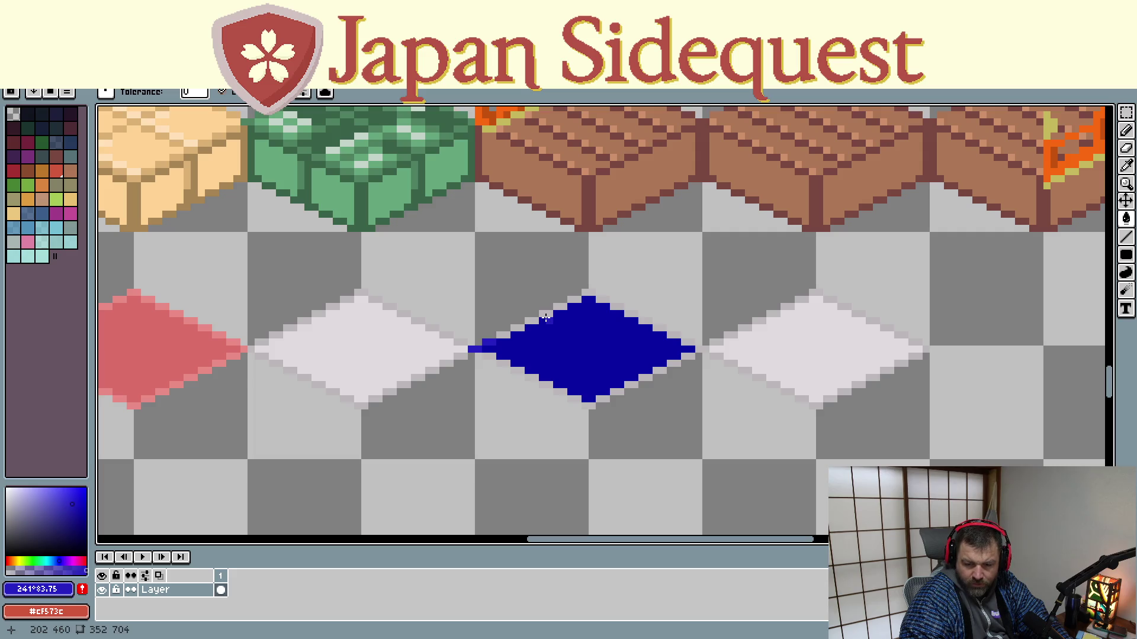
key(ctrl+z)
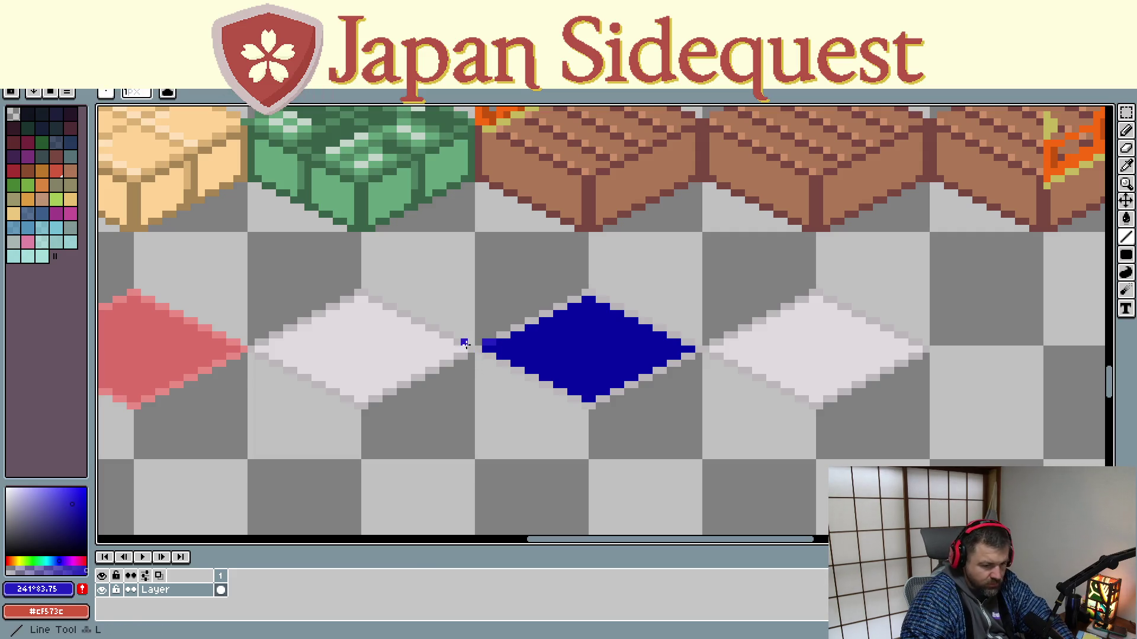
key(b)
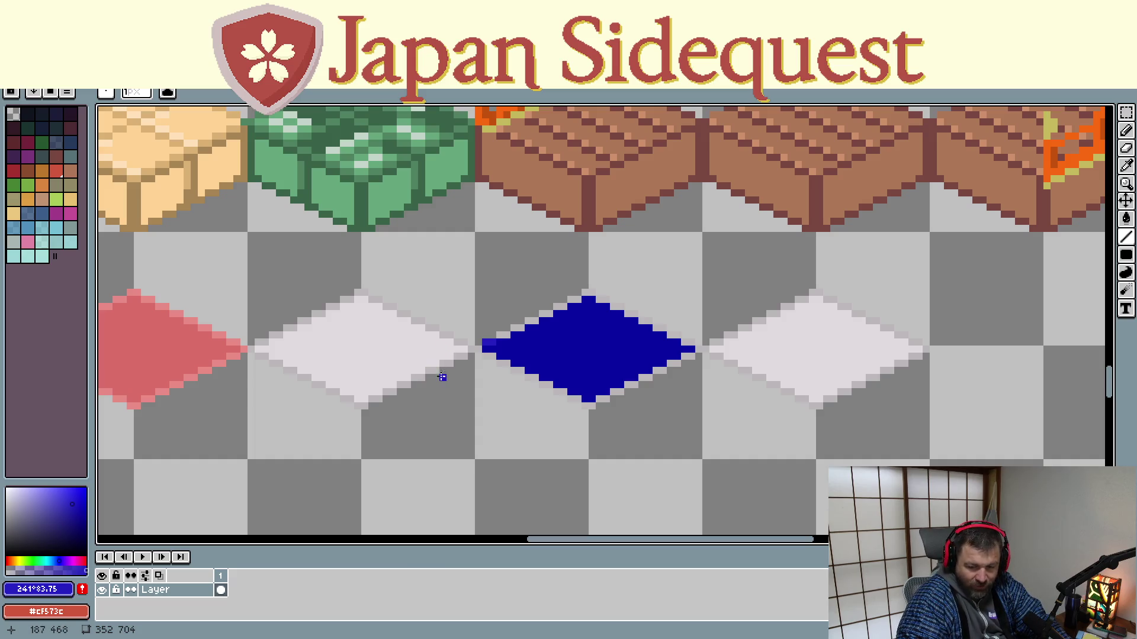
drag(476, 353, 586, 292)
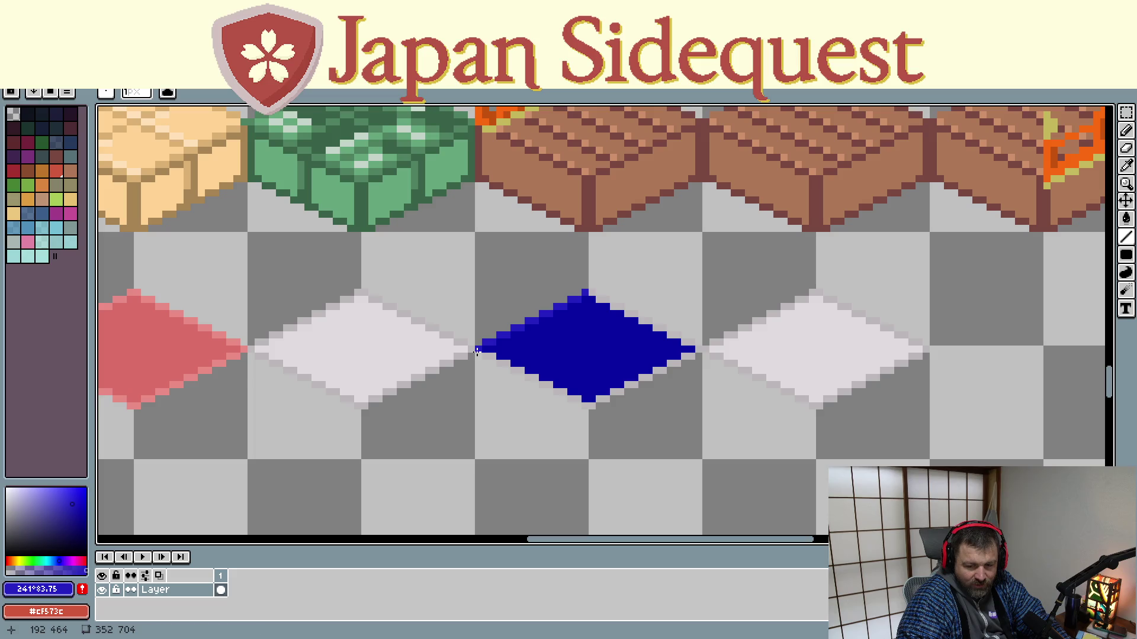
mouse_move(477, 352)
mouse_down()
mouse_move(592, 406)
mouse_move(701, 351)
mouse_move(591, 293)
mouse_up()
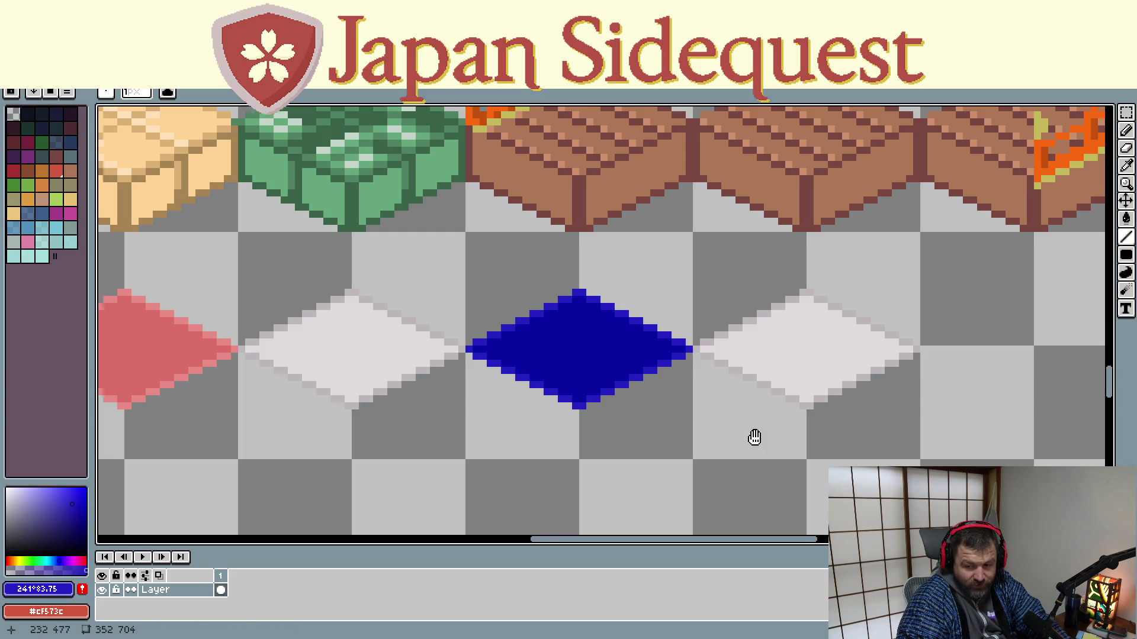
Fill the next pale diamond with a slightly darkened purple-blue
drag(751, 437, 450, 459)
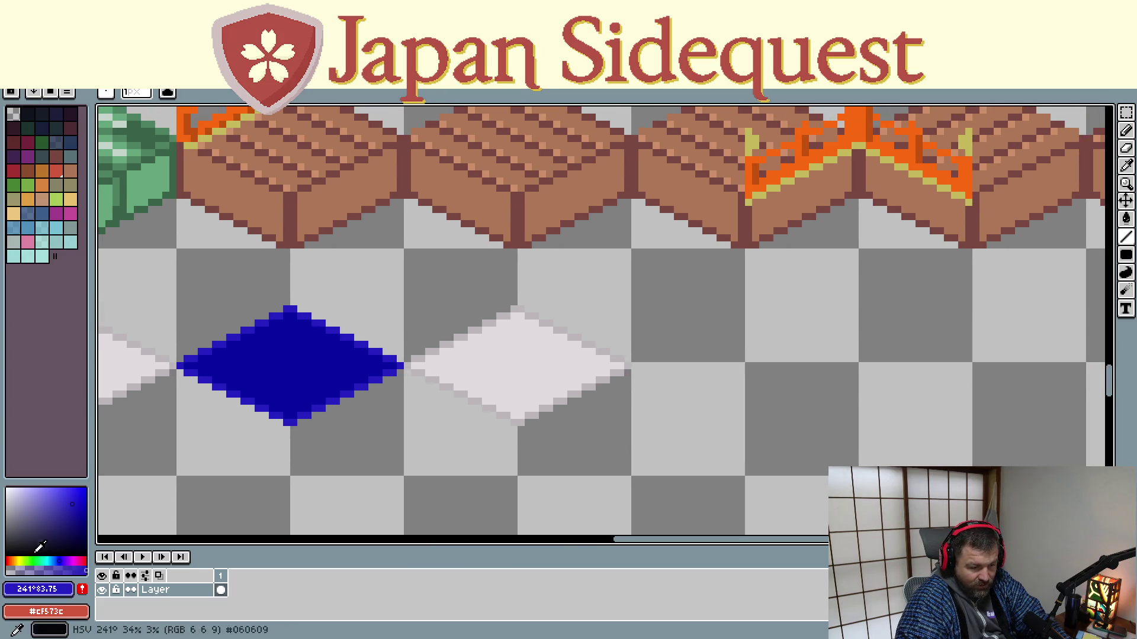
click(48, 501)
drag(50, 500, 53, 507)
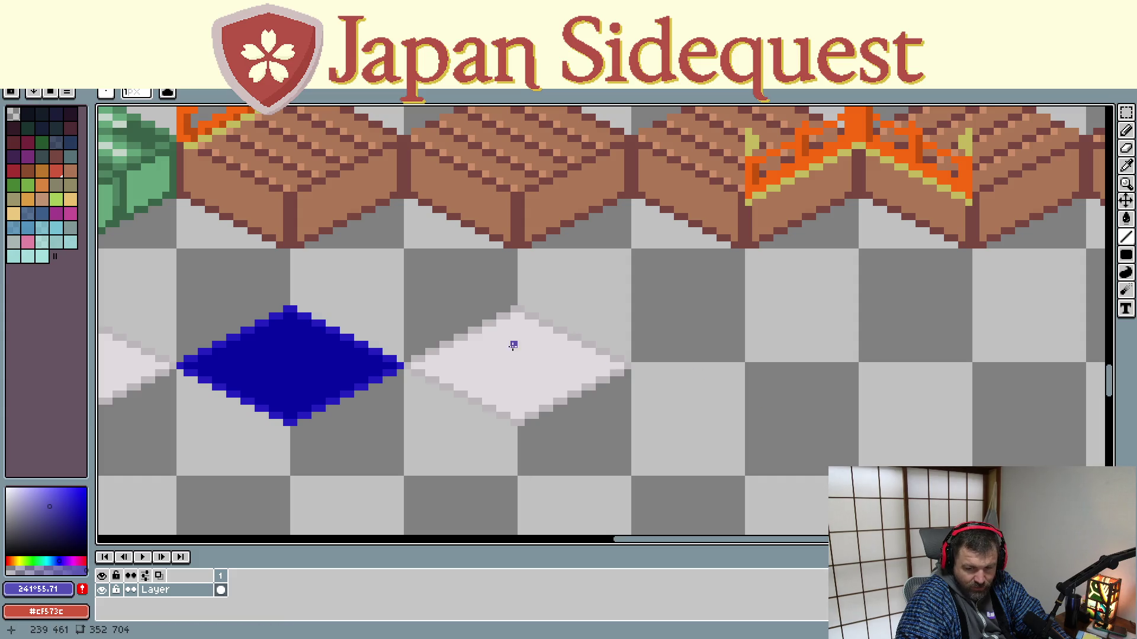
click(479, 352)
key(g)
click(506, 359)
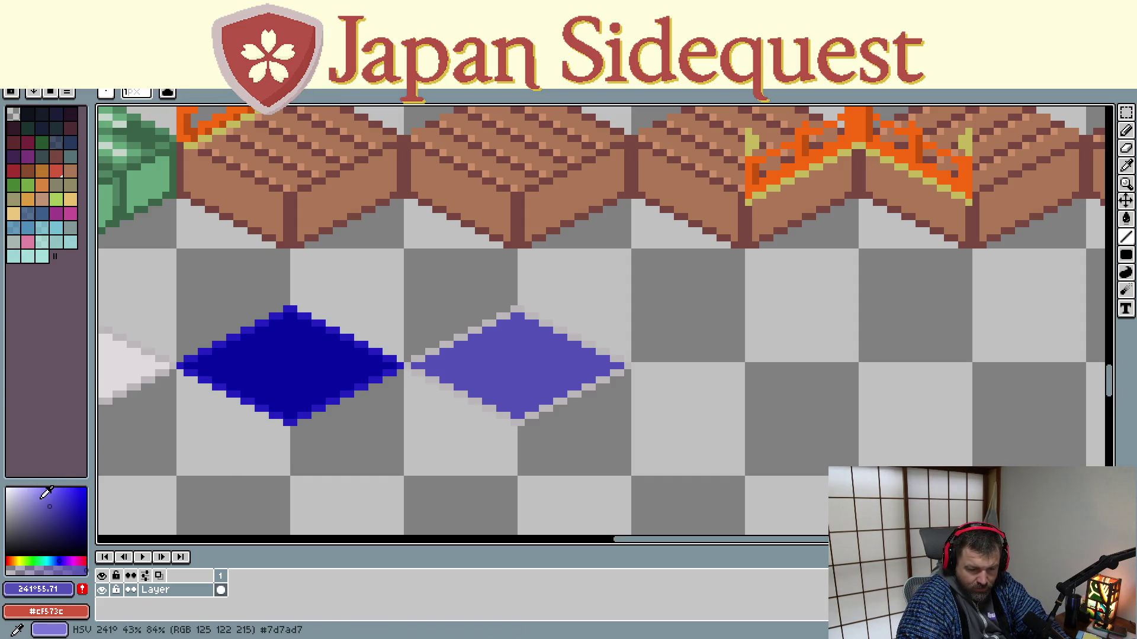
Outline all four edges of the purple diamond with a lighter purple line
click(41, 500)
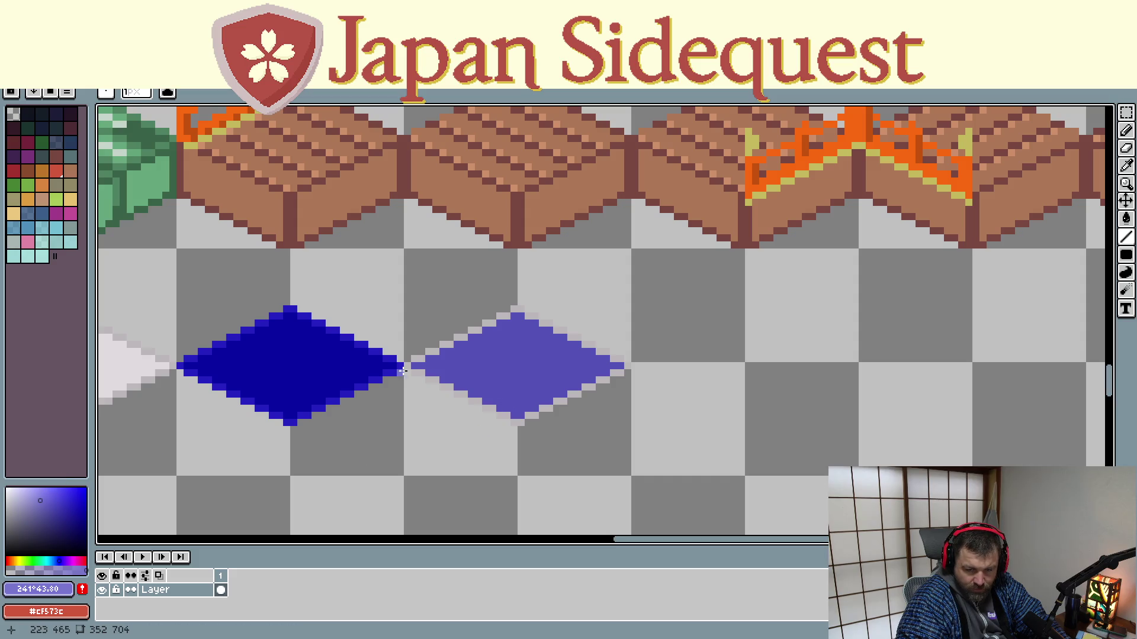
drag(407, 367, 512, 311)
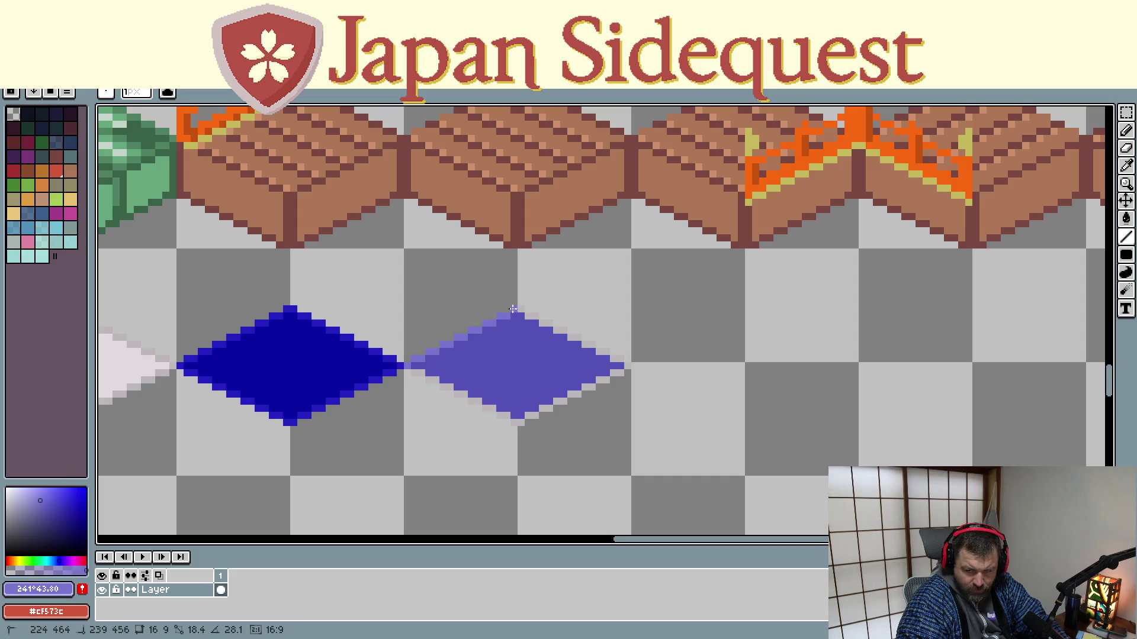
drag(512, 309, 627, 364)
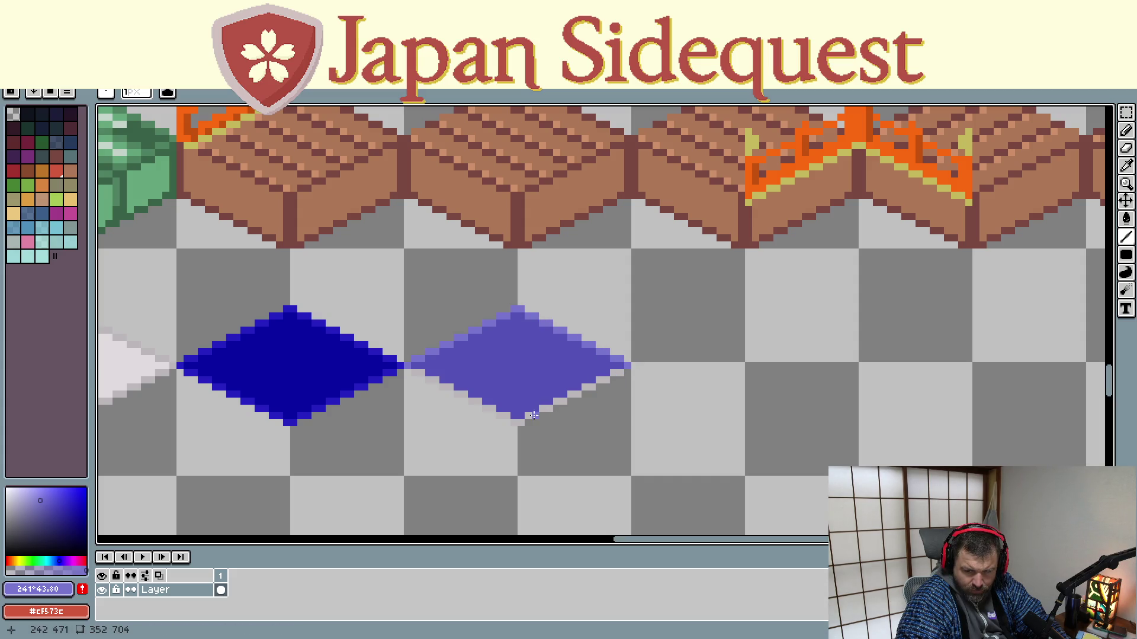
drag(521, 421, 622, 371)
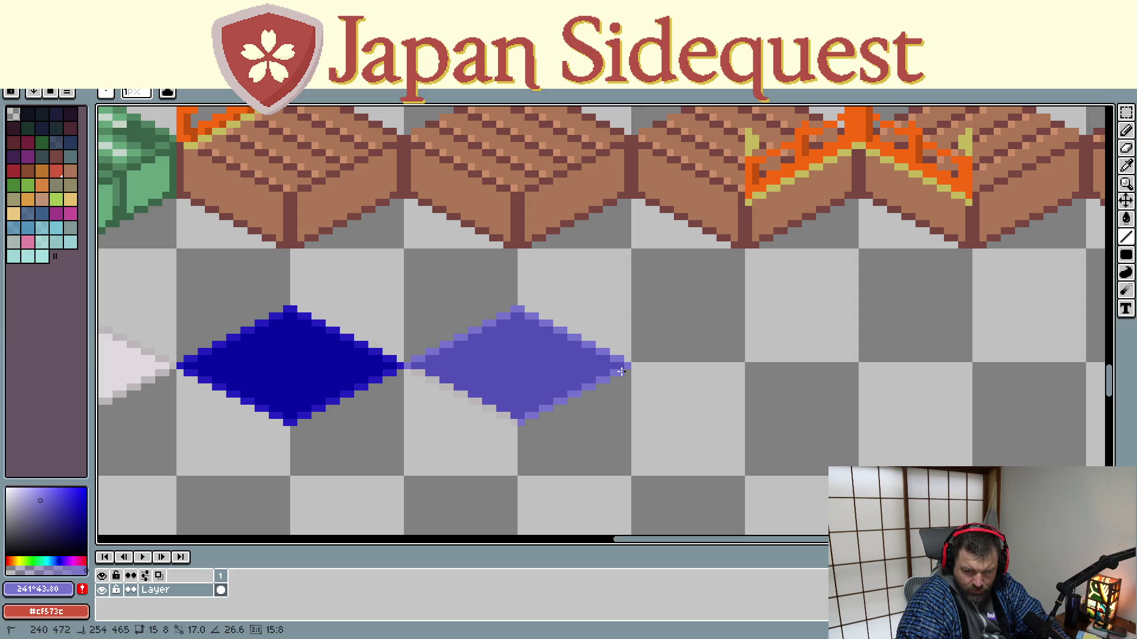
drag(519, 423, 426, 378)
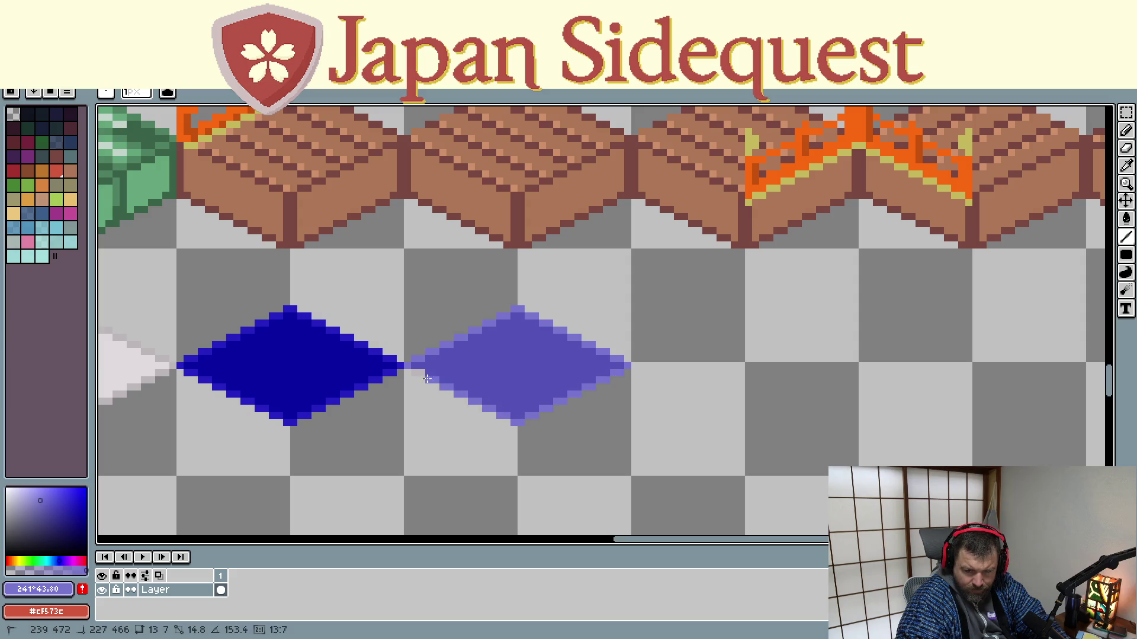
scroll(470, 452, down, 1)
scroll(385, 458, down, 2)
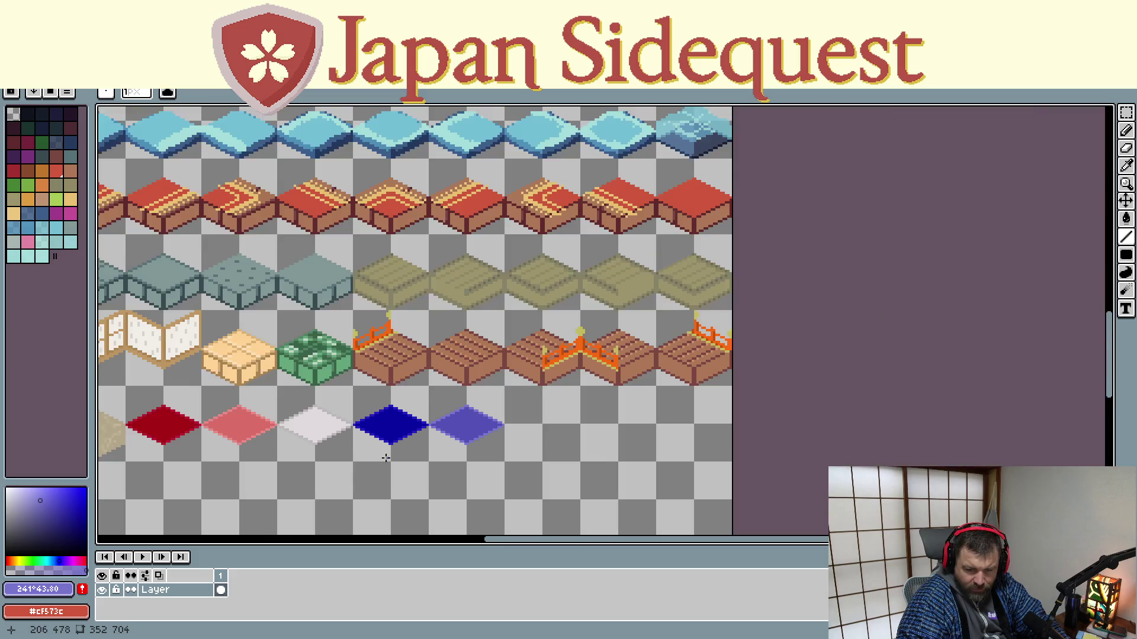
scroll(385, 457, down, 3)
scroll(312, 495, up, 4)
Pan over the tileset rows and switch to the Rectangular Marquee tool
drag(315, 497, 476, 441)
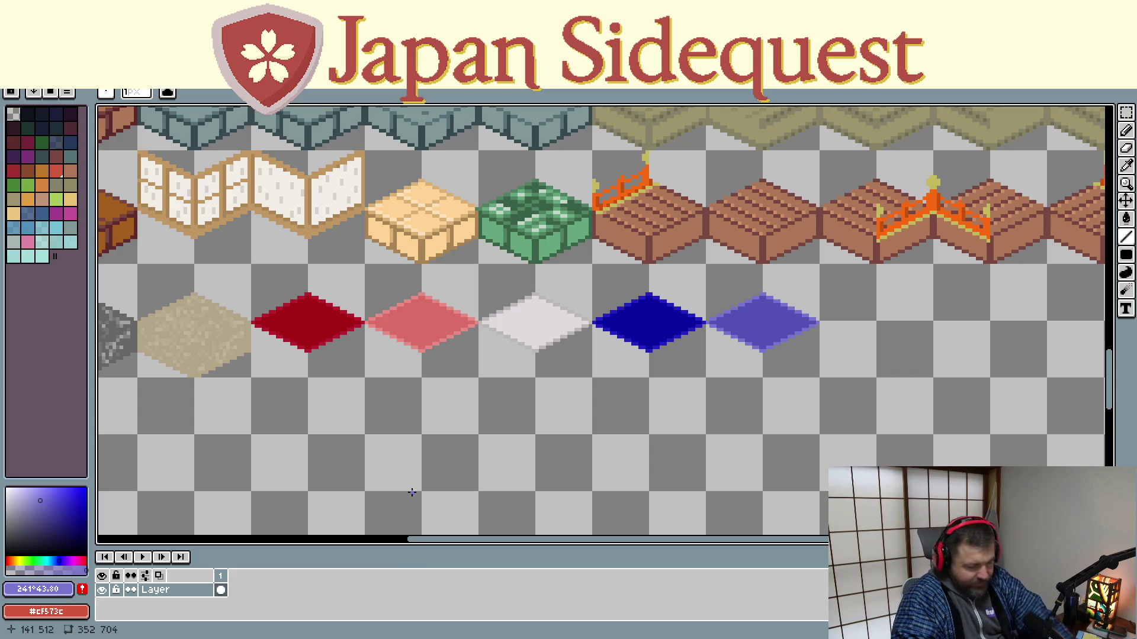
scroll(602, 396, down, 3)
scroll(597, 400, up, 1)
scroll(598, 401, up, 1)
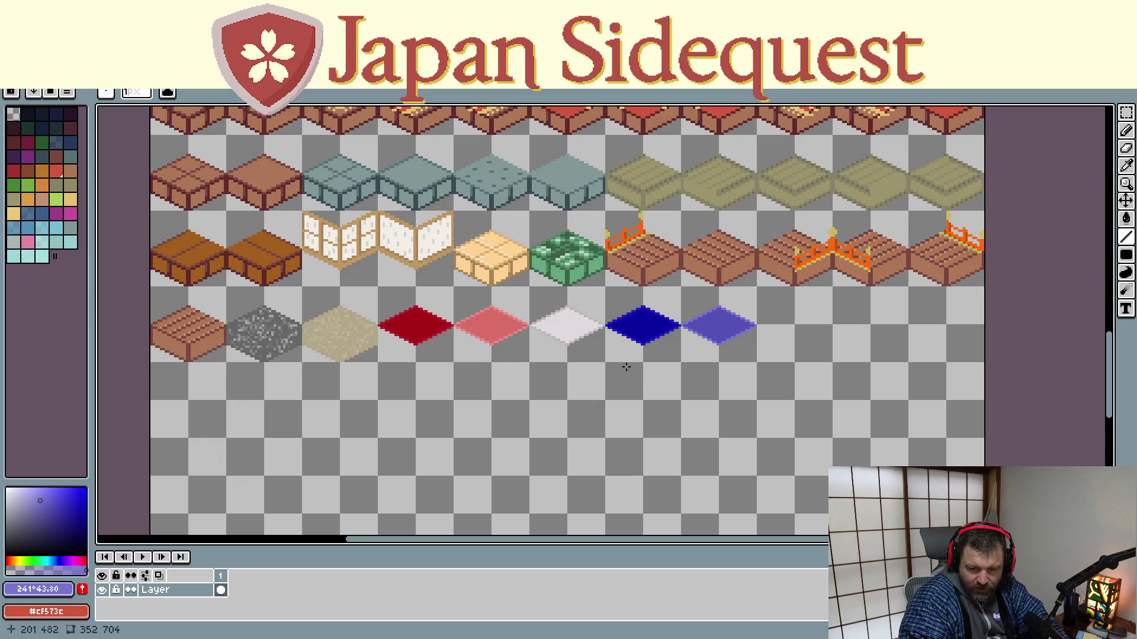
mouse_move(612, 370)
mouse_down()
mouse_move(516, 452)
mouse_move(466, 475)
mouse_up()
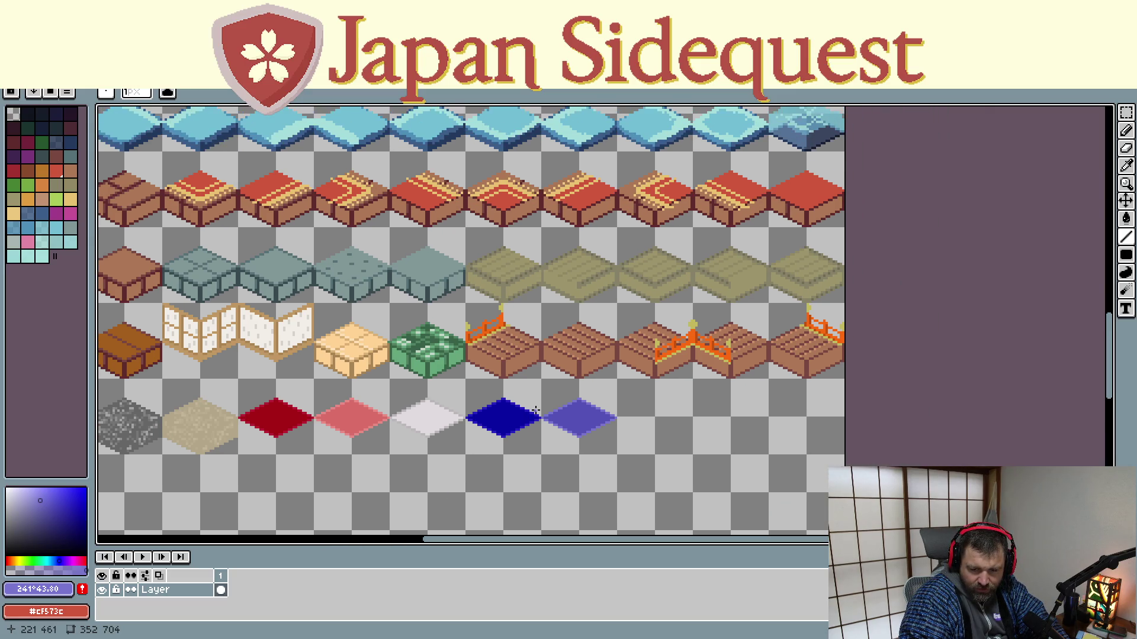
key(m)
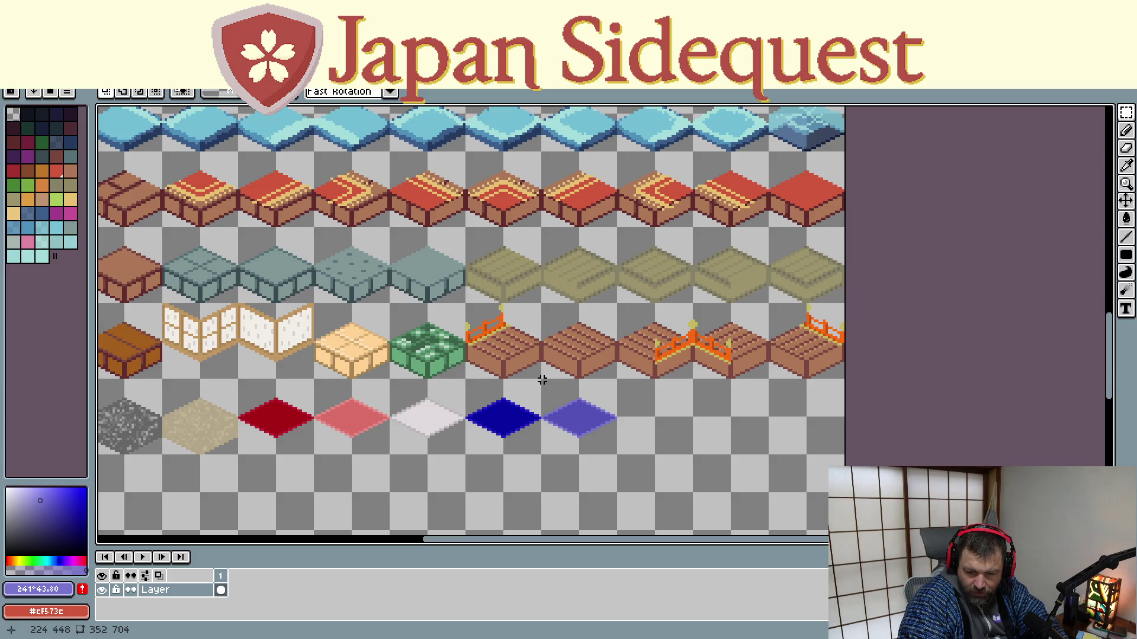
drag(542, 380, 613, 453)
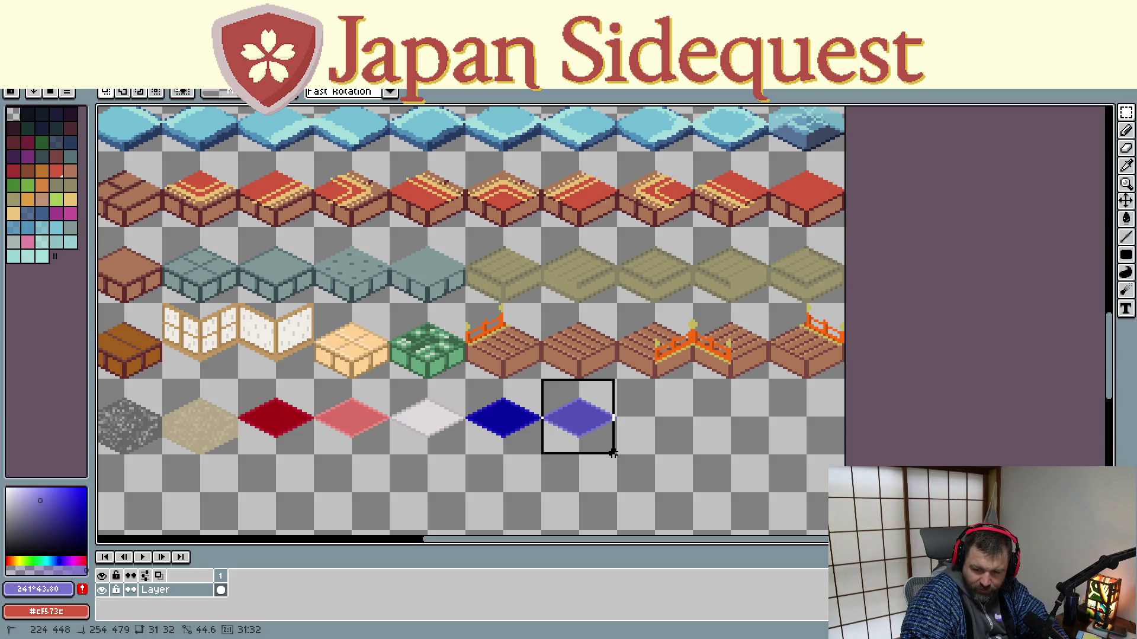
drag(612, 454, 613, 453)
scroll(611, 451, up, 1)
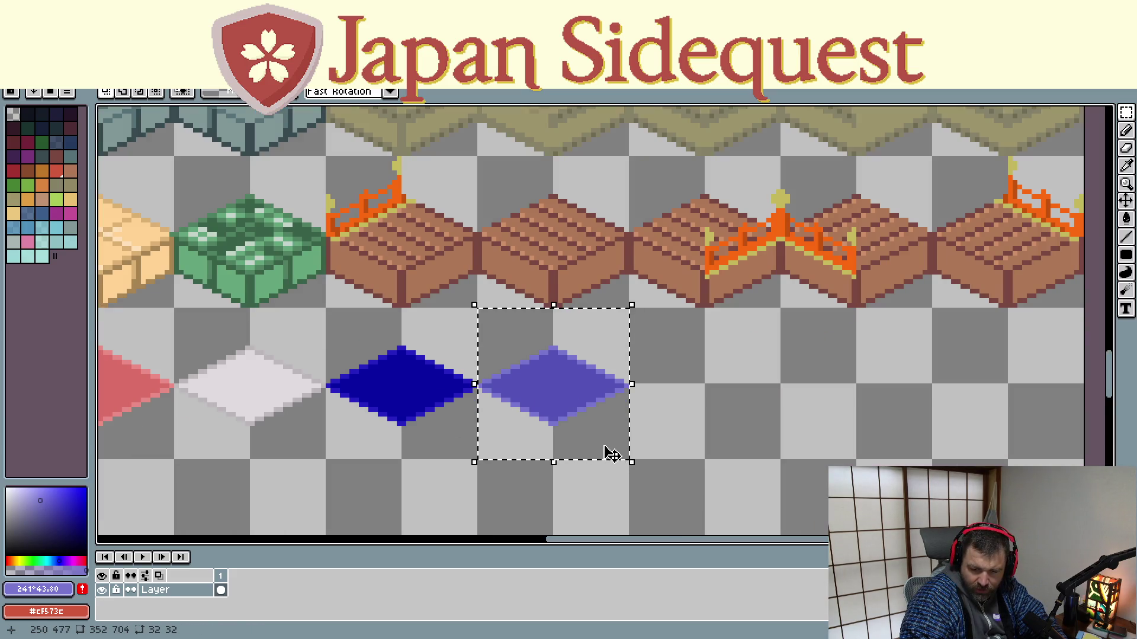
mouse_move(577, 393)
mouse_down()
mouse_move(572, 236)
mouse_move(581, 246)
mouse_up()
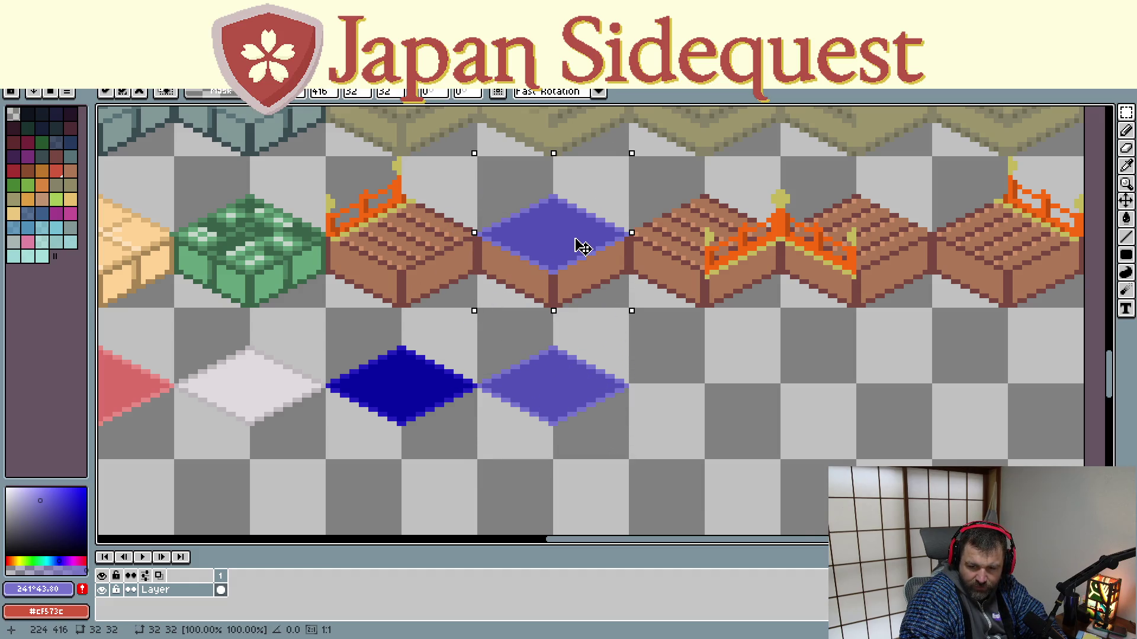
mouse_move(582, 246)
mouse_down()
mouse_move(658, 446)
mouse_move(656, 435)
mouse_up()
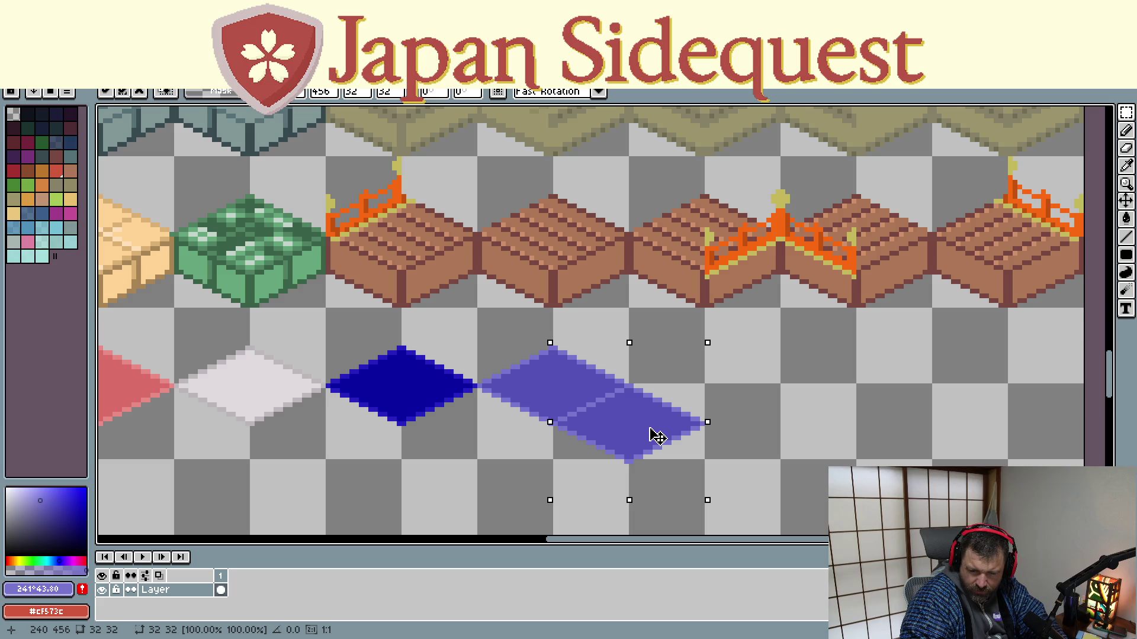
drag(656, 435, 656, 442)
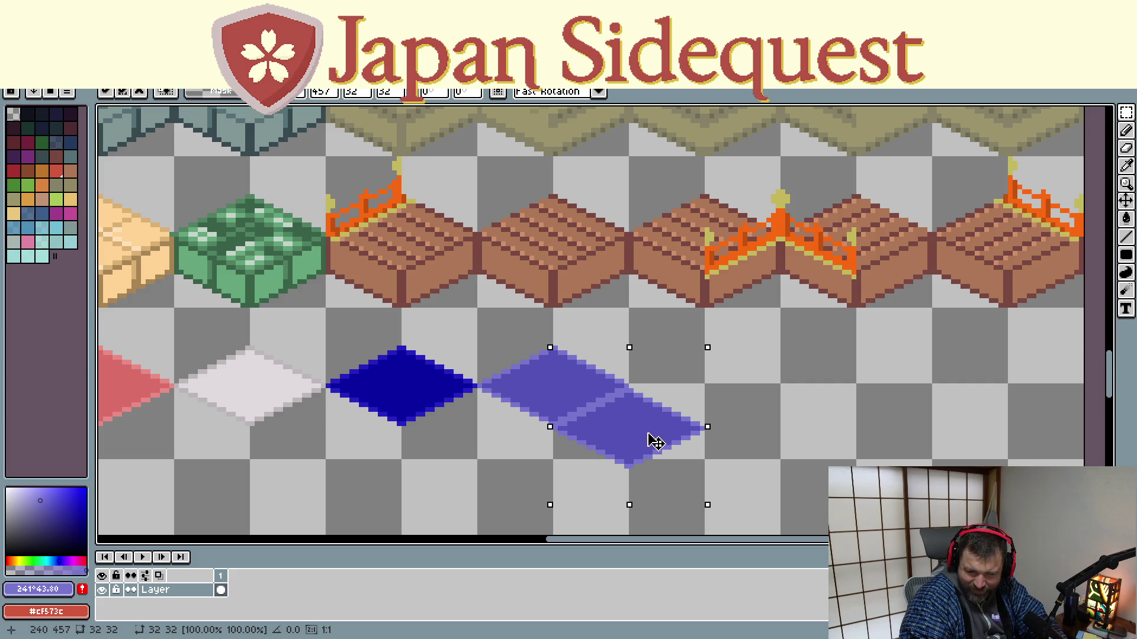
drag(655, 442, 655, 437)
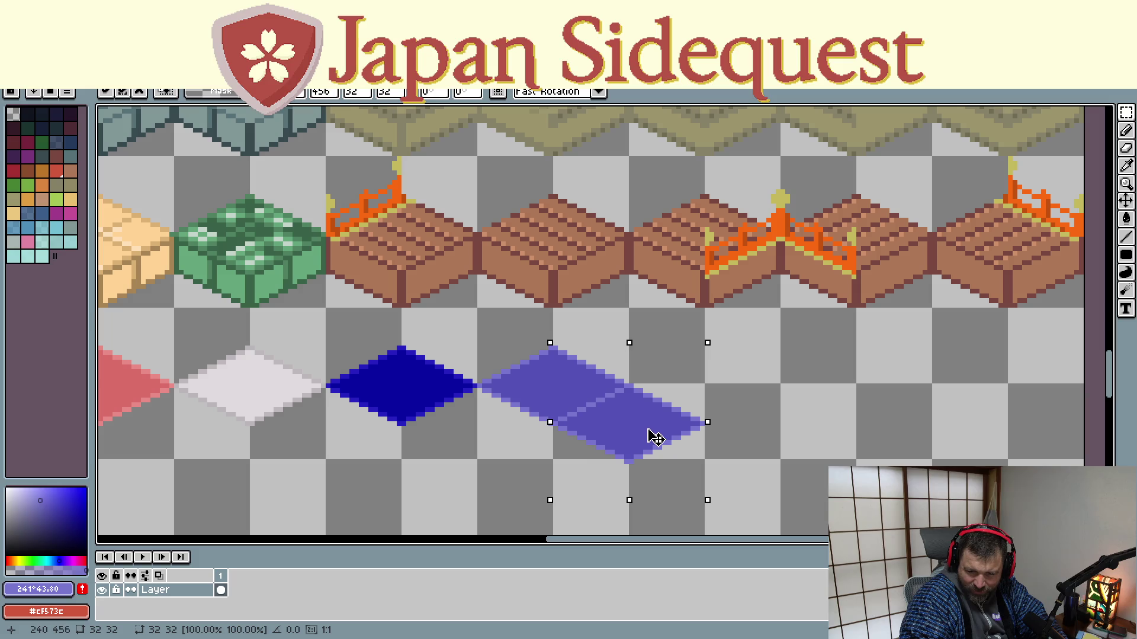
key(Return)
key(ctrl+d)
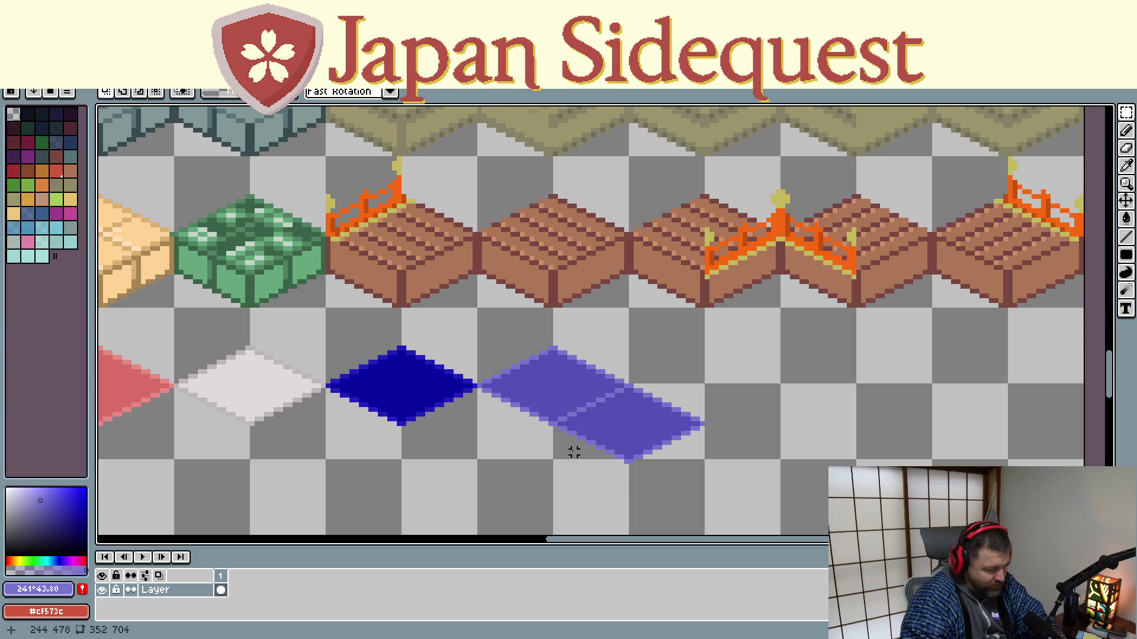
mouse_move(573, 452)
mouse_down()
mouse_move(558, 409)
mouse_move(486, 442)
mouse_move(479, 424)
mouse_up()
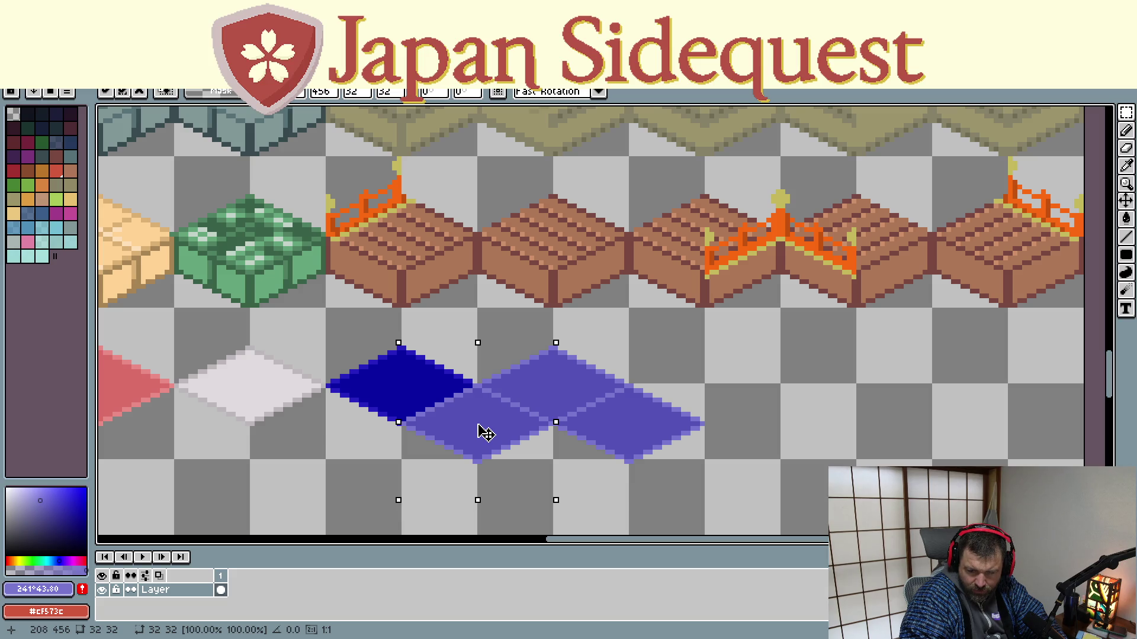
drag(478, 432, 493, 439)
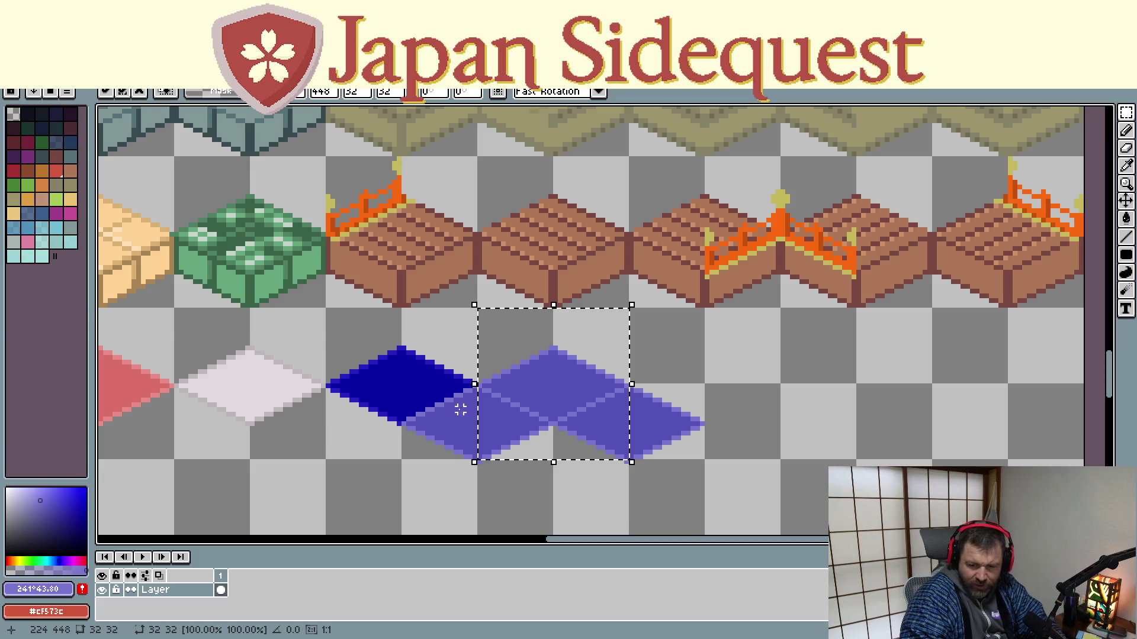
mouse_move(519, 482)
mouse_down()
mouse_move(624, 515)
mouse_move(655, 507)
mouse_move(599, 527)
mouse_move(456, 523)
mouse_up()
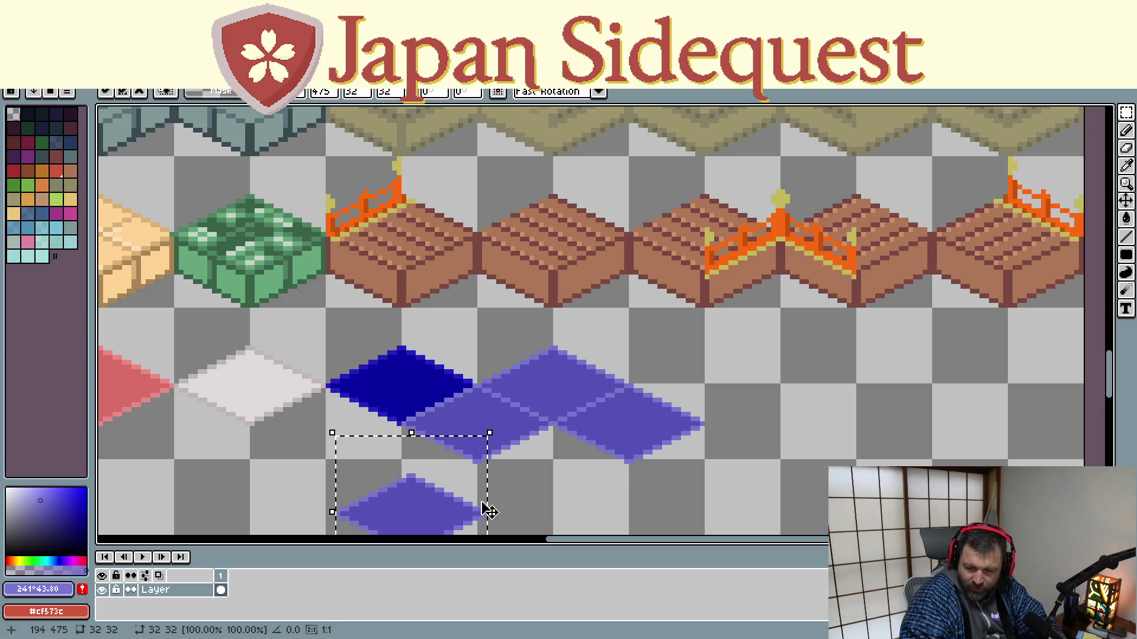
mouse_move(457, 511)
mouse_down()
mouse_move(540, 505)
mouse_move(584, 483)
mouse_move(593, 456)
mouse_up()
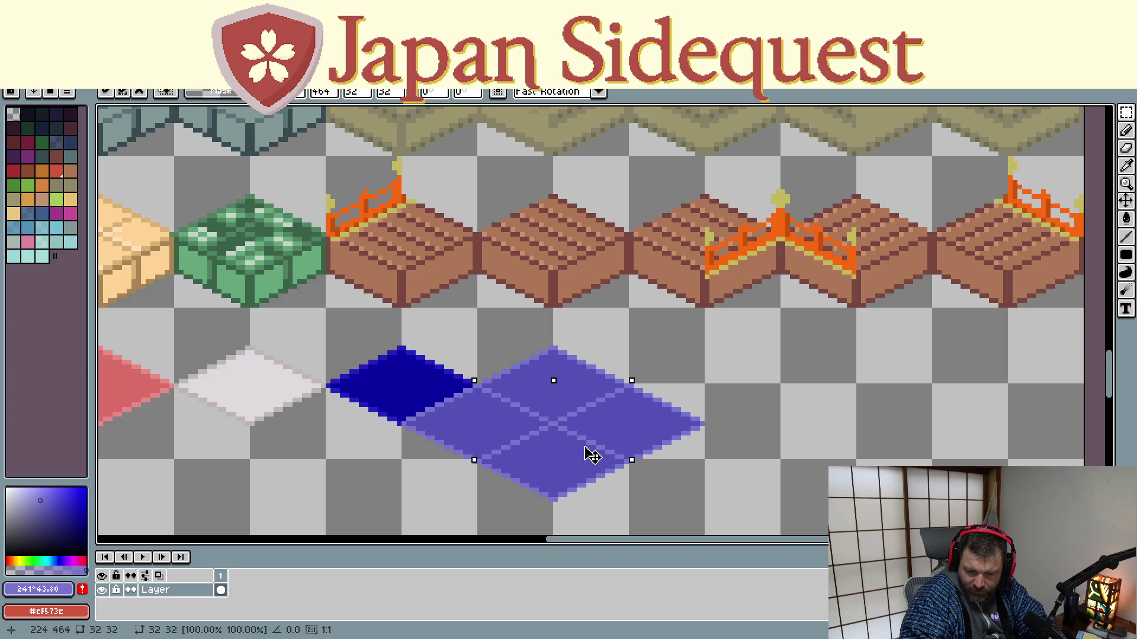
key(Return)
key(ctrl+d)
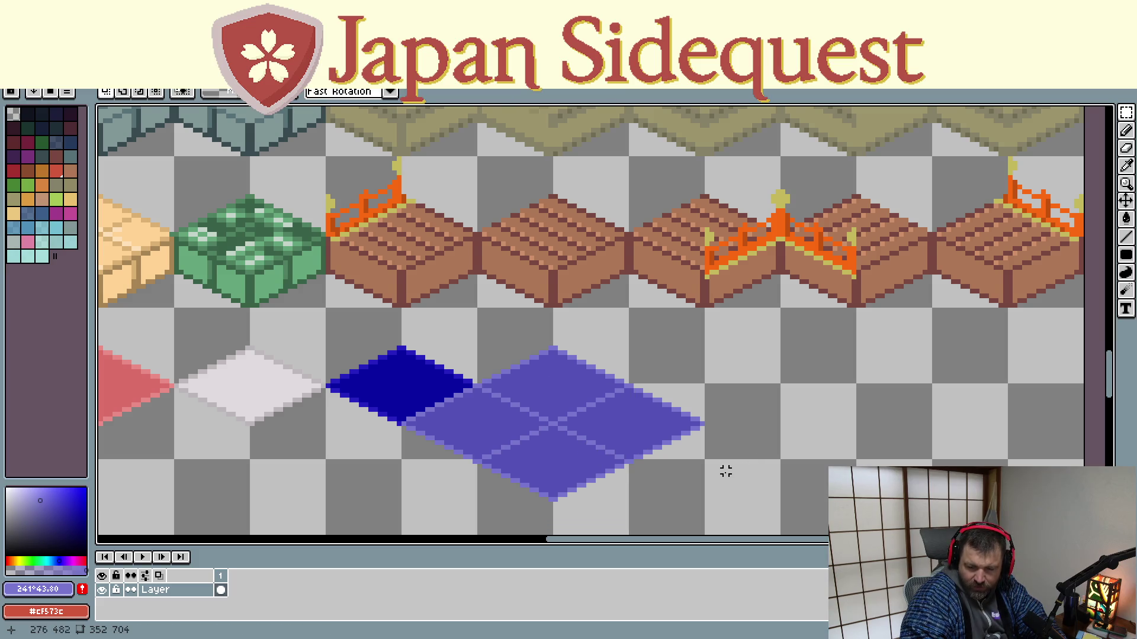
drag(726, 471, 720, 374)
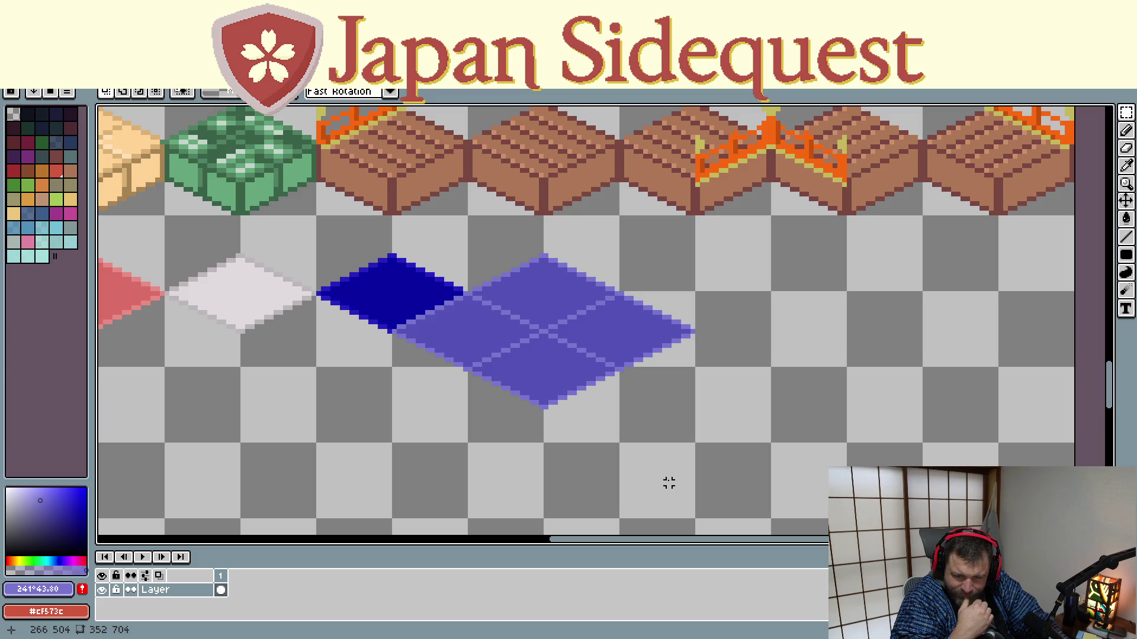
key(ctrl+z)
key(ctrl+z)
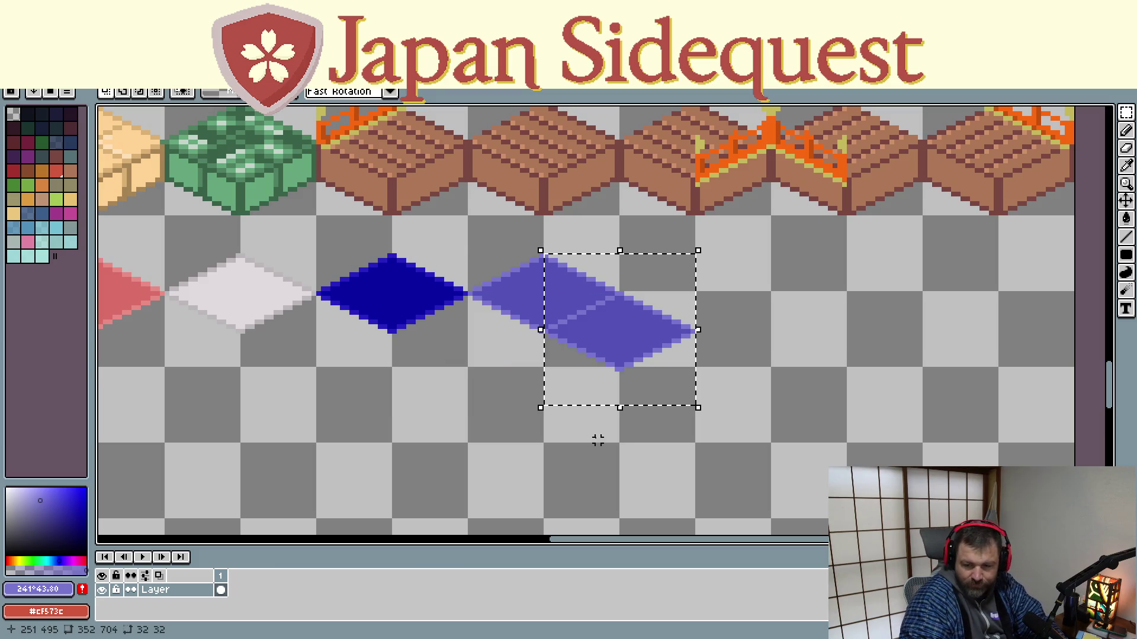
key(ctrl+z)
click(427, 432)
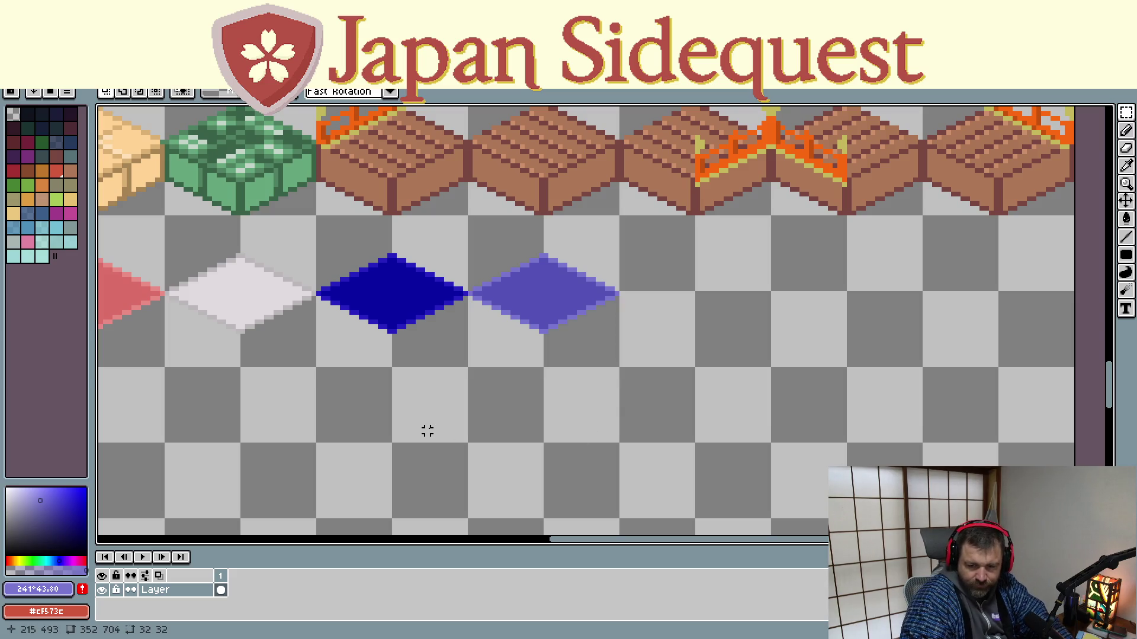
scroll(389, 435, left, 5)
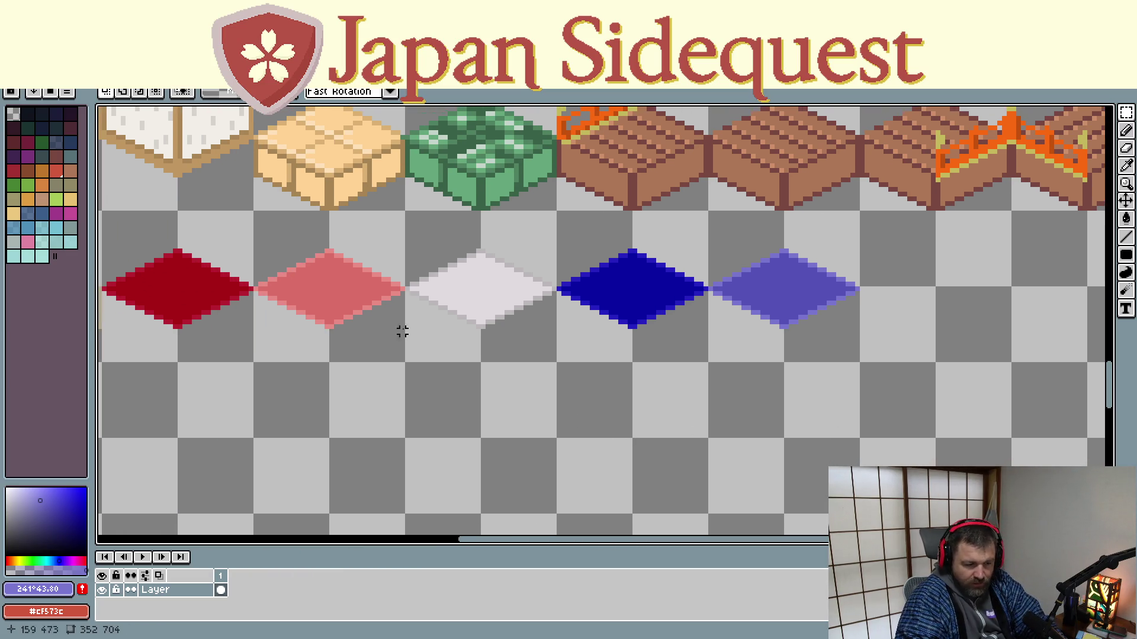
scroll(402, 331, down, 2)
scroll(337, 342, left, 1)
scroll(378, 364, left, 1)
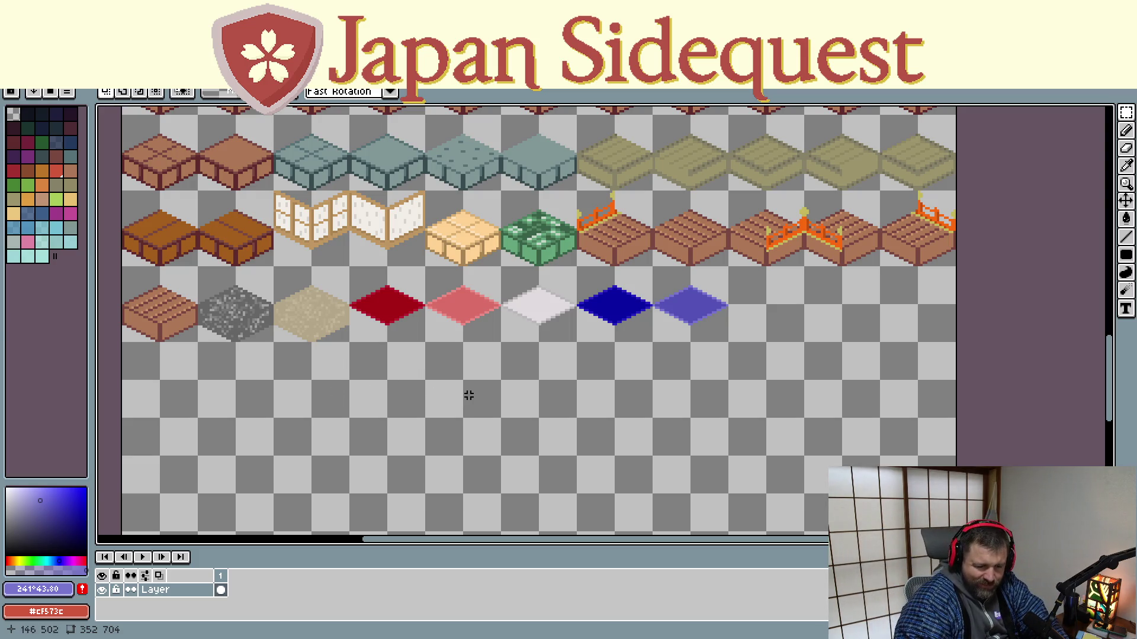
mouse_move(471, 393)
mouse_down()
mouse_move(574, 428)
mouse_move(563, 433)
mouse_up()
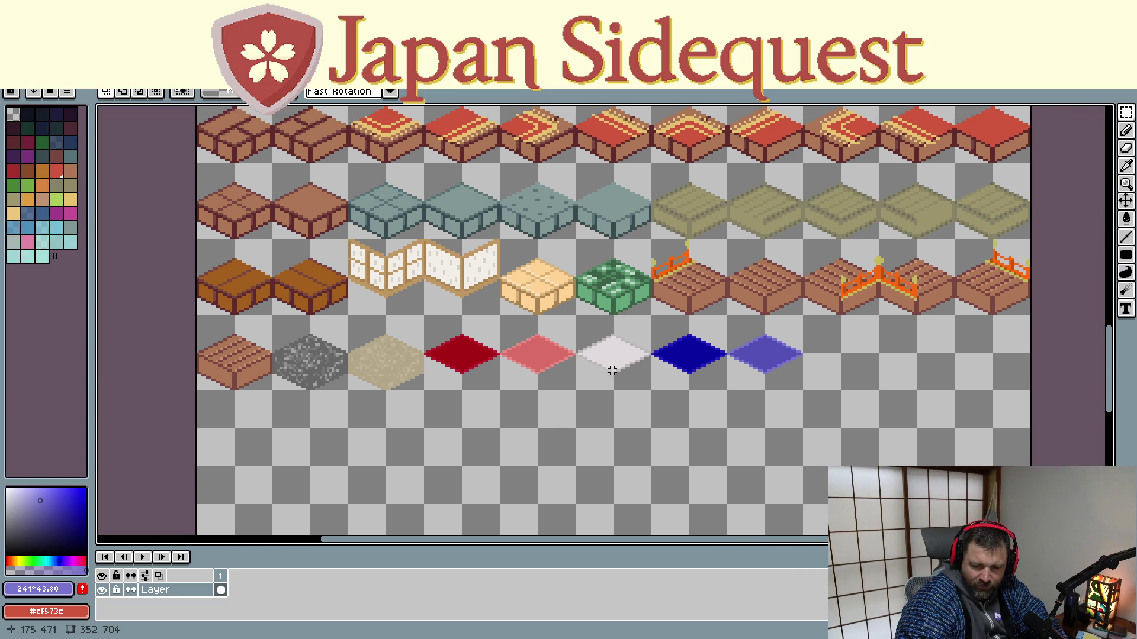
scroll(552, 427, down, 2)
drag(502, 437, 486, 425)
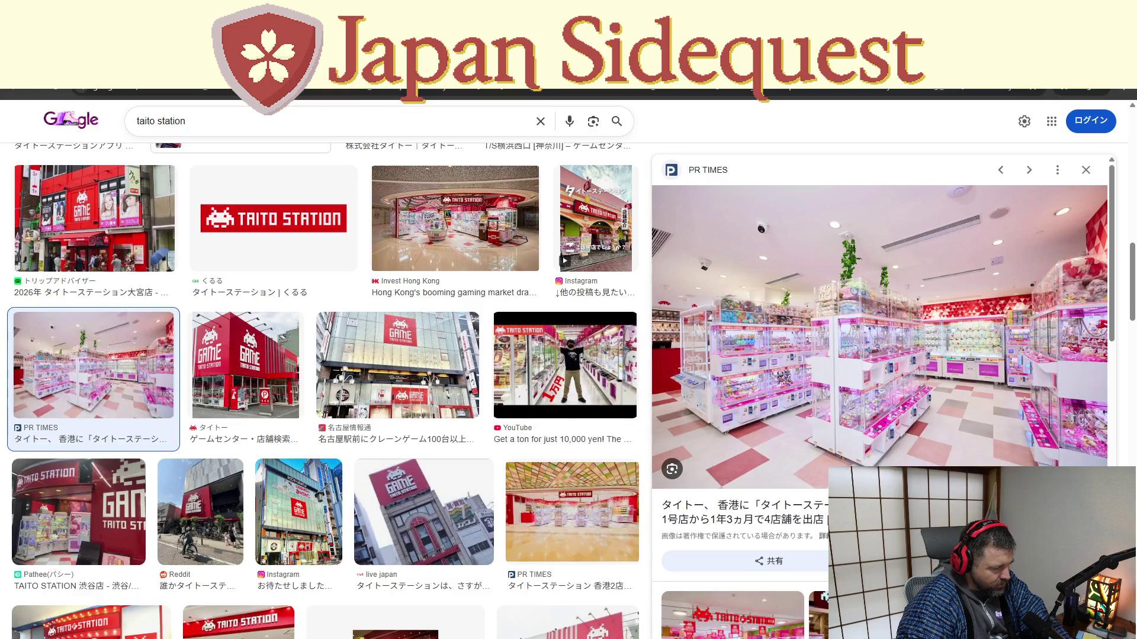
Search 'round one sendai' and preview the first row of arcade and building photos
triple_click(184, 125)
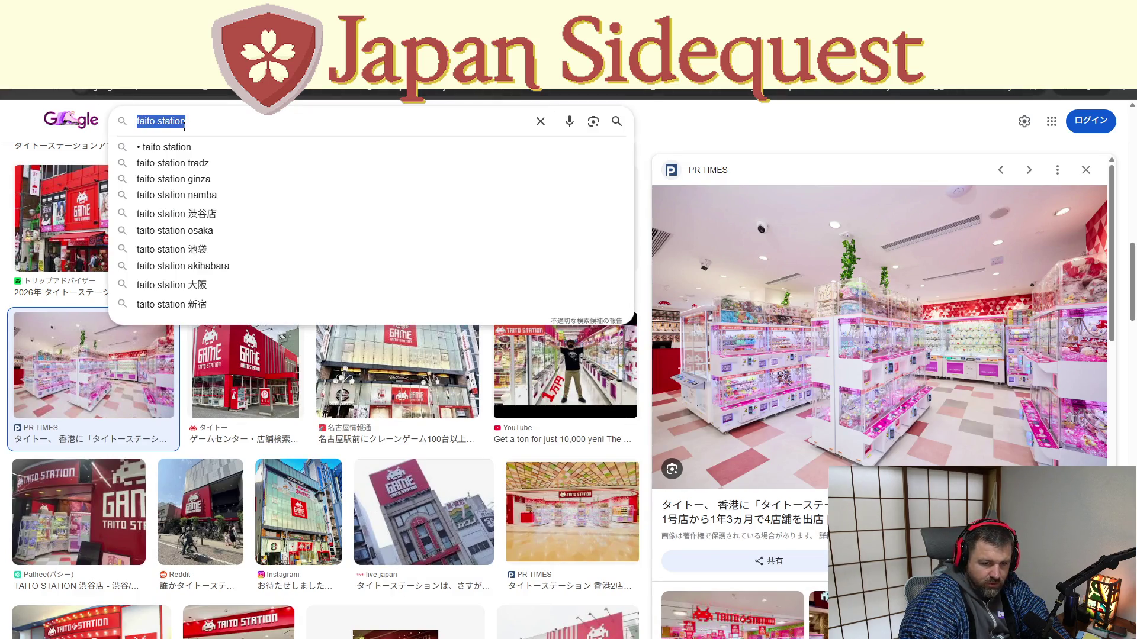
text(r)
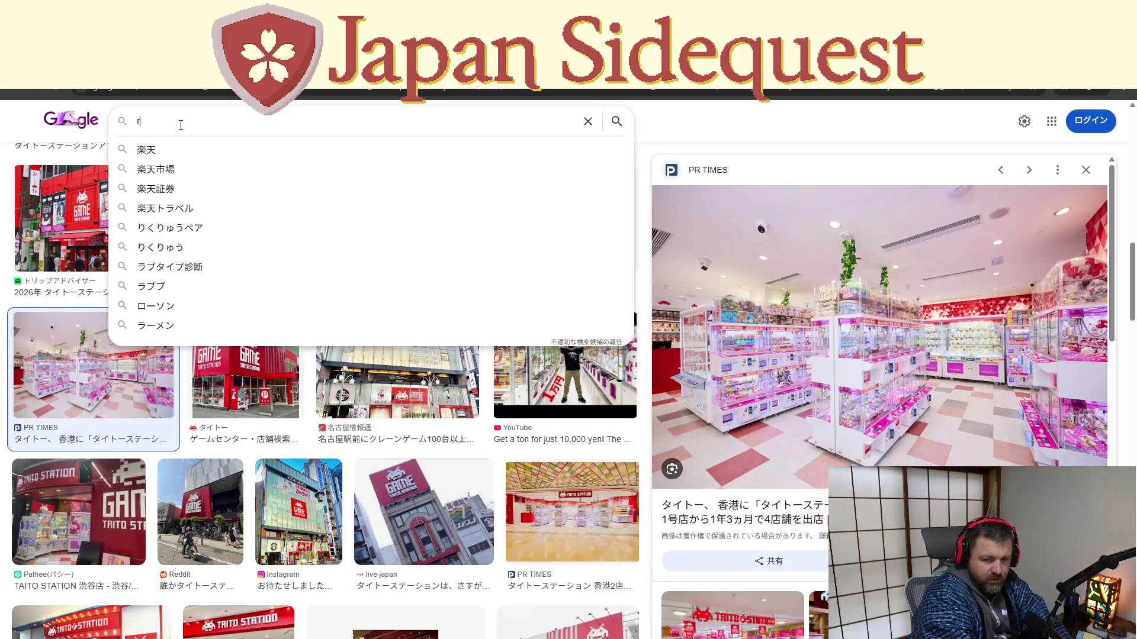
text(ound one se)
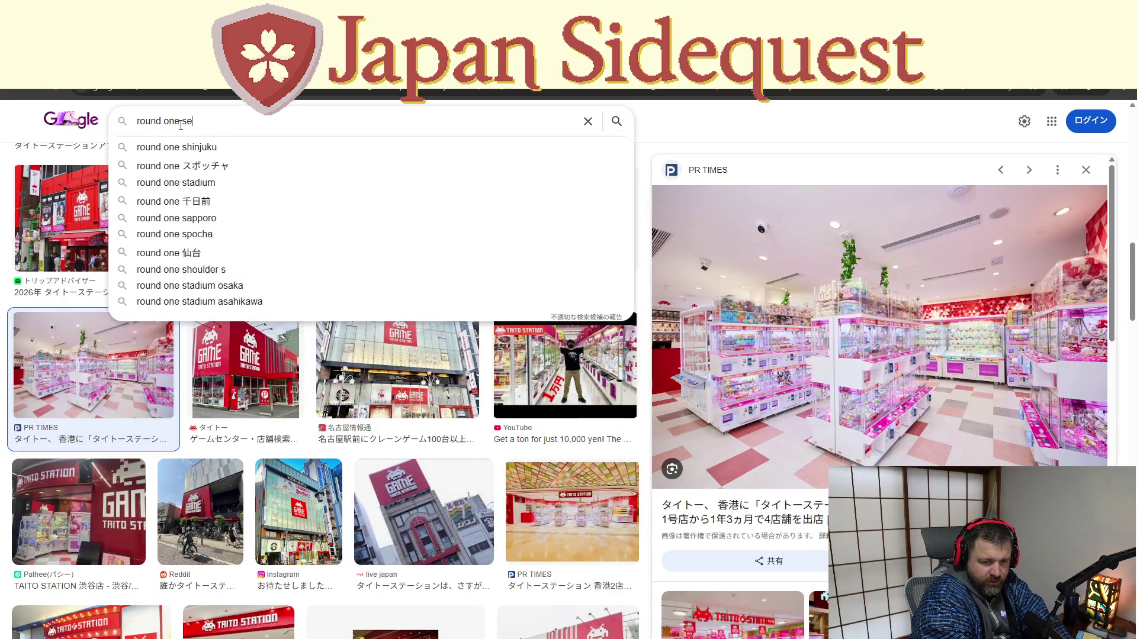
text(ndai)
key(Return)
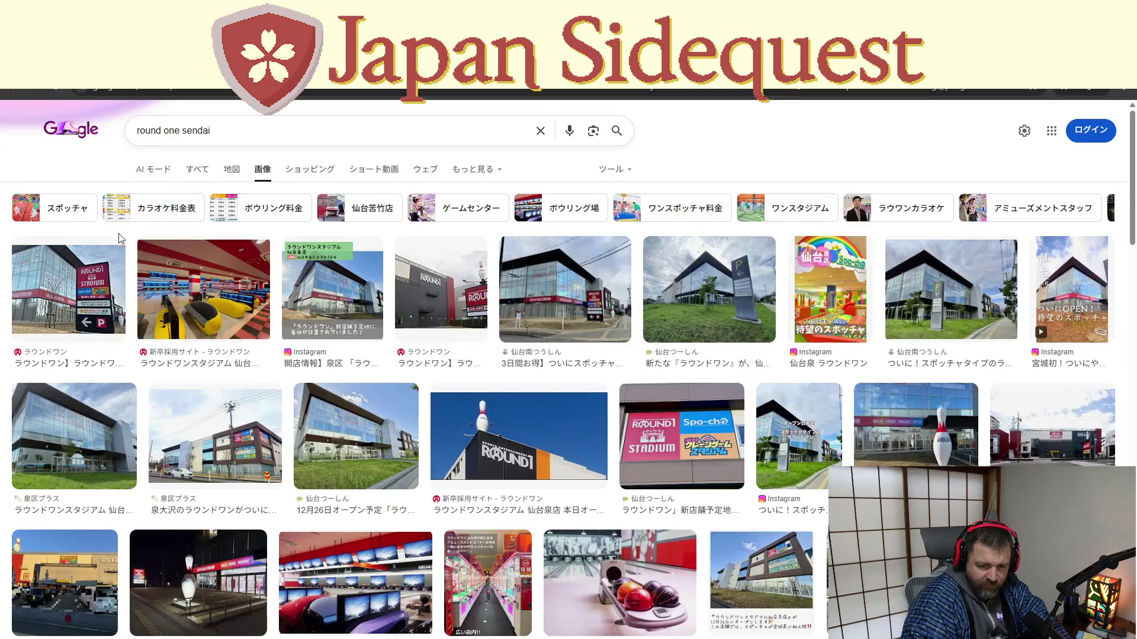
click(83, 298)
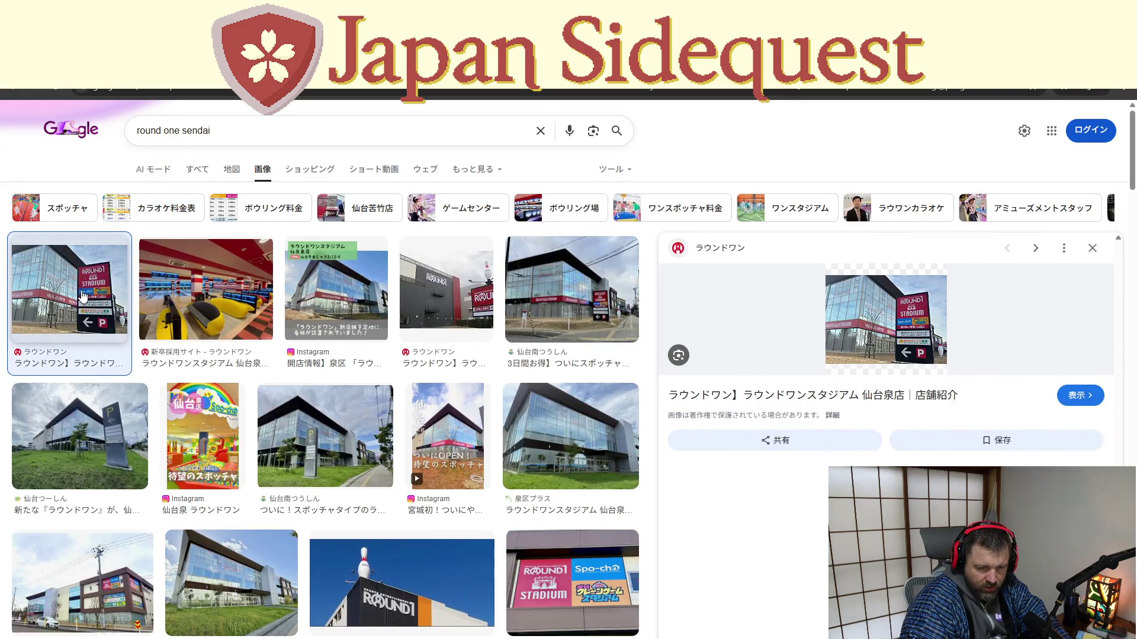
click(256, 307)
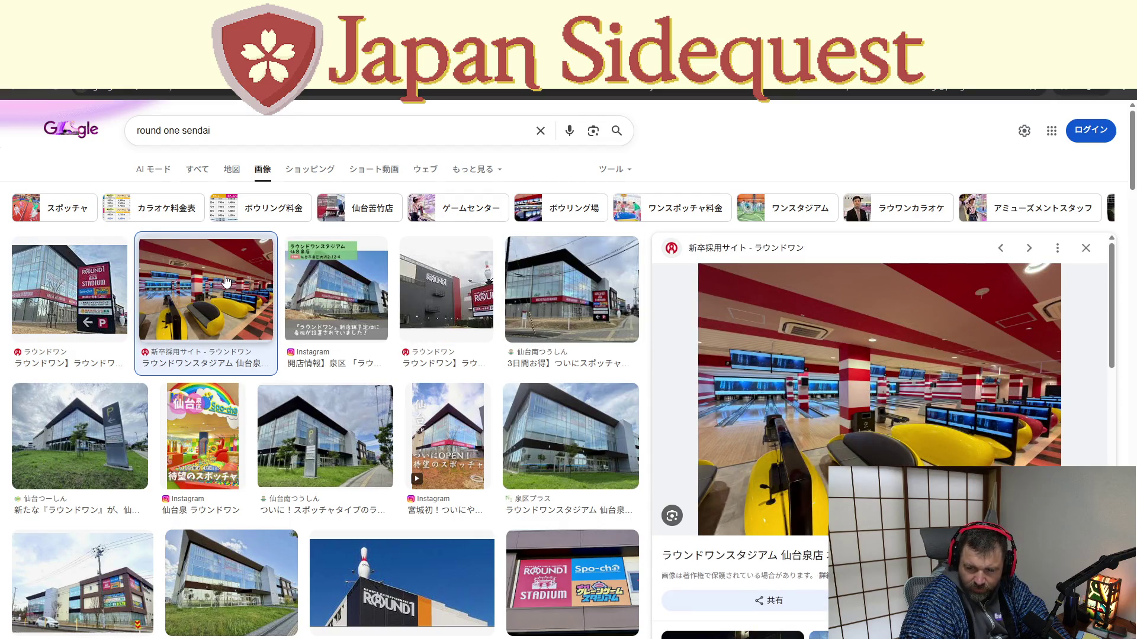
click(338, 293)
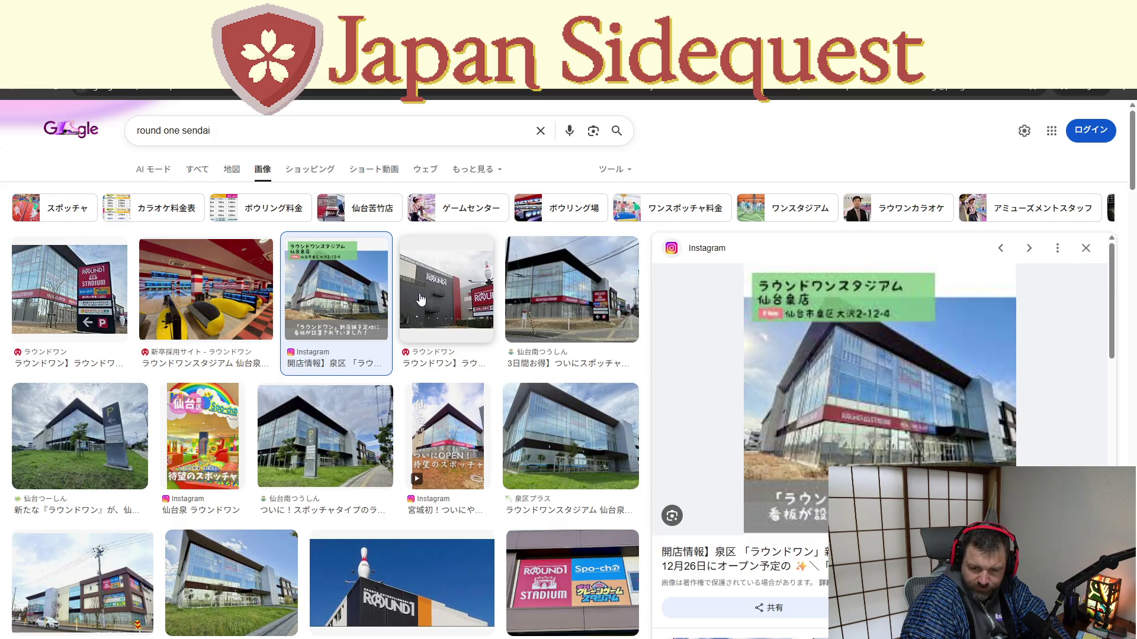
click(418, 297)
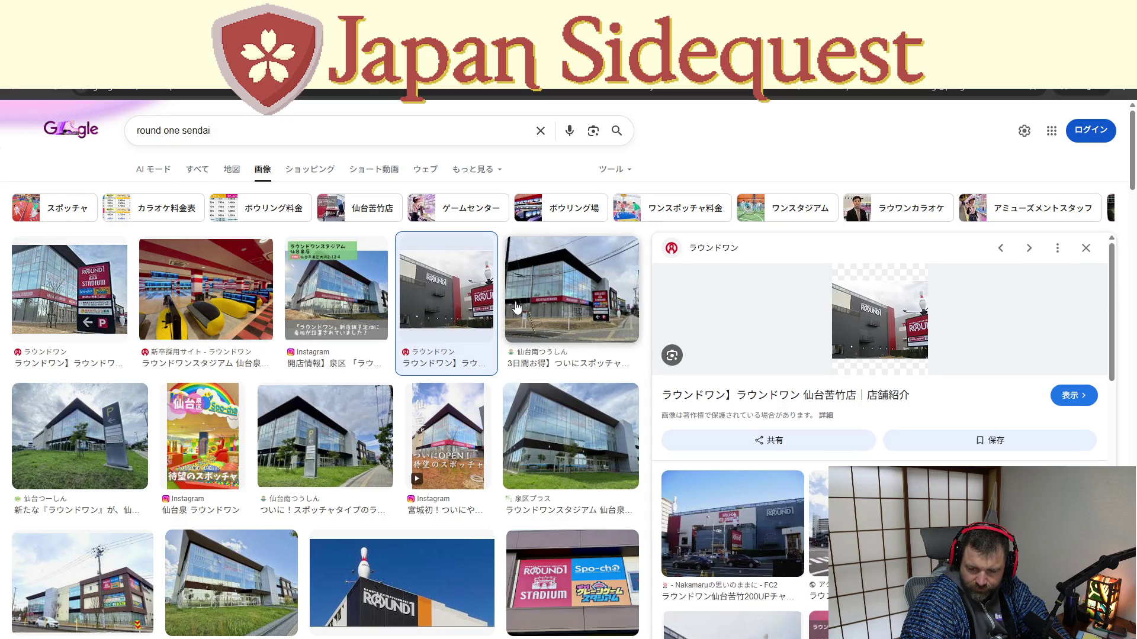
click(554, 302)
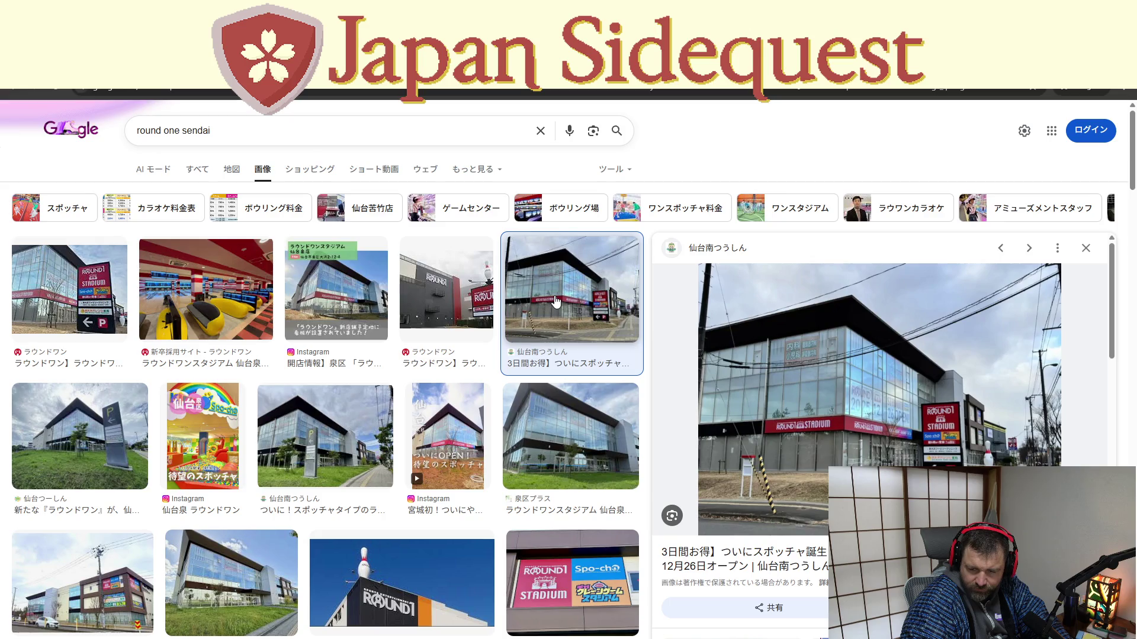
Preview more exterior and interior photos, then switch to the すべて (All) web results
click(96, 446)
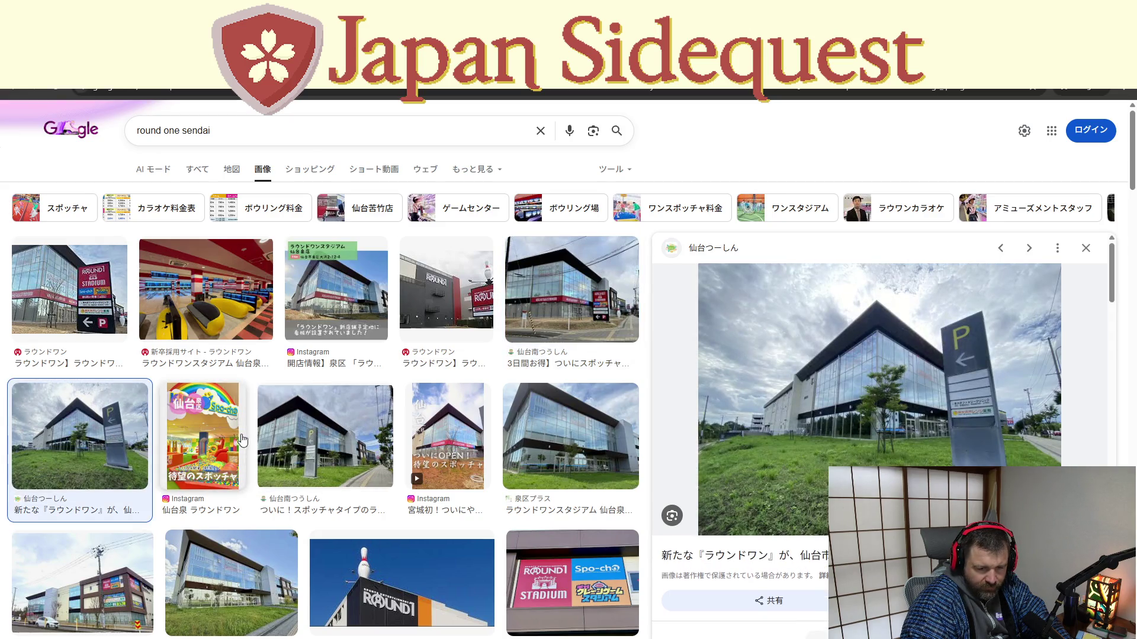
click(186, 443)
click(338, 448)
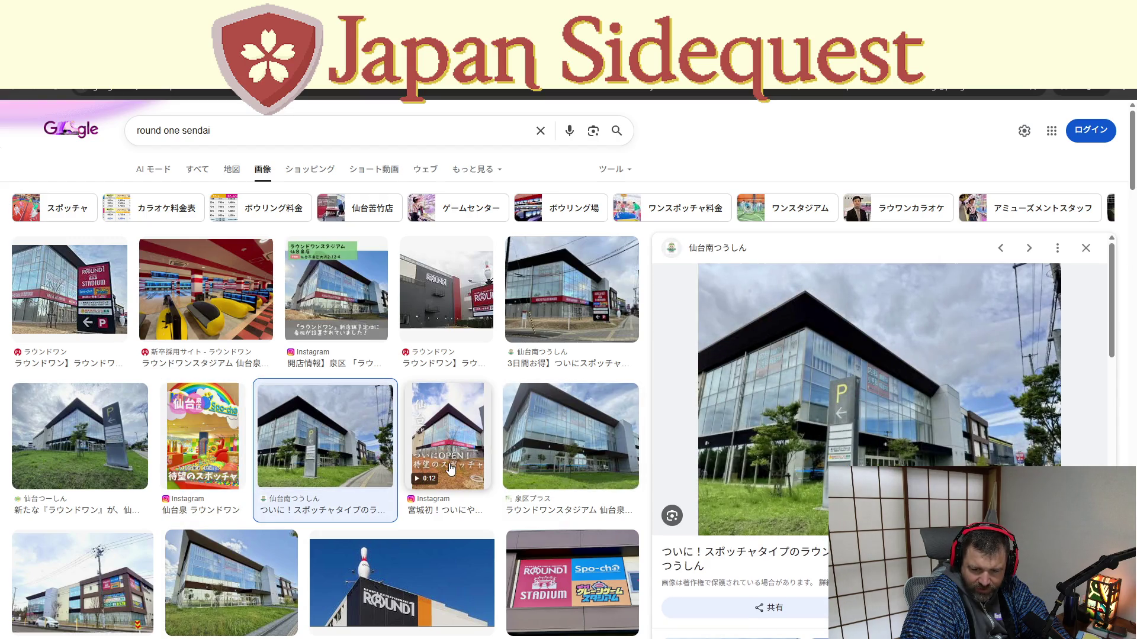
scroll(394, 492, down, 1)
scroll(393, 493, down, 2)
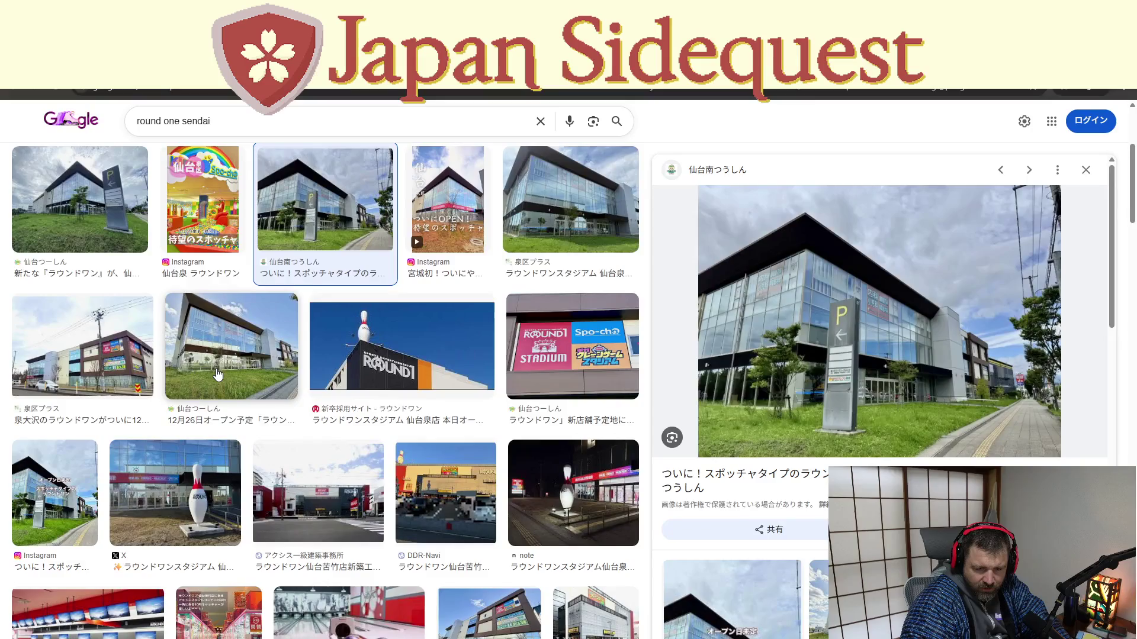
scroll(186, 441, down, 1)
scroll(185, 441, down, 2)
click(141, 464)
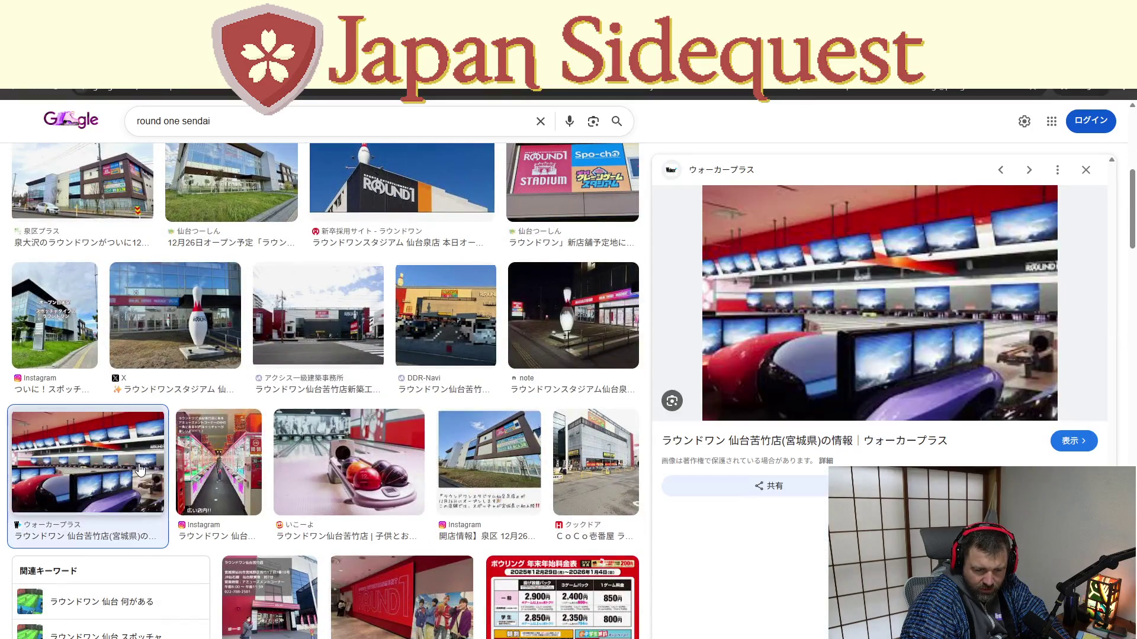
click(231, 470)
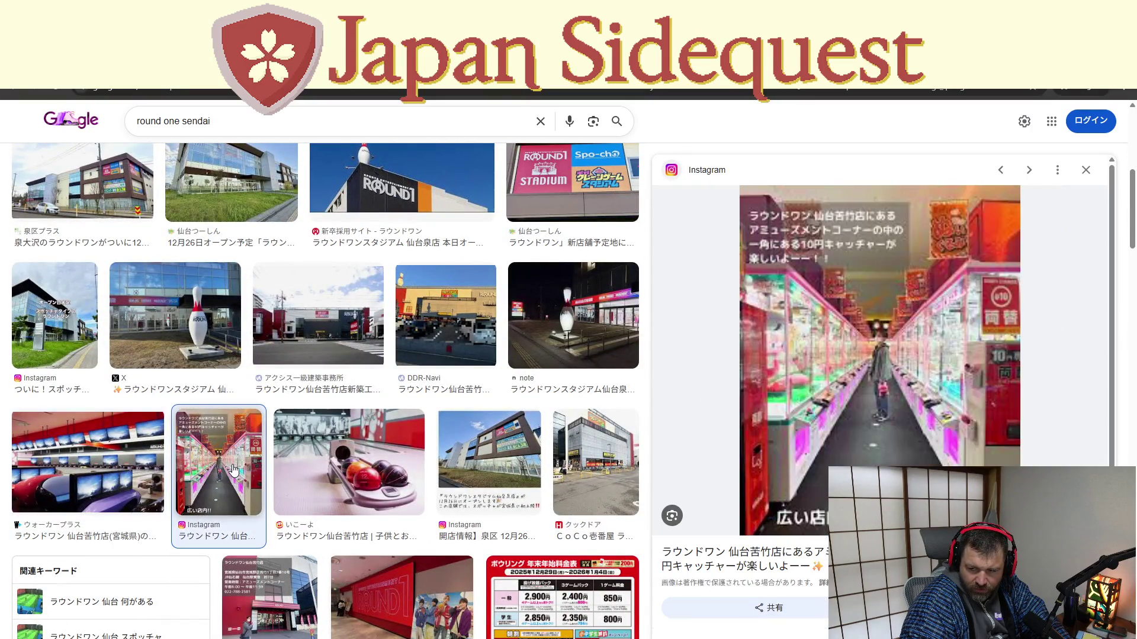
scroll(232, 471, up, 5)
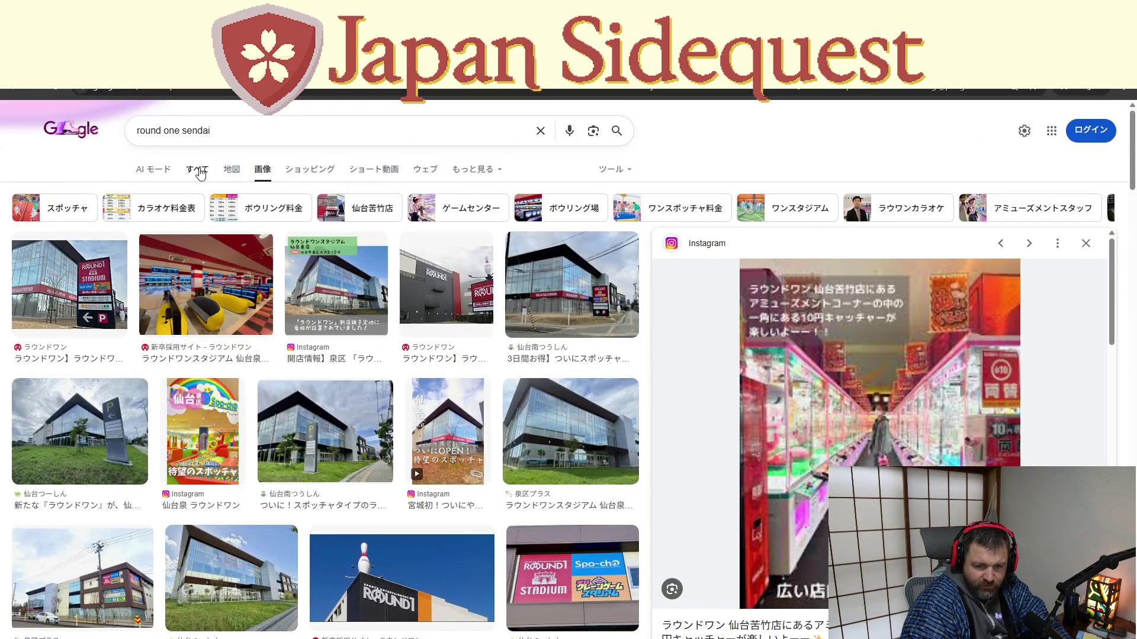
click(197, 169)
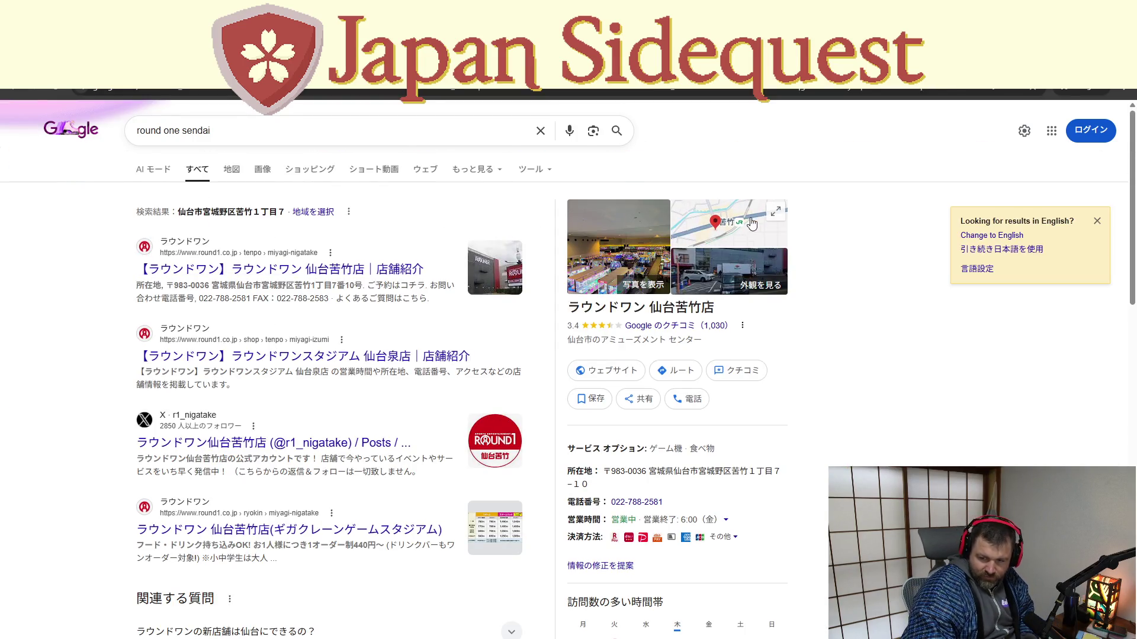
Open Round One Sendai Nigatake in Maps and view its arcade interior photo full-screen
click(749, 222)
click(175, 163)
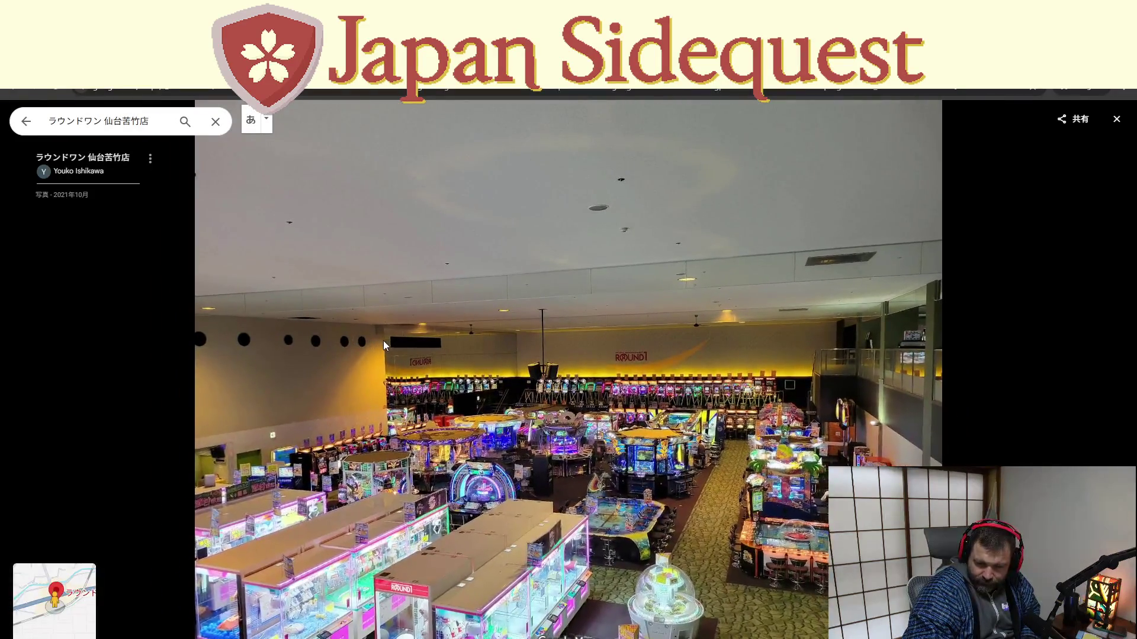
click(1116, 122)
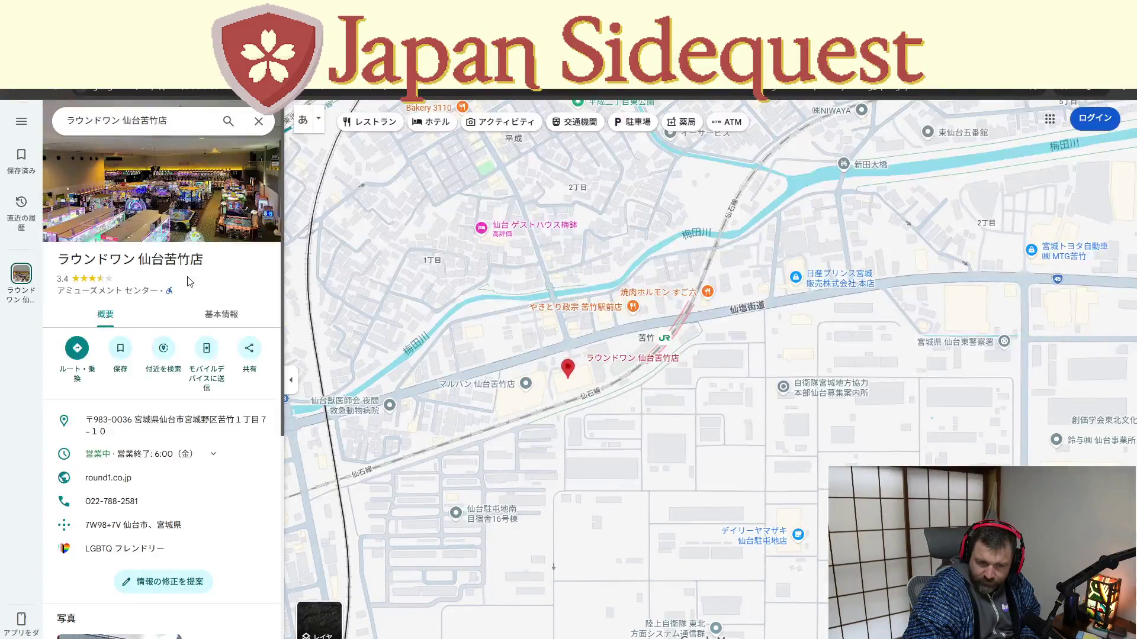
scroll(167, 373, down, 3)
scroll(172, 437, down, 2)
scroll(169, 446, up, 1)
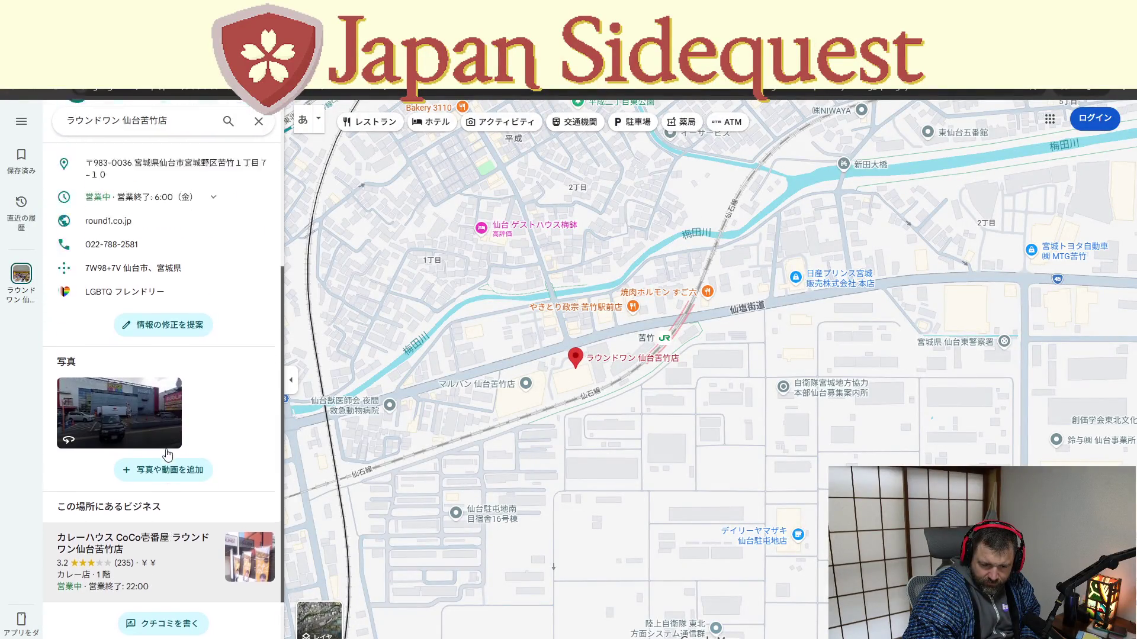
scroll(167, 445, up, 3)
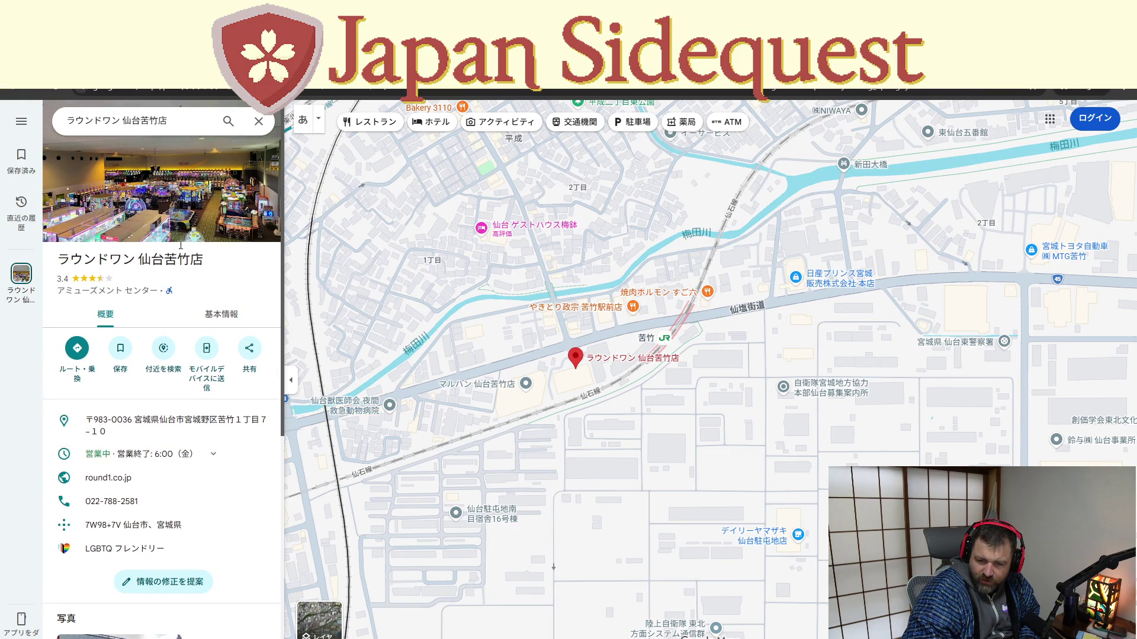
mouse_move(96, 224)
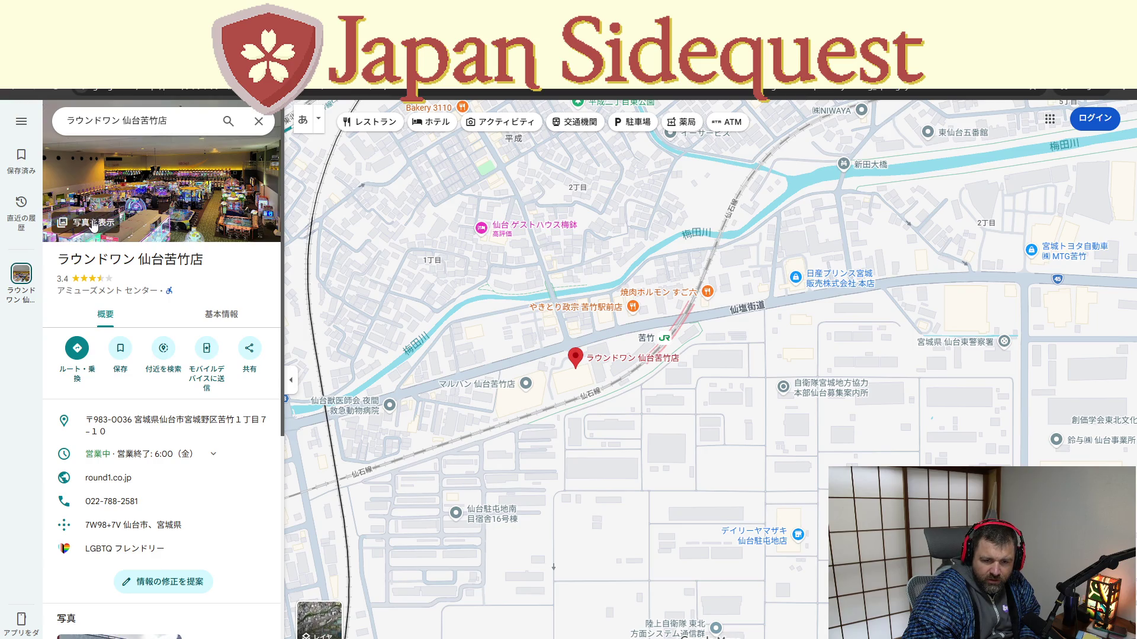
click(181, 213)
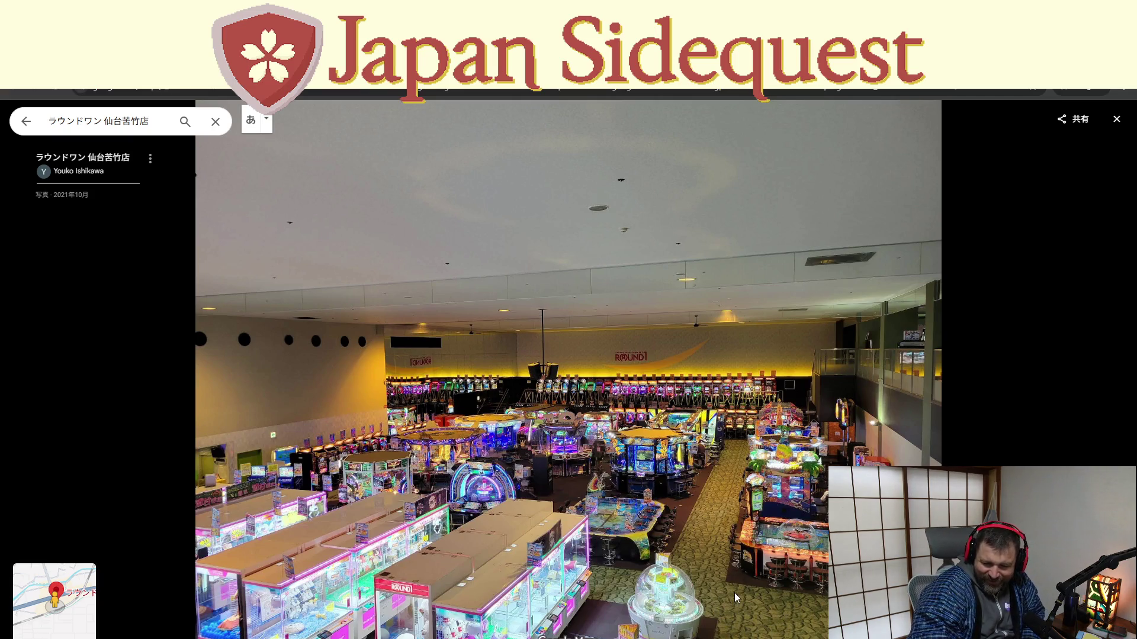
scroll(708, 525, up, 5)
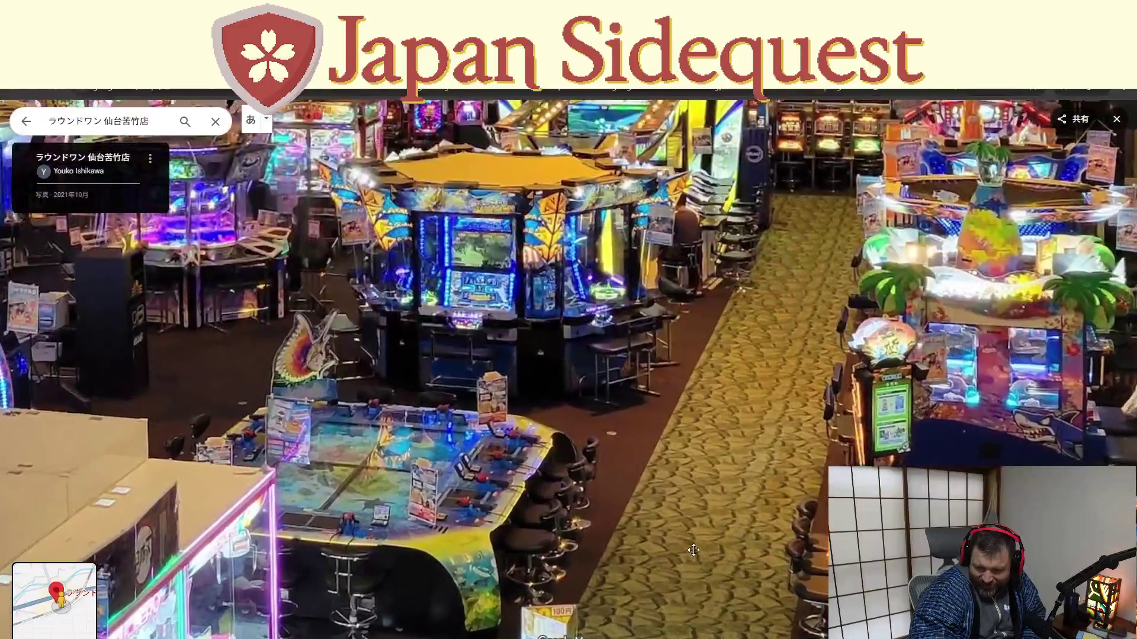
Step through the arcade panorama past the medal tables, ending on a wide floor view
click(693, 552)
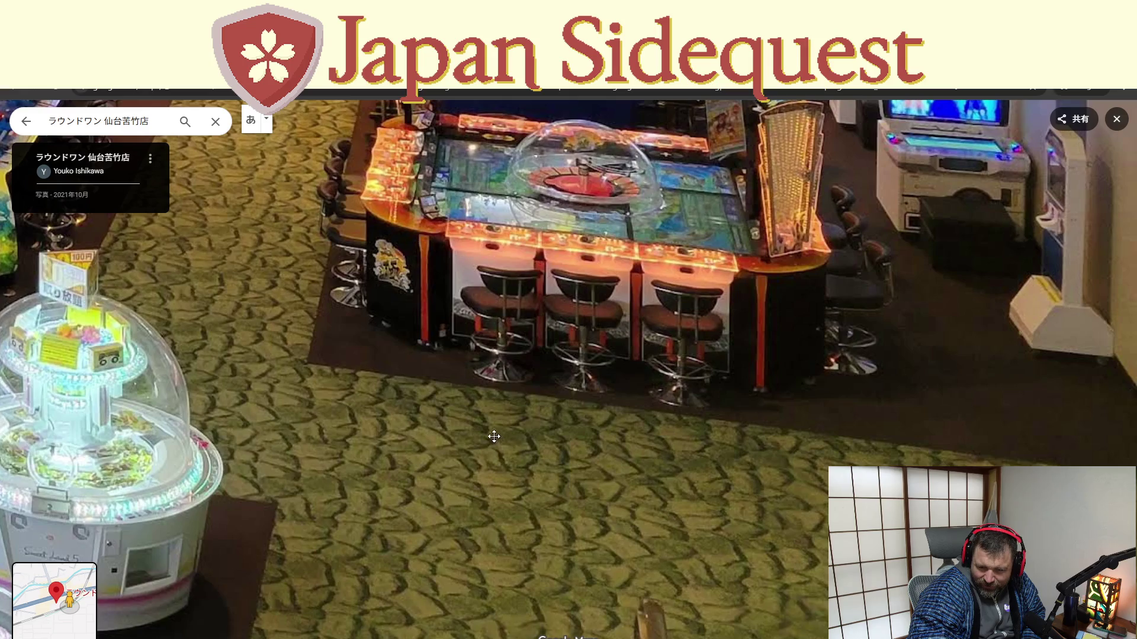
click(313, 396)
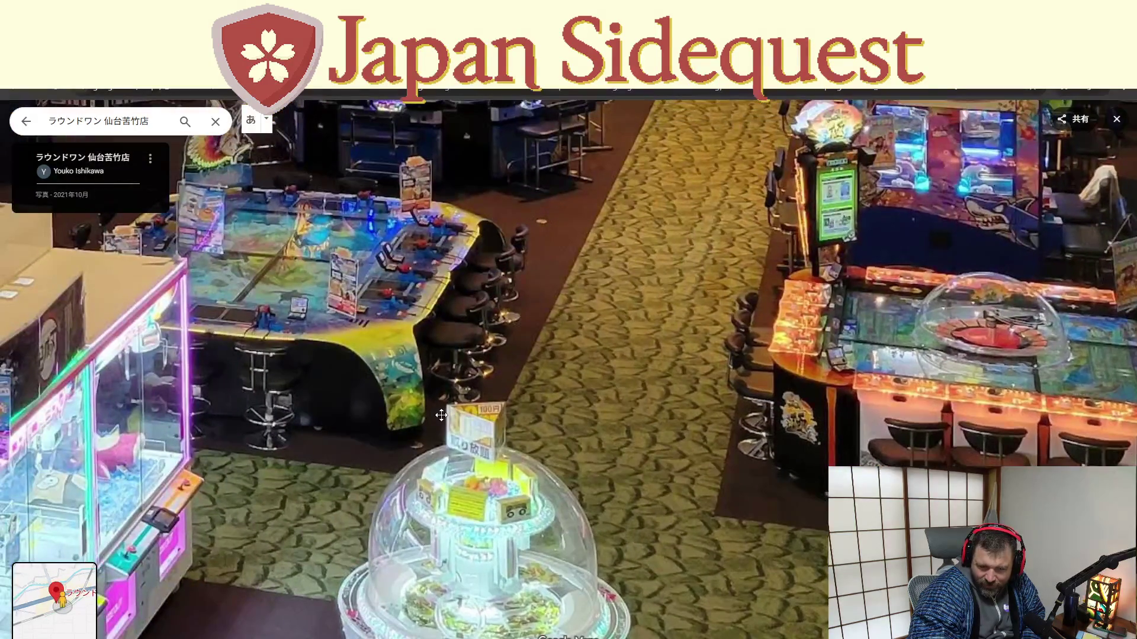
click(440, 416)
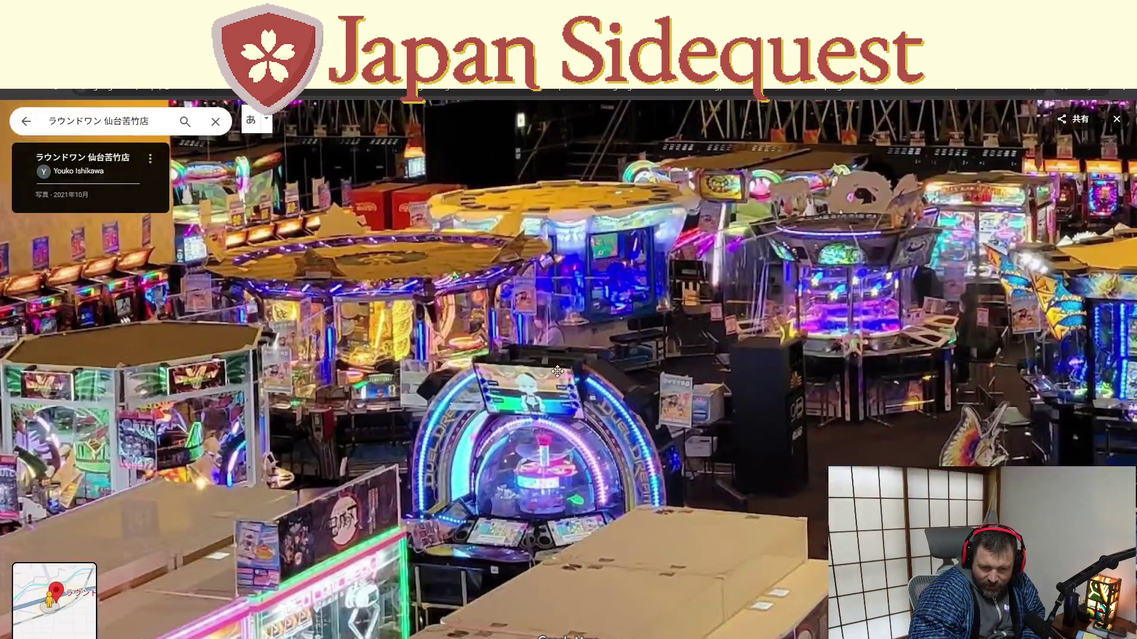
click(556, 372)
click(485, 392)
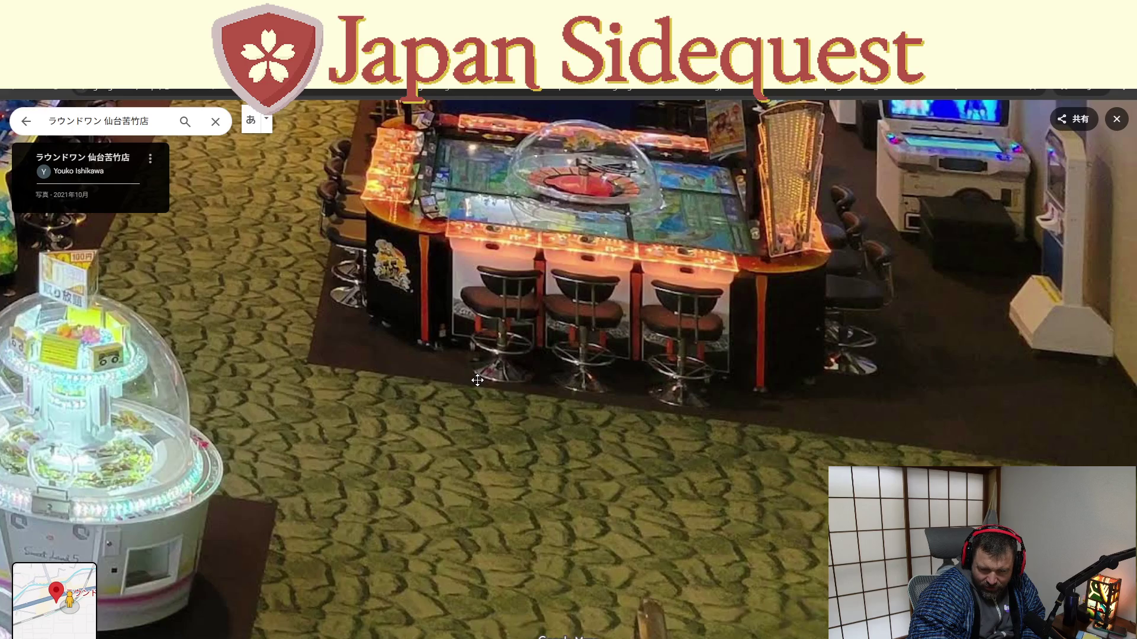
click(474, 416)
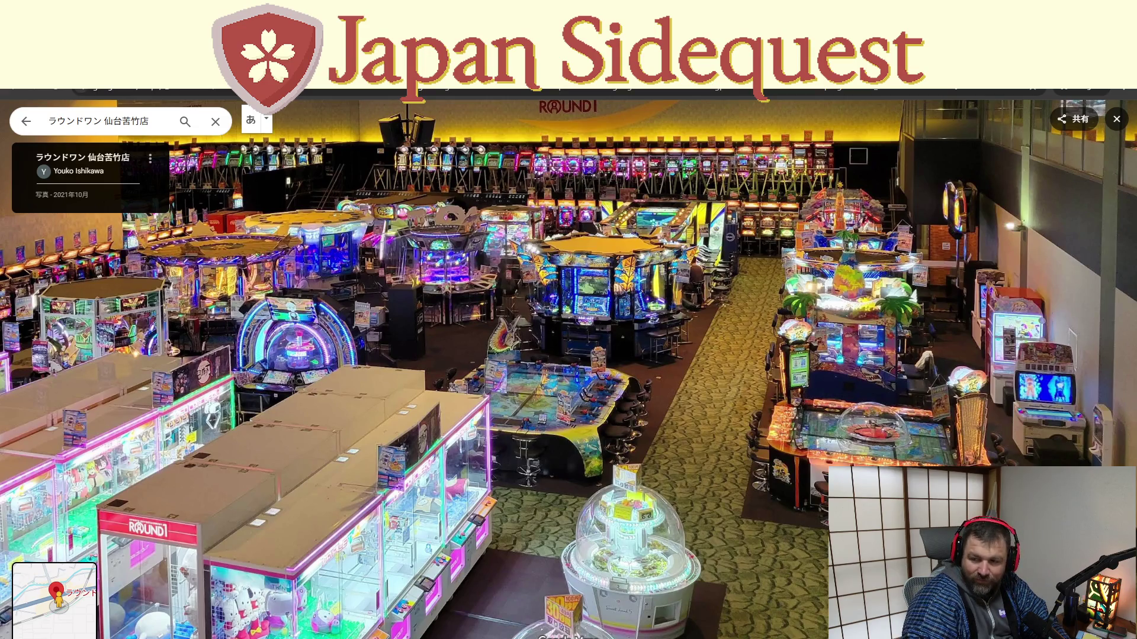
Search Google for flagstone in a private window, show results in English, then step forward in the arcade Street View
key(ctrl+shift+n)
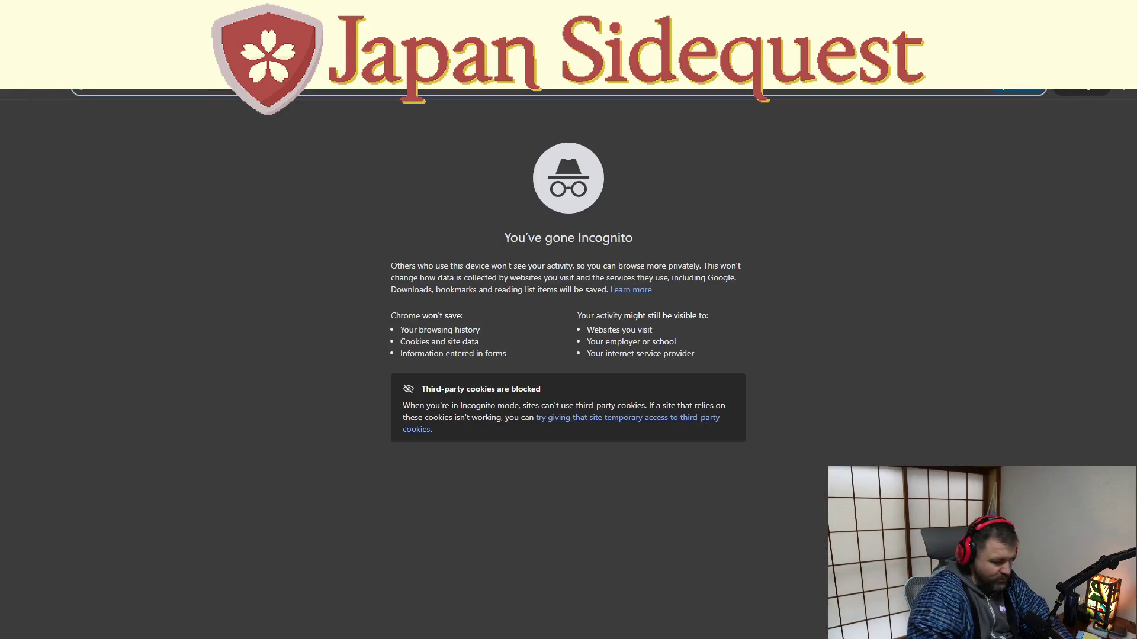
text(flagstone)
key(Return)
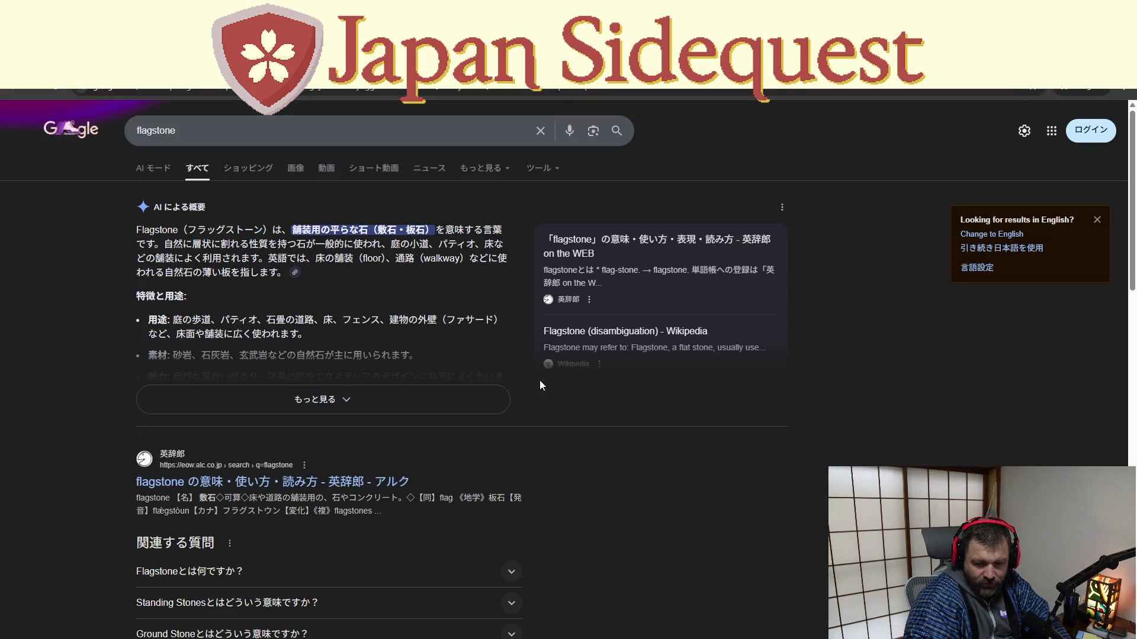
click(991, 234)
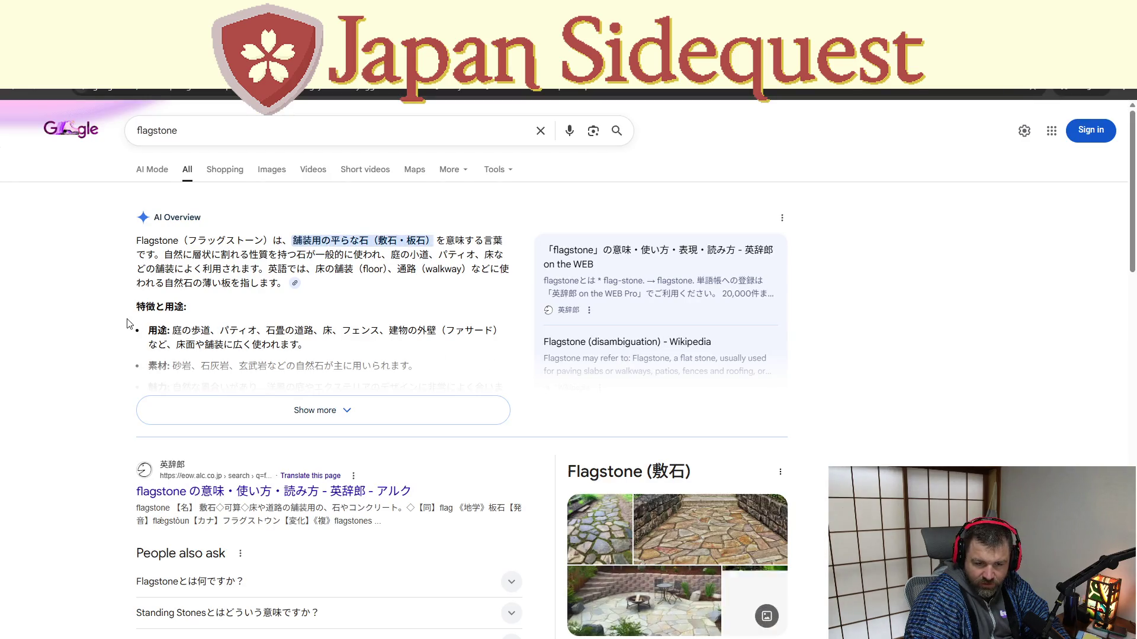
scroll(113, 373, down, 1)
scroll(110, 382, down, 1)
scroll(110, 385, down, 1)
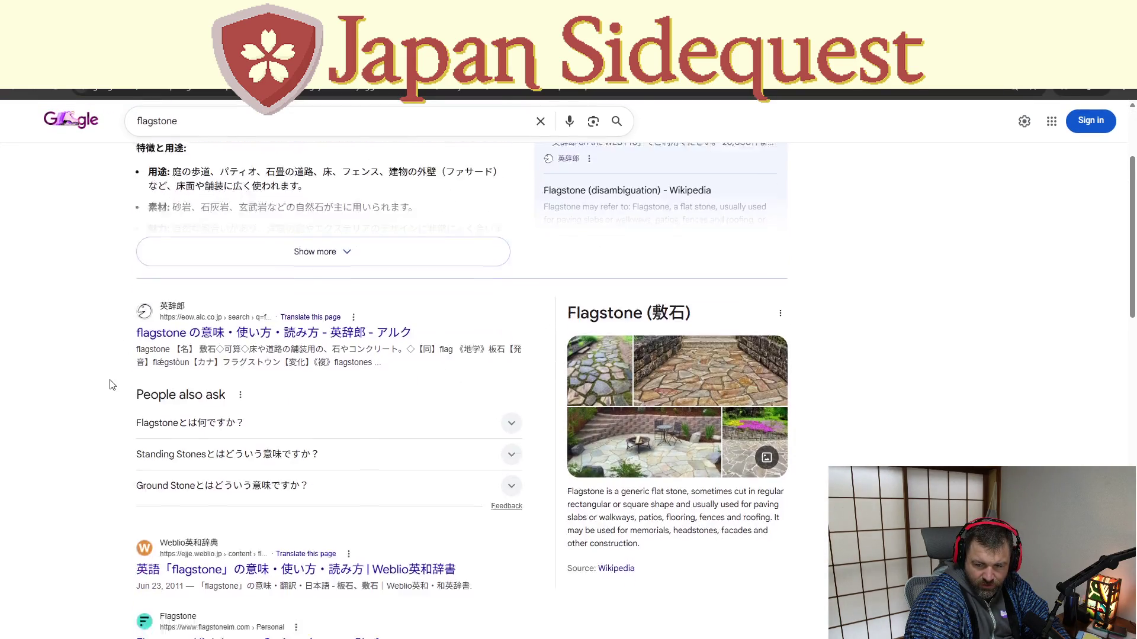
scroll(111, 385, down, 1)
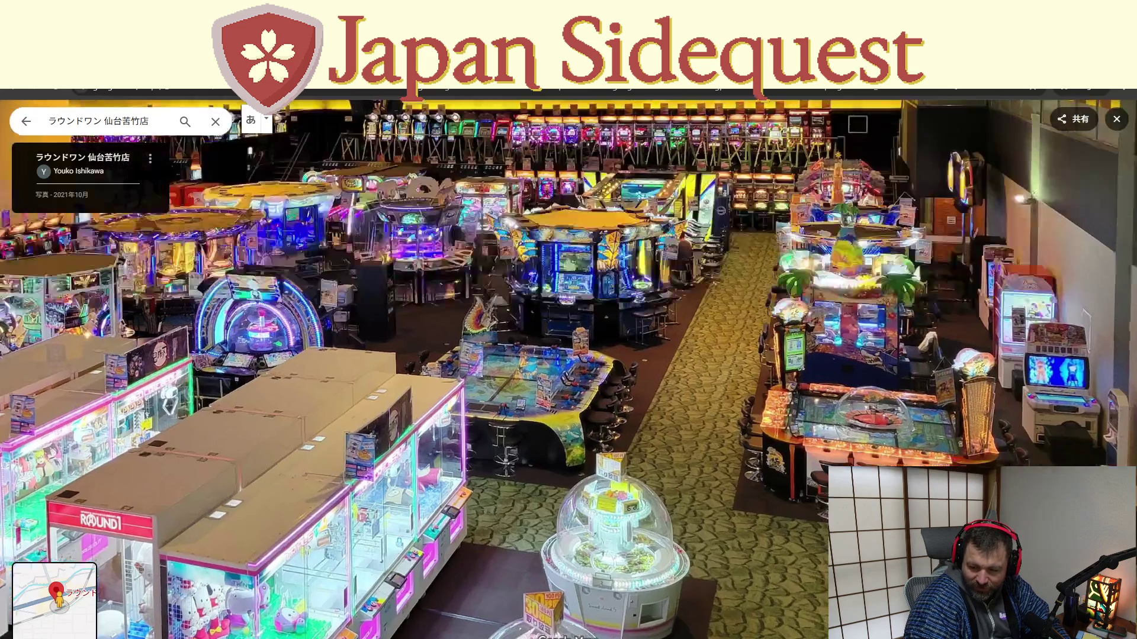
click(796, 588)
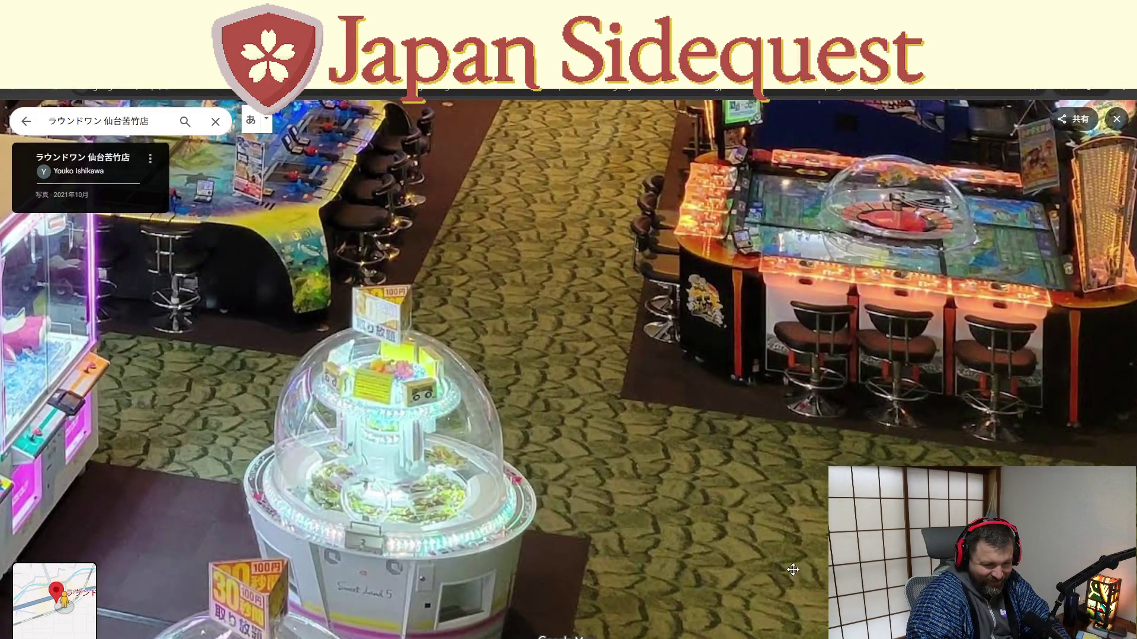
Step to wider arcade viewpoints in Street View, then close the tab back to the flagstone results
click(794, 572)
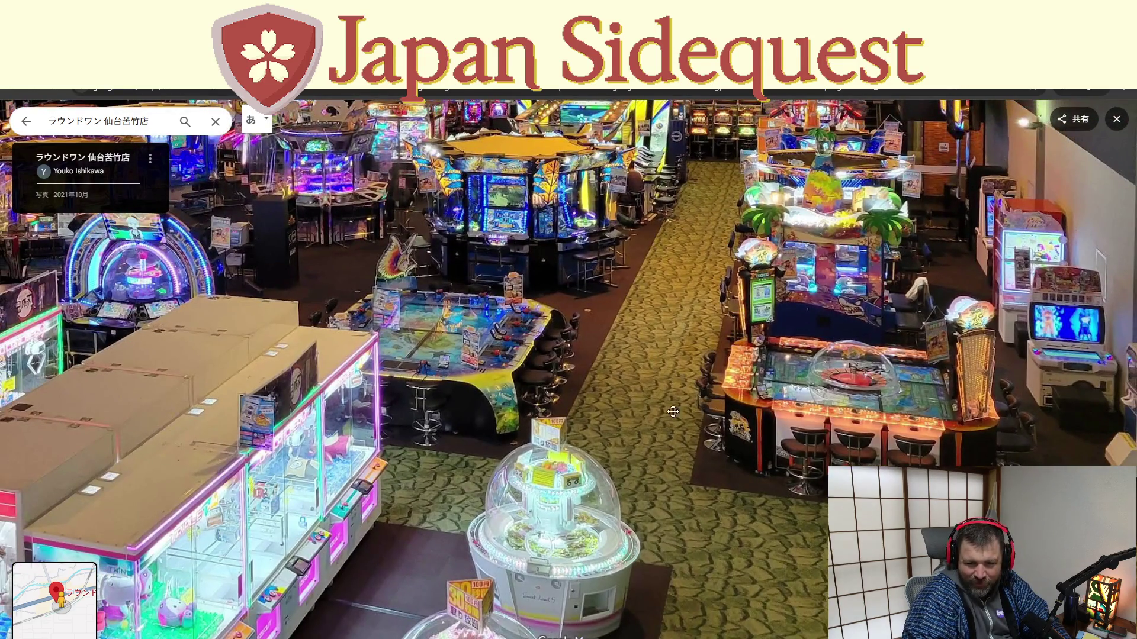
click(669, 399)
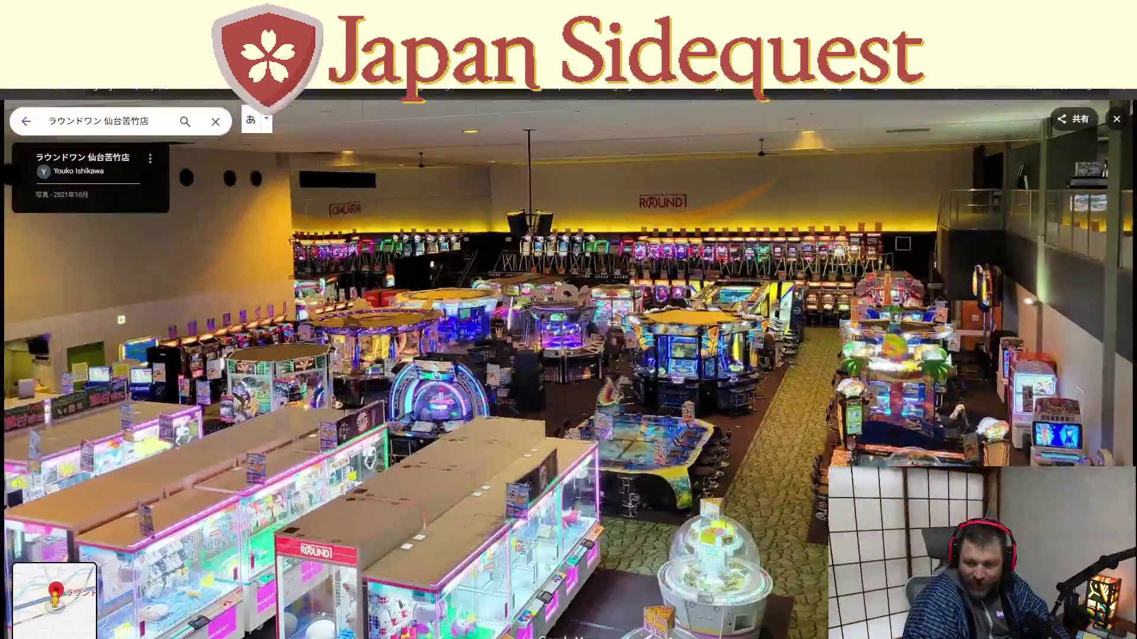
key(ctrl+w)
scroll(613, 341, up, 2)
scroll(646, 306, down, 2)
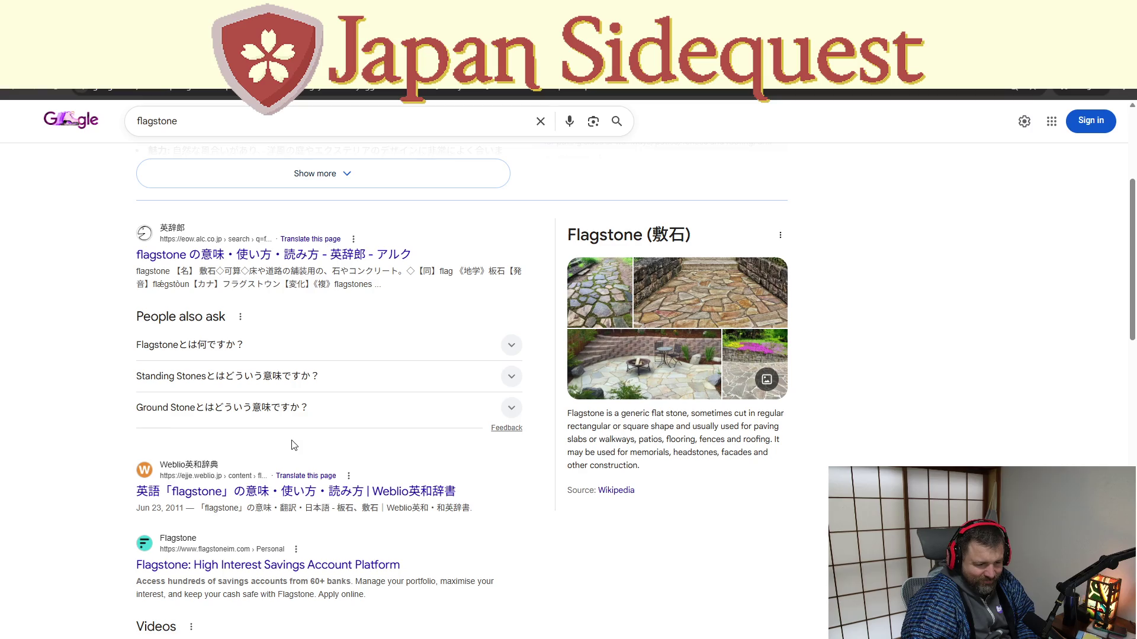
scroll(560, 471, down, 1)
scroll(586, 474, down, 2)
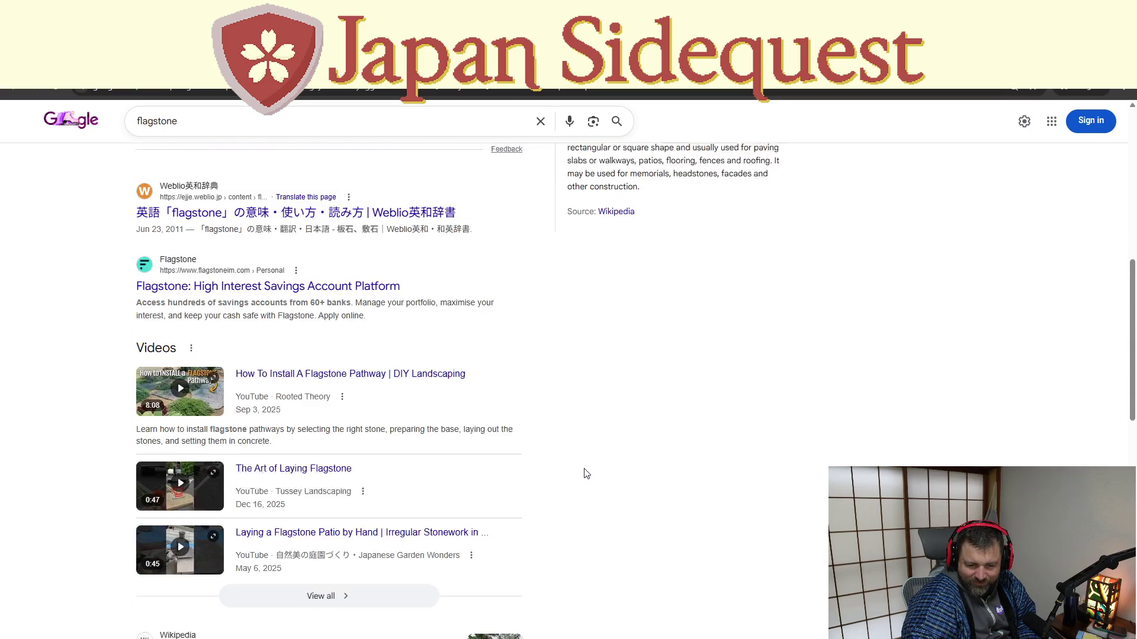
scroll(585, 473, down, 1)
scroll(583, 475, down, 1)
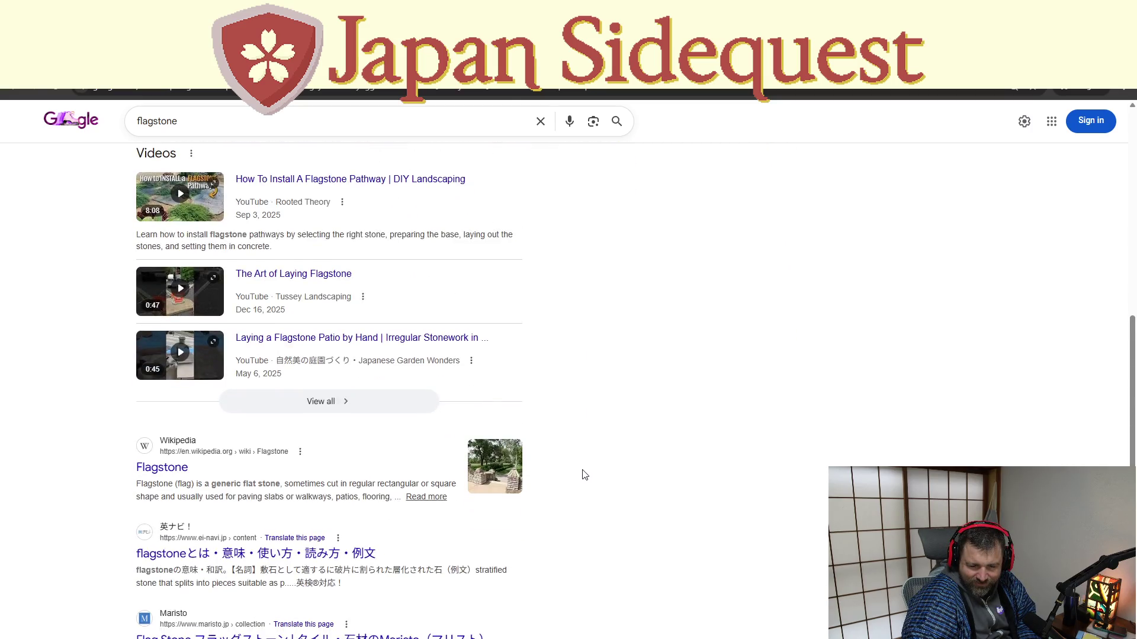
scroll(583, 476, up, 5)
scroll(582, 471, up, 3)
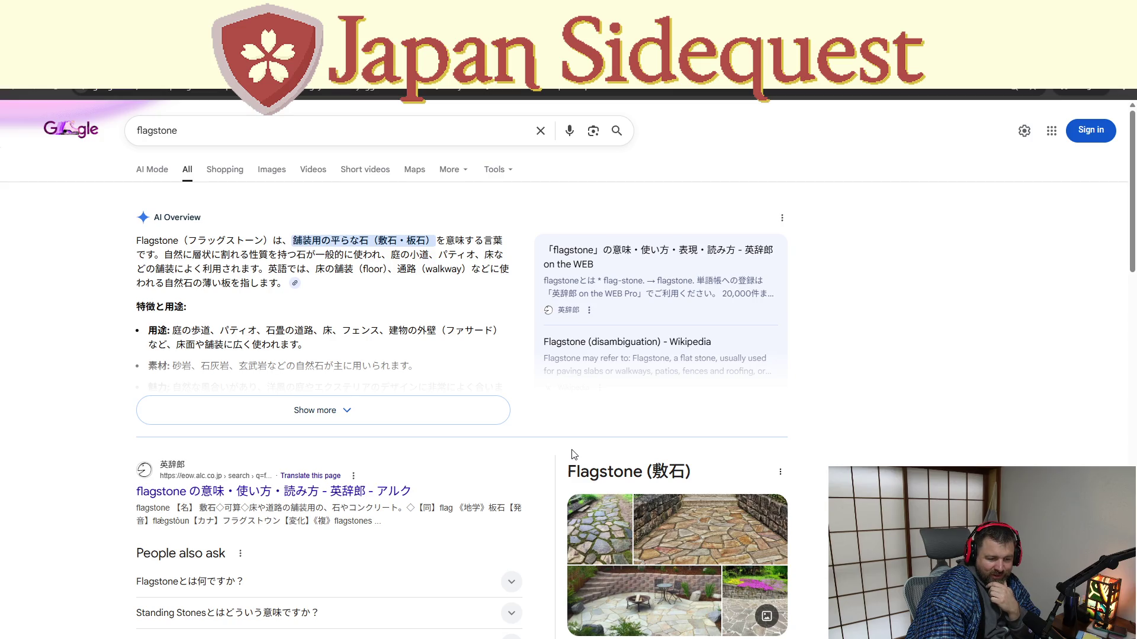
scroll(923, 453, down, 2)
scroll(923, 453, up, 2)
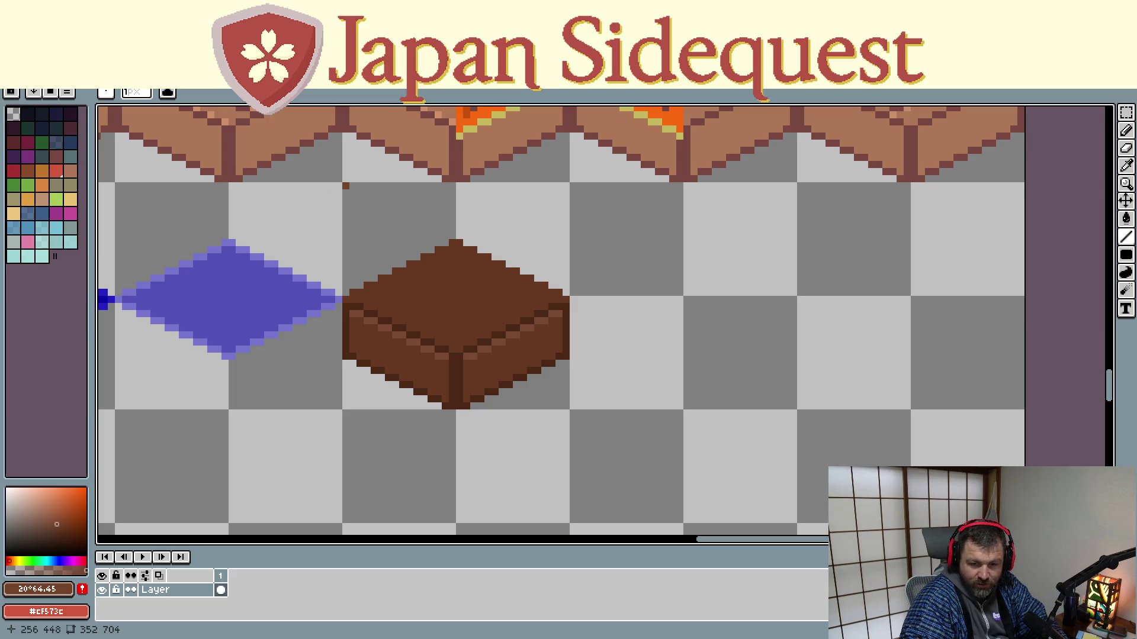
Marquee the brown dirt block and move it down into empty canvas, centring the view on it
key(m)
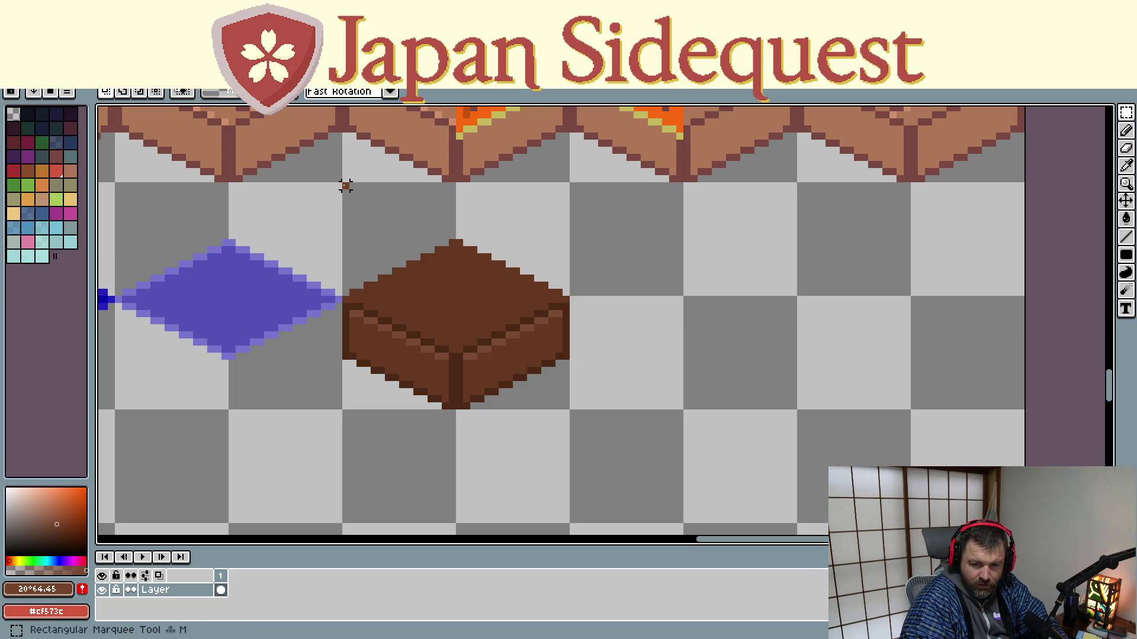
drag(346, 186, 565, 409)
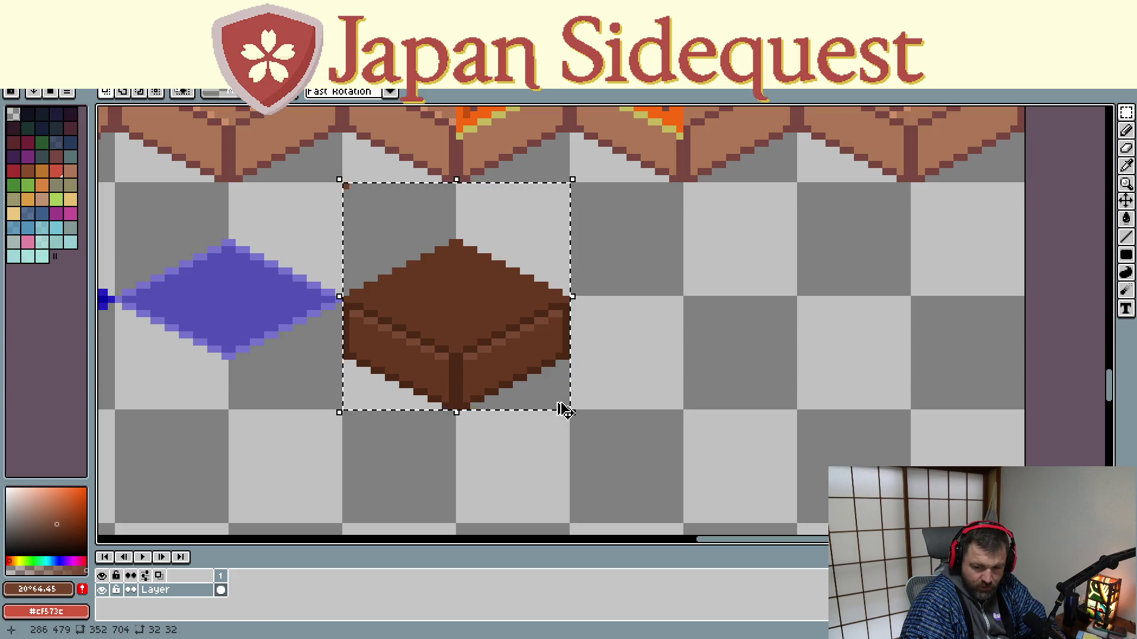
scroll(565, 409, down, 1)
scroll(660, 439, down, 2)
scroll(665, 318, down, 3)
scroll(553, 158, down, 3)
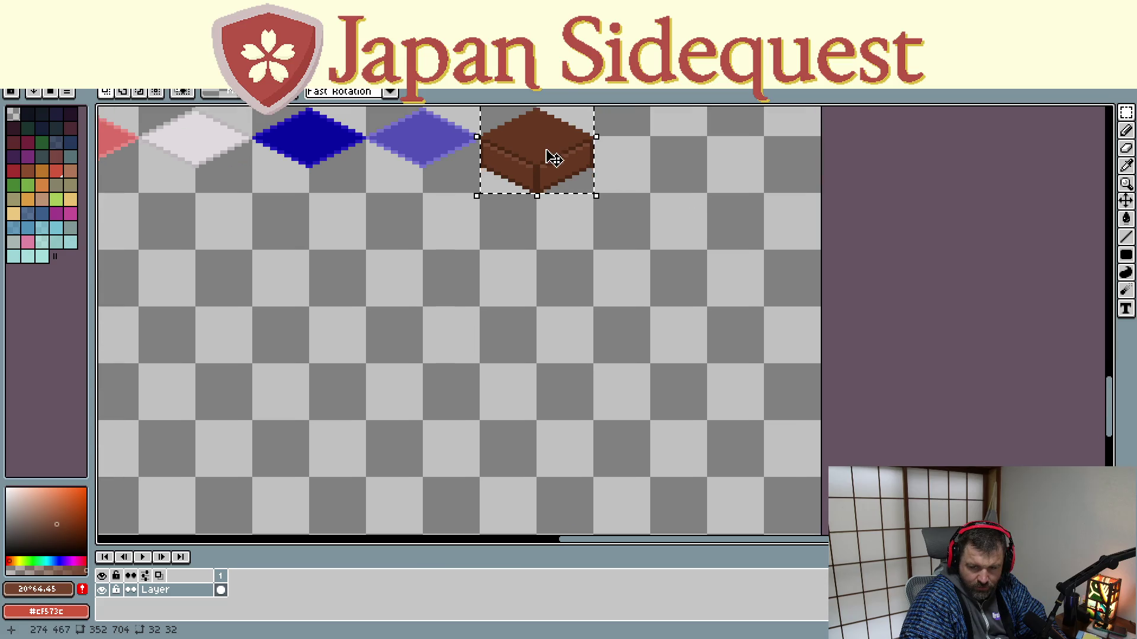
mouse_move(553, 158)
mouse_down()
mouse_move(528, 340)
mouse_move(421, 449)
mouse_move(429, 438)
mouse_up()
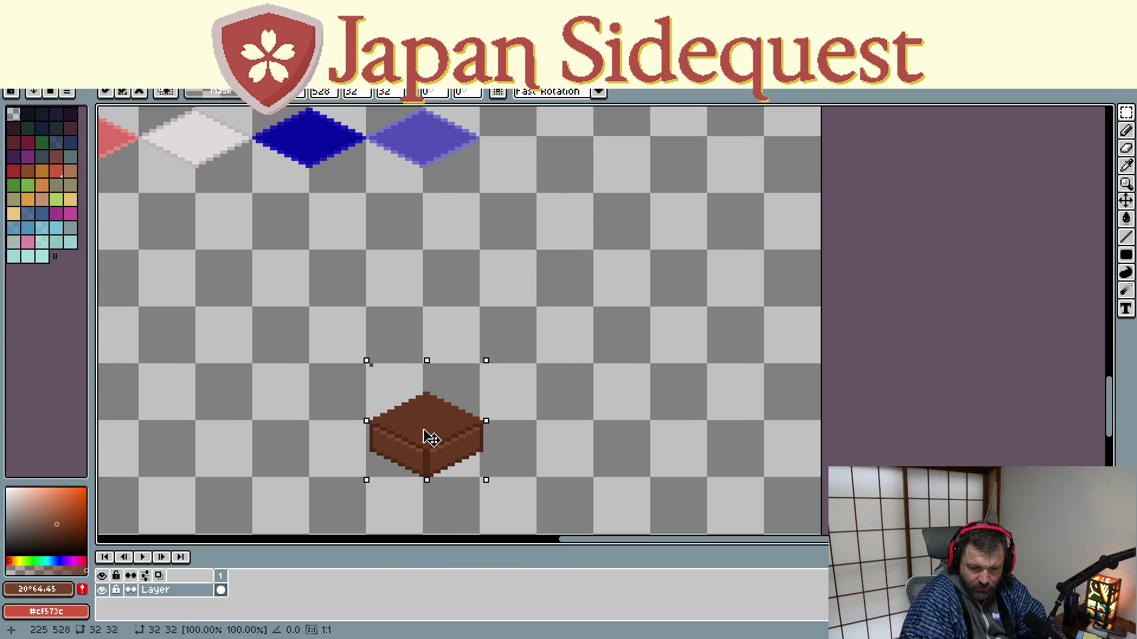
click(577, 429)
drag(559, 438, 625, 315)
scroll(493, 269, up, 1)
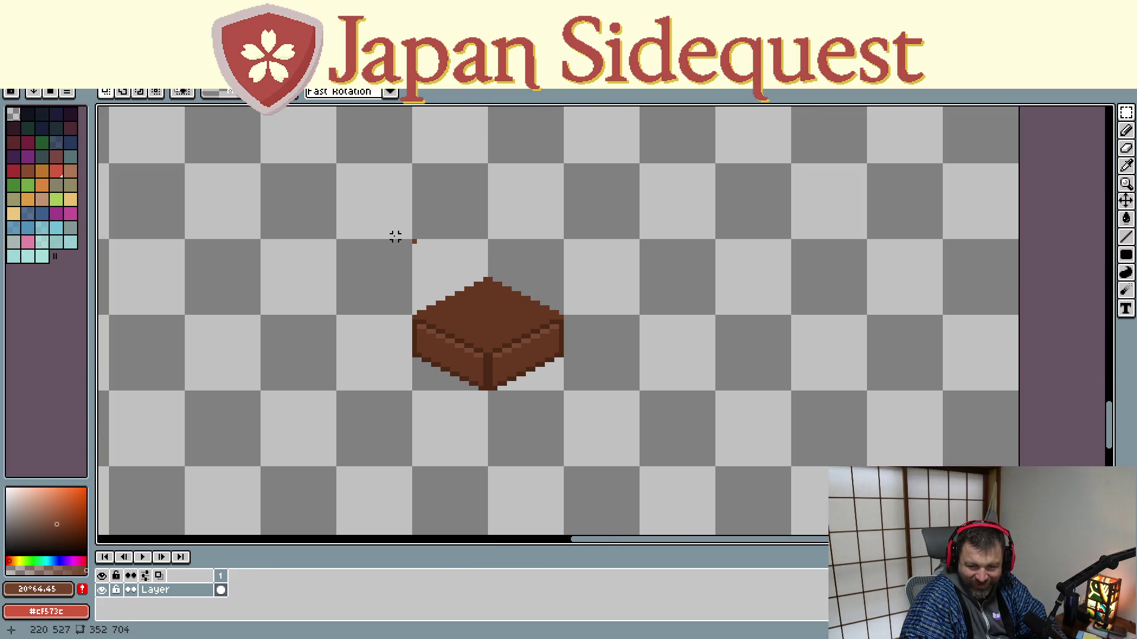
scroll(395, 237, up, 1)
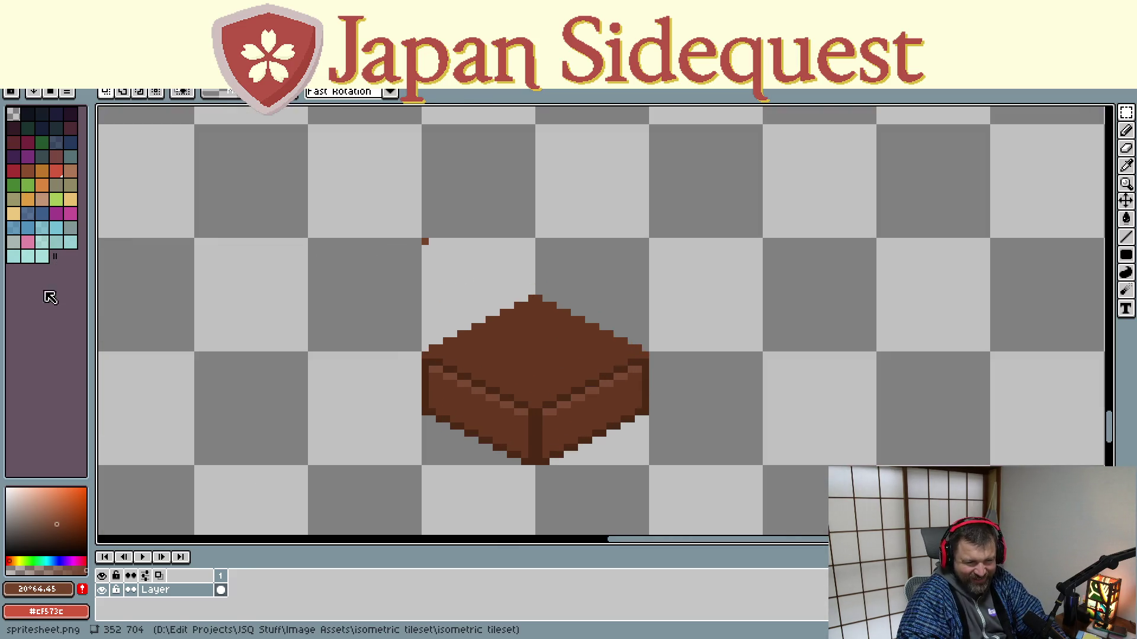
Sample the block's brown with the eyedropper and choose the Spray tool
key(i)
click(518, 346)
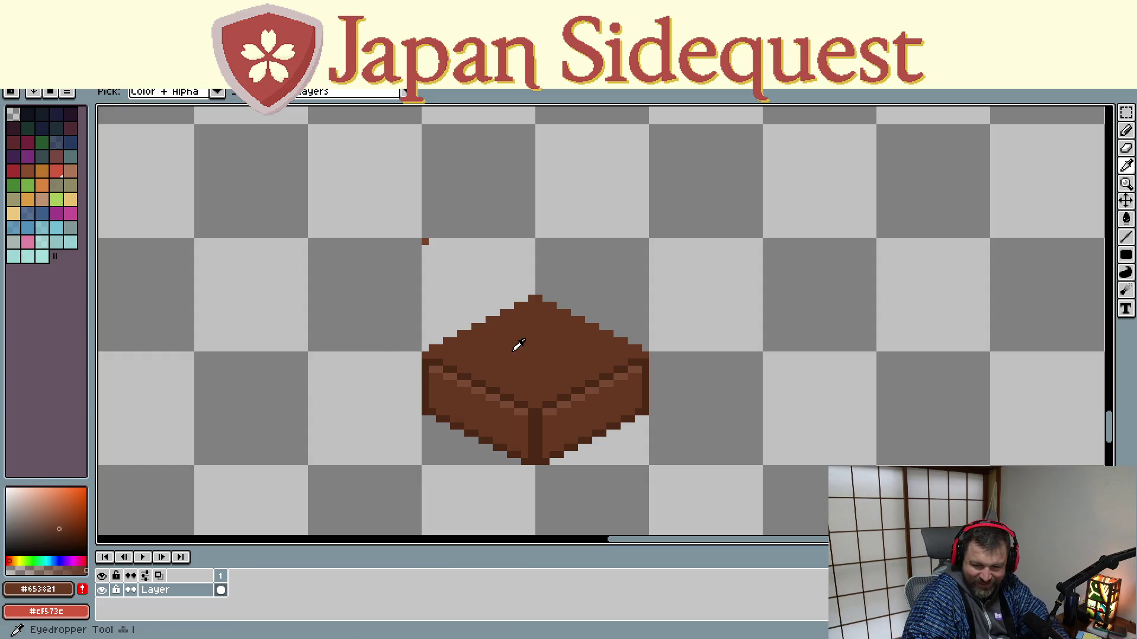
click(1127, 219)
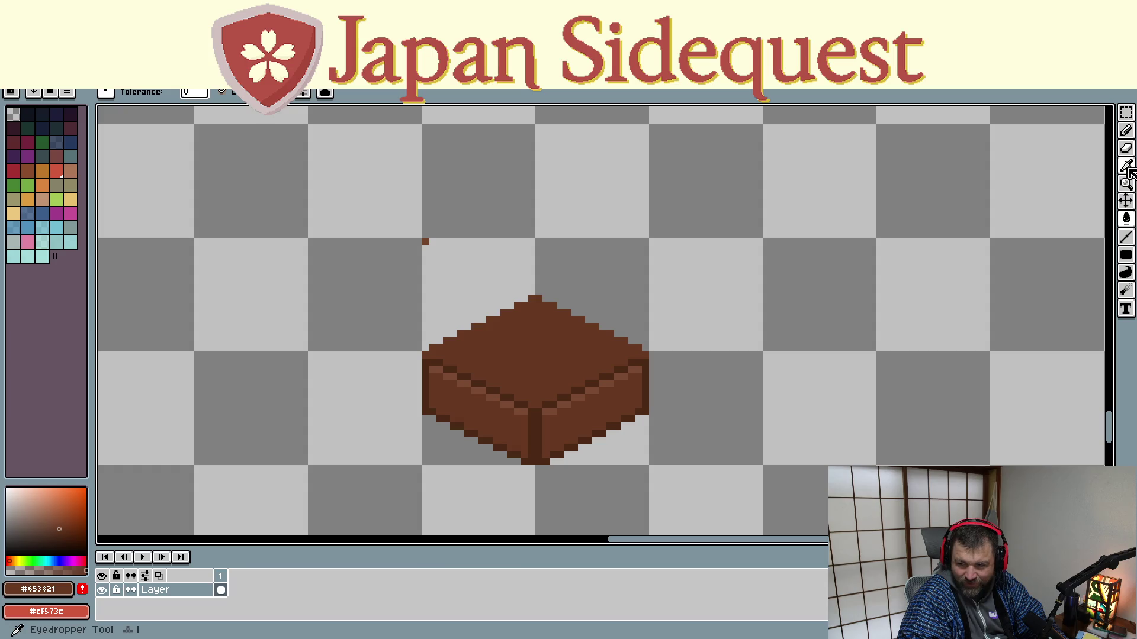
drag(1127, 131, 1110, 140)
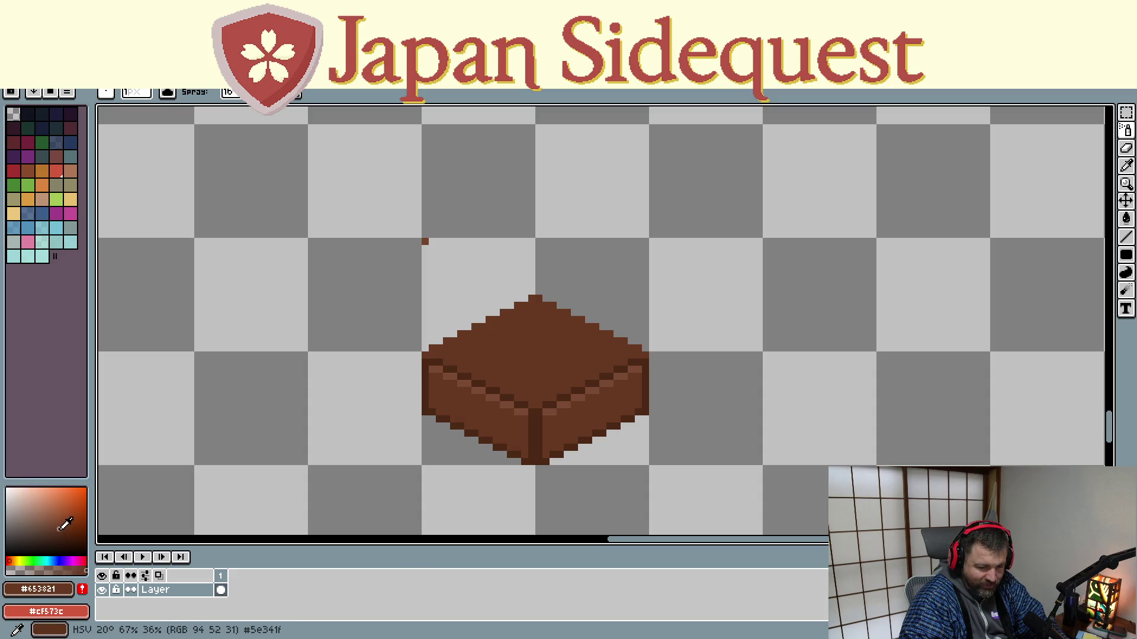
Spray lighter brown speckles across the dirt block's surfaces
click(58, 520)
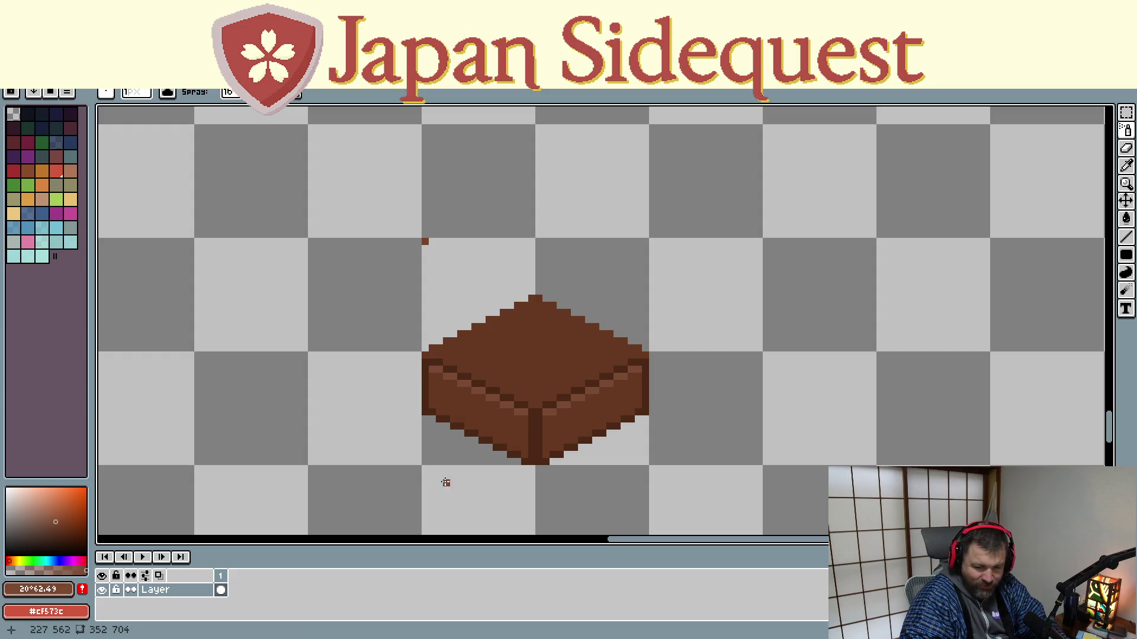
drag(536, 354, 509, 402)
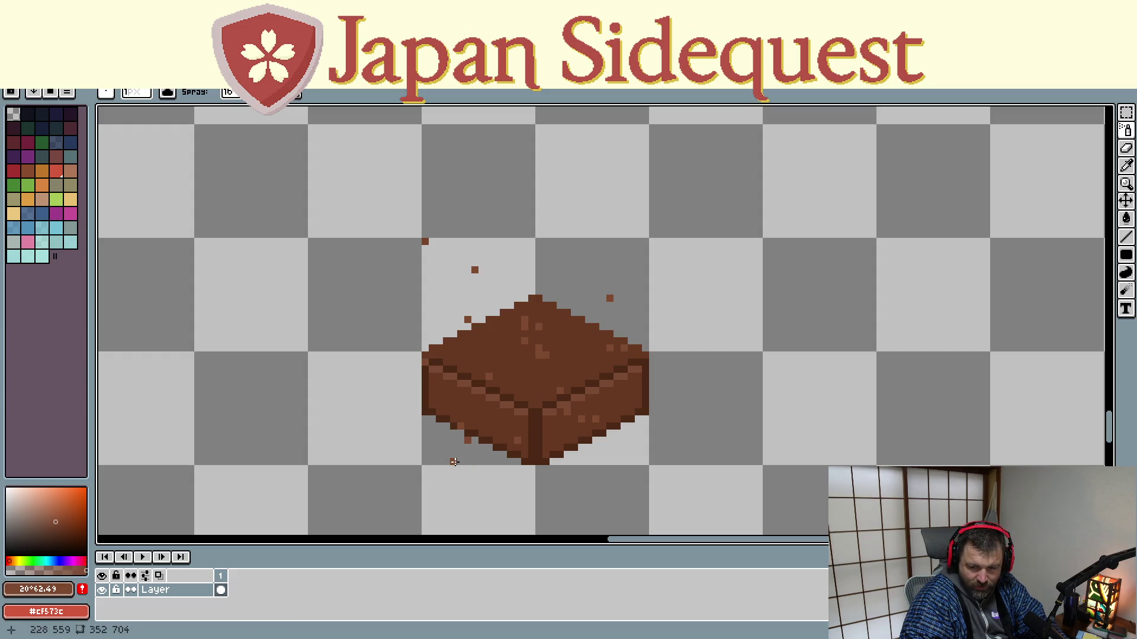
drag(589, 351, 480, 380)
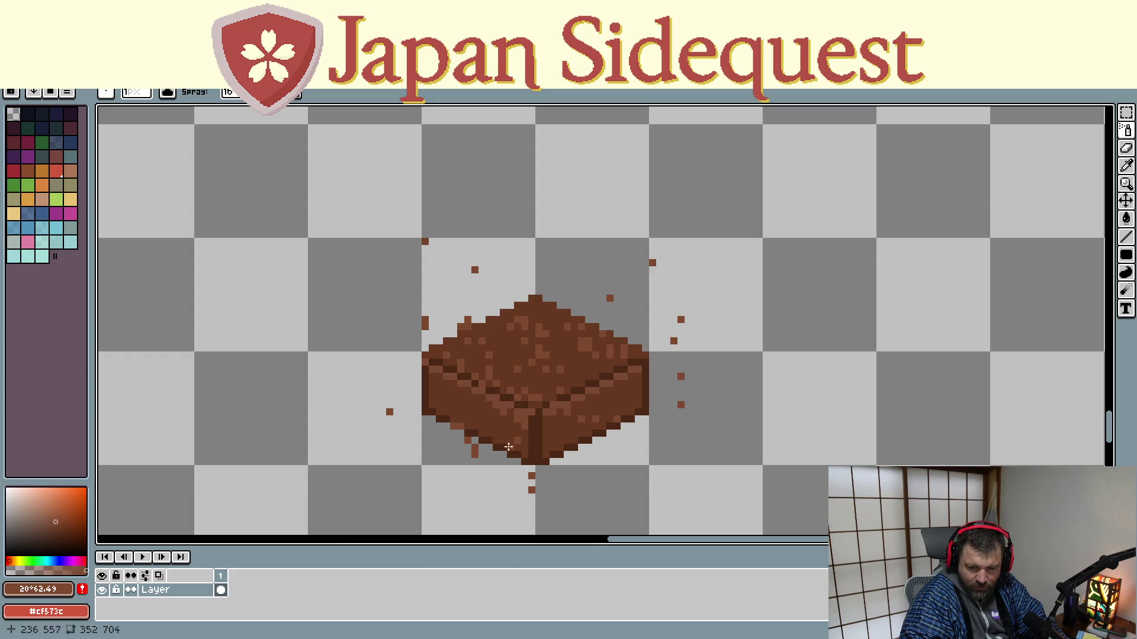
Erase the stray specks scattered around the block with Pencil right-clicks
key(b)
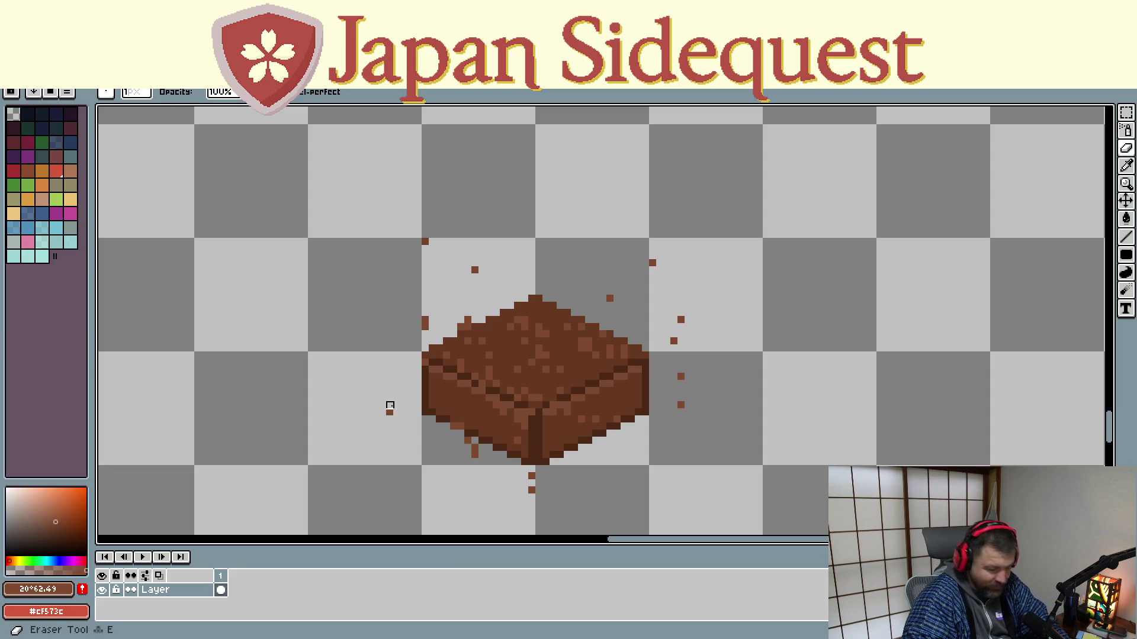
right_click(465, 324)
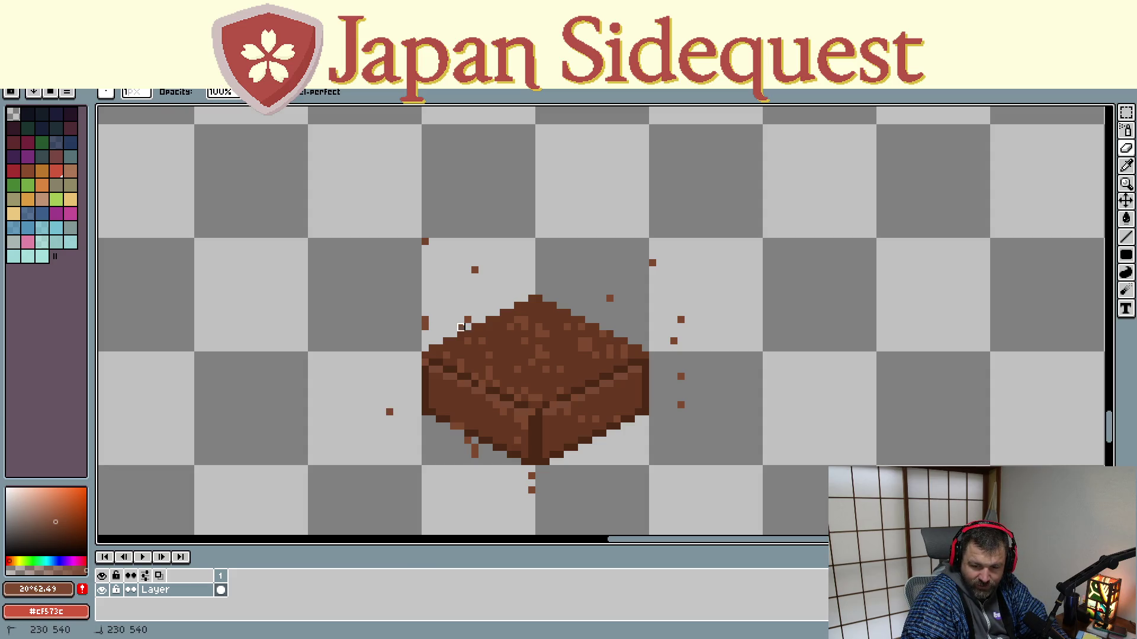
right_click(424, 324)
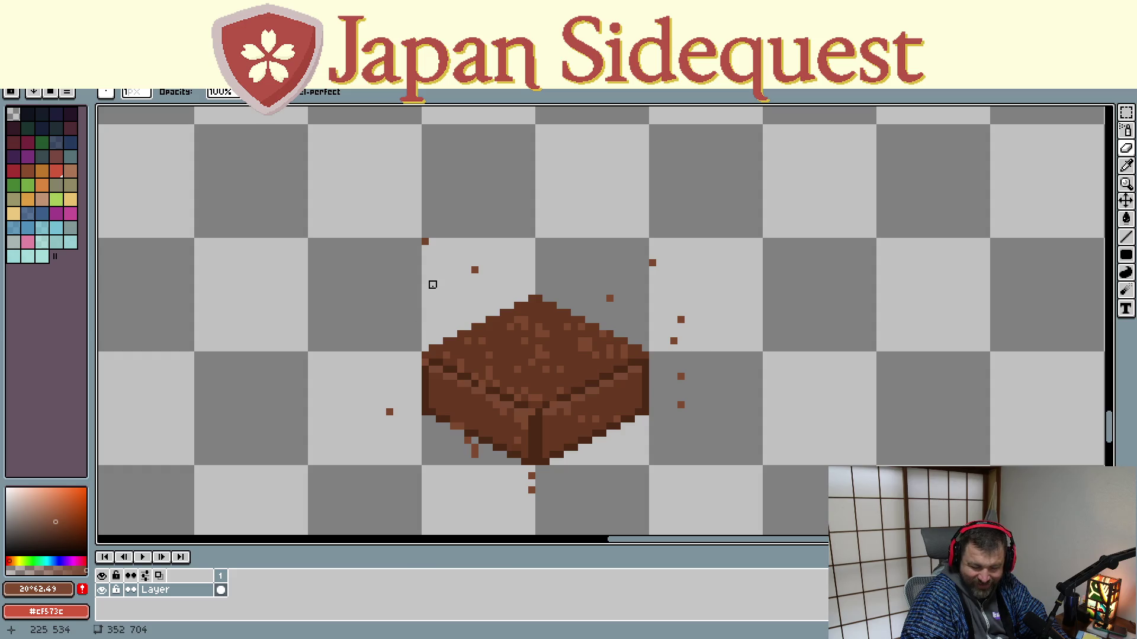
right_click(474, 270)
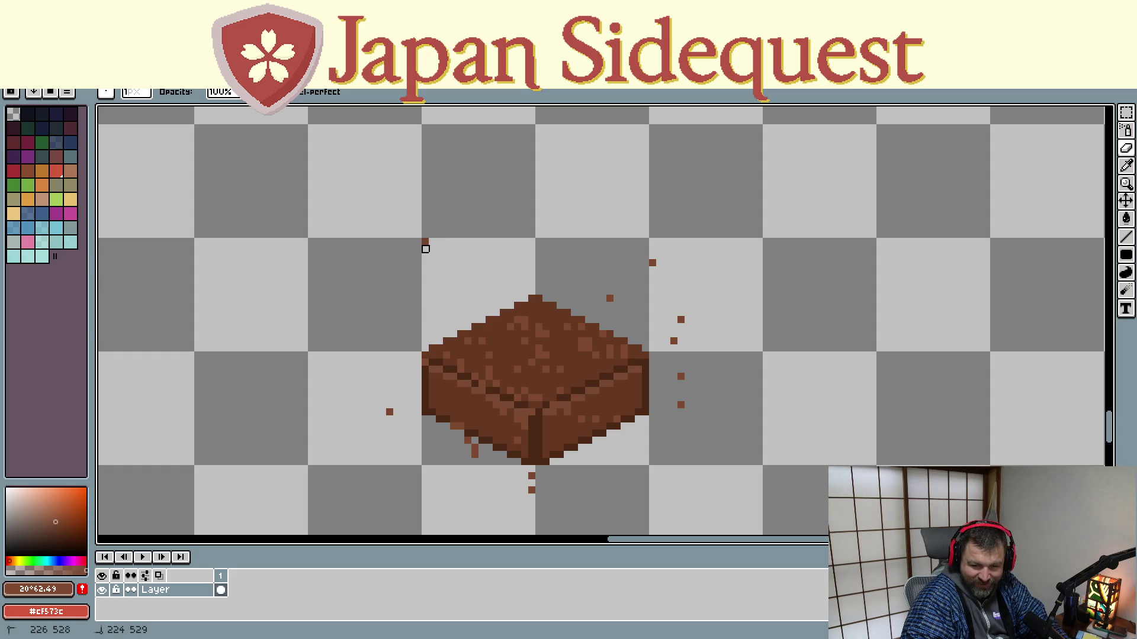
right_click(467, 440)
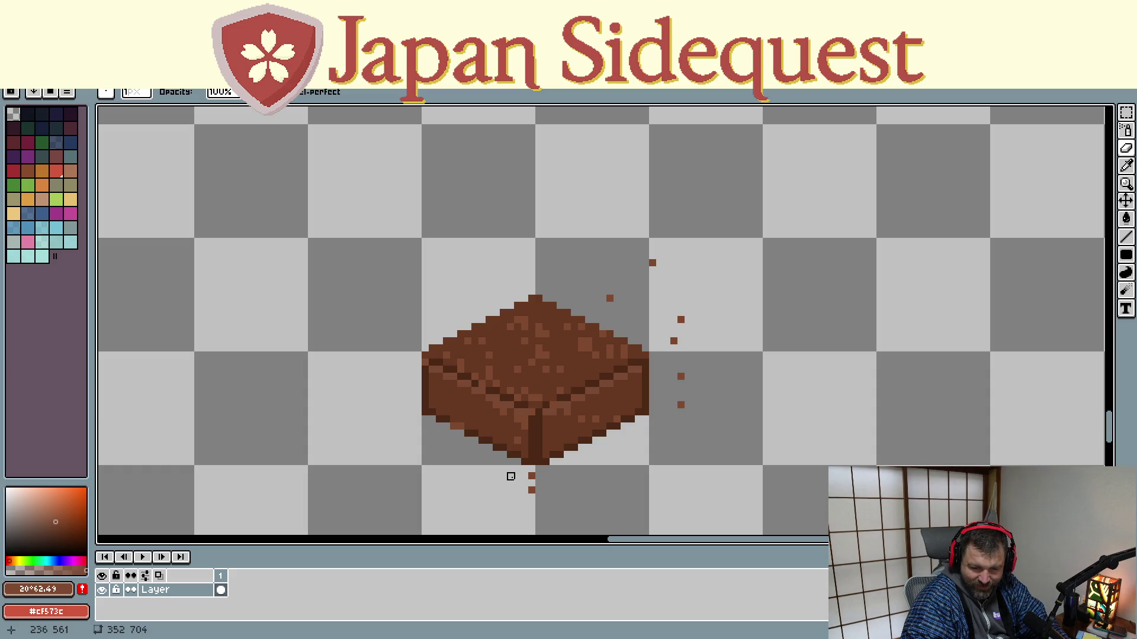
right_click(531, 477)
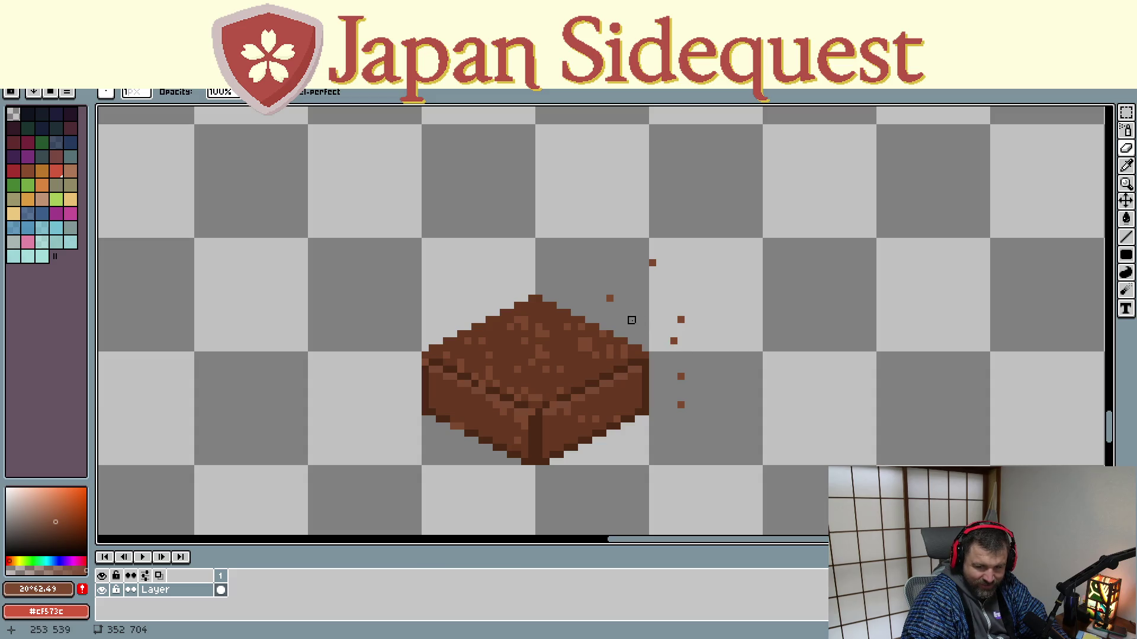
right_click(653, 264)
right_click(610, 297)
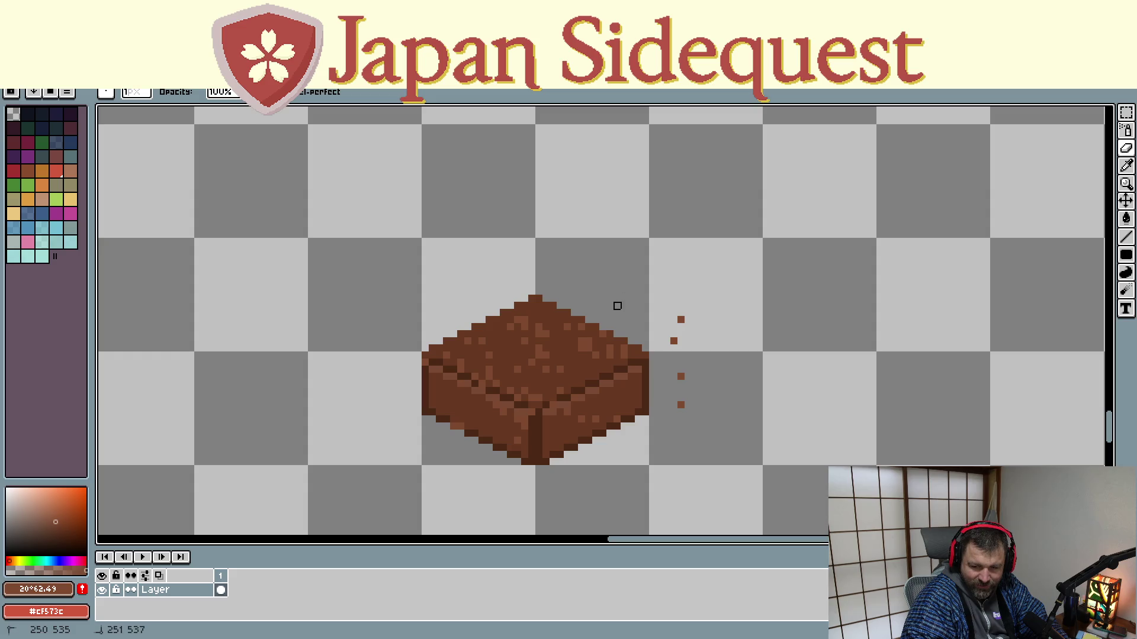
right_click(681, 319)
right_click(673, 340)
right_click(680, 376)
right_click(680, 406)
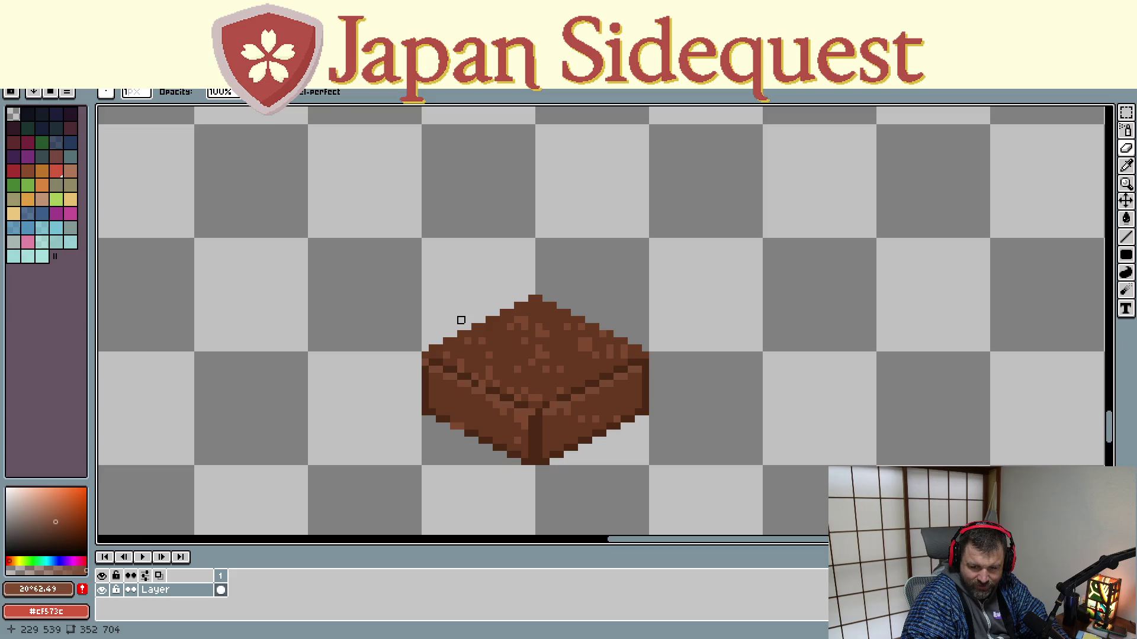
scroll(461, 321, down, 1)
scroll(459, 322, down, 1)
Select the speckled block and paste copies beside it to build a larger square dirt tile
key(m)
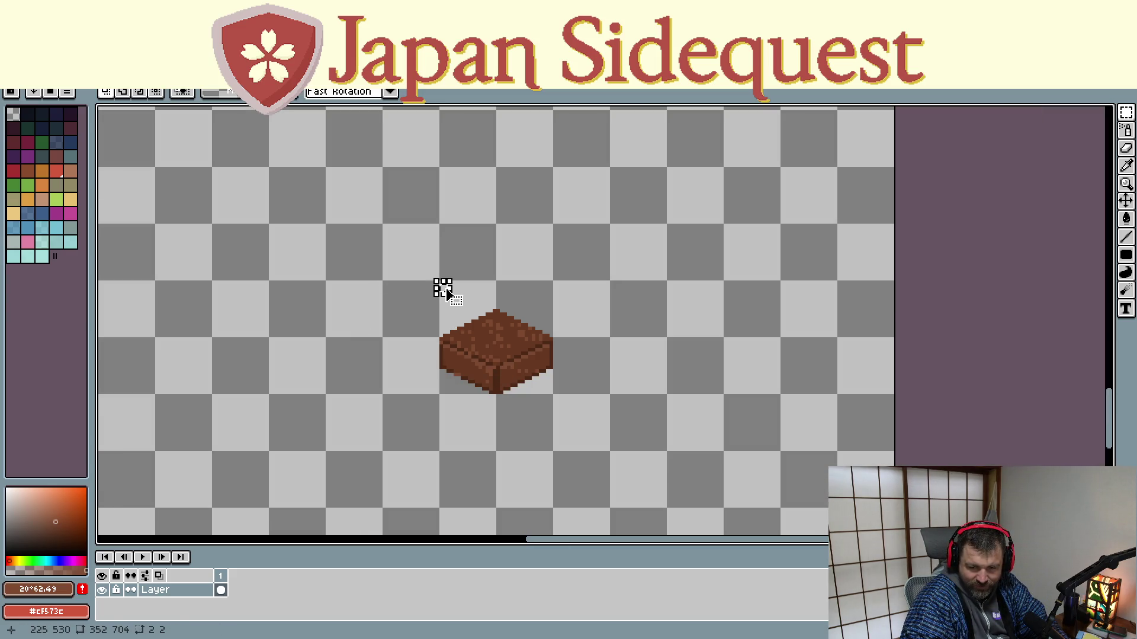
drag(441, 282, 556, 397)
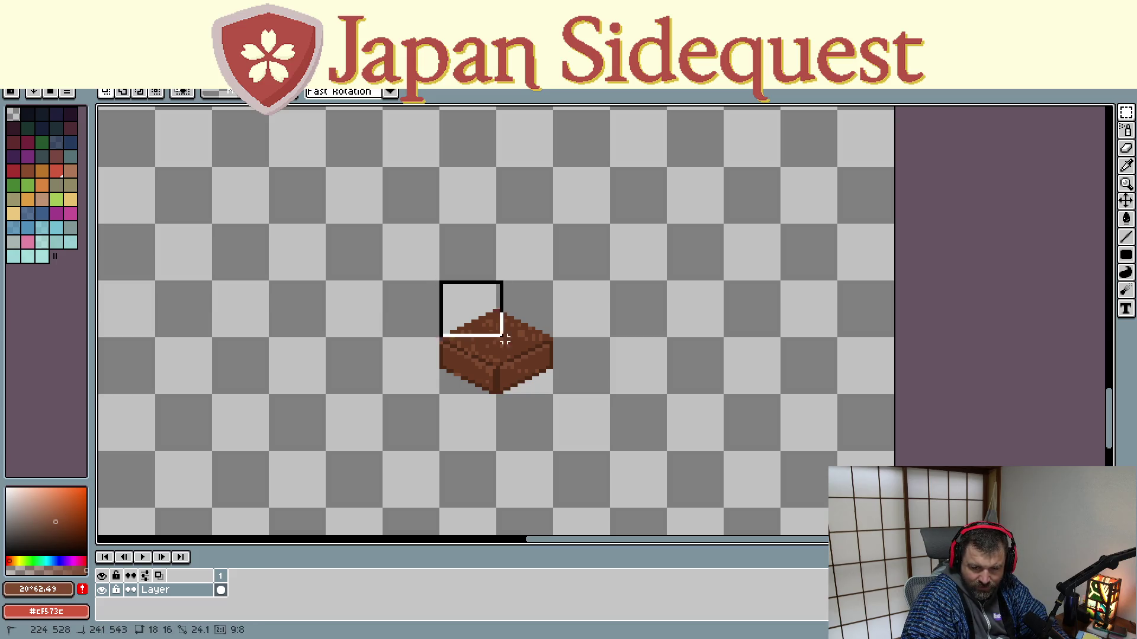
mouse_move(483, 464)
mouse_down()
mouse_move(432, 405)
mouse_move(449, 385)
mouse_move(489, 470)
mouse_move(489, 419)
mouse_up()
click(330, 398)
key(ctrl+v)
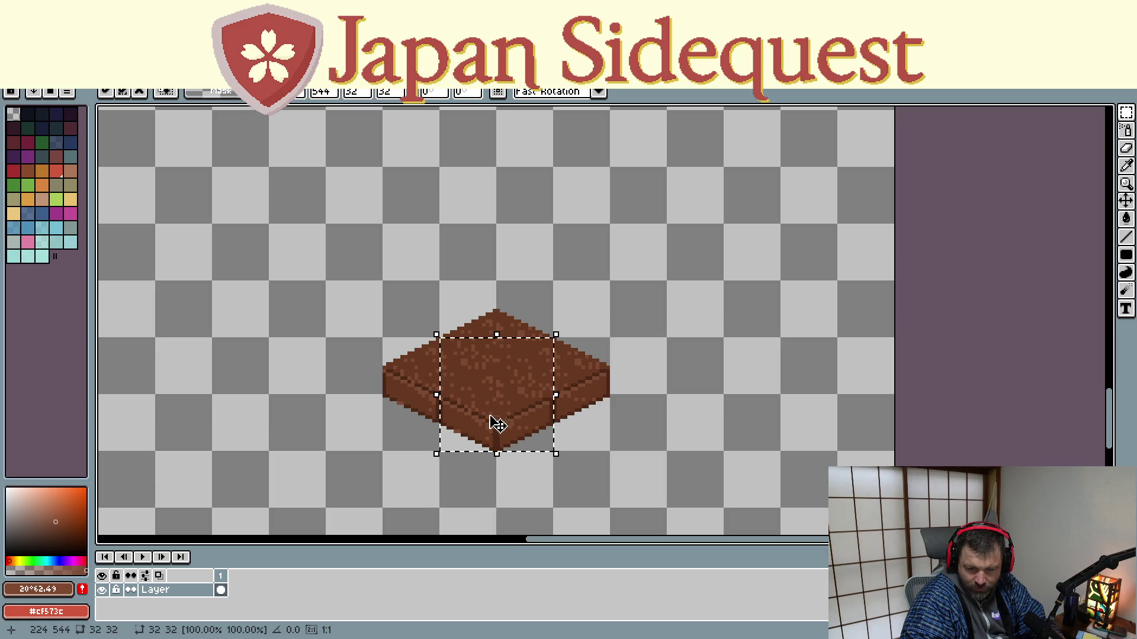
click(367, 469)
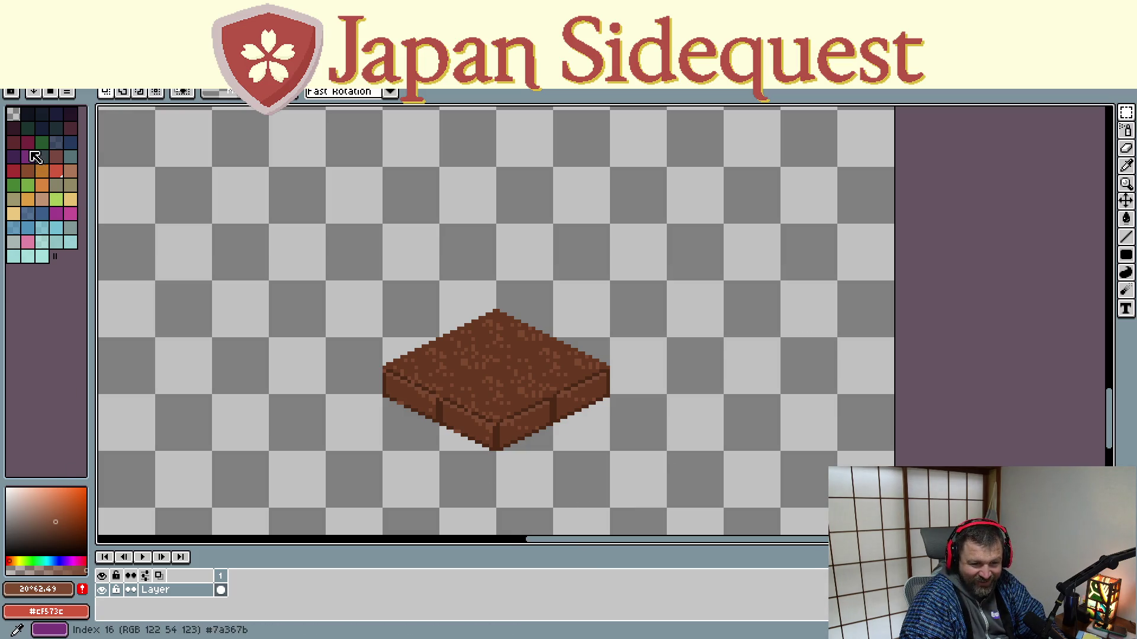
Sketch a red flower with a green stem on the tile, then undo it
click(17, 172)
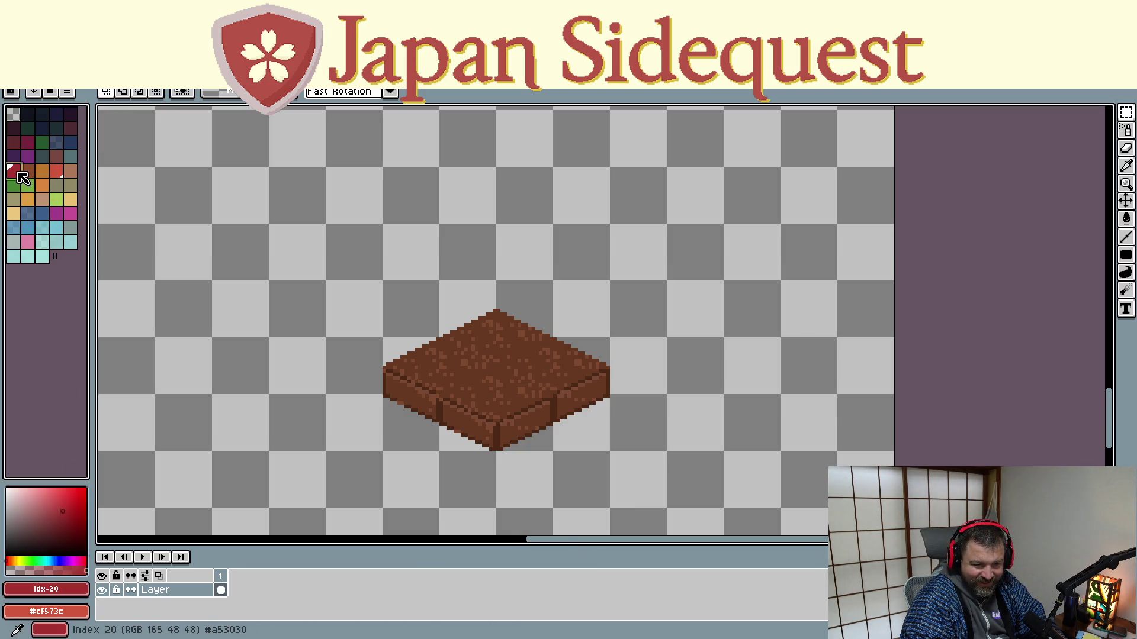
key(b)
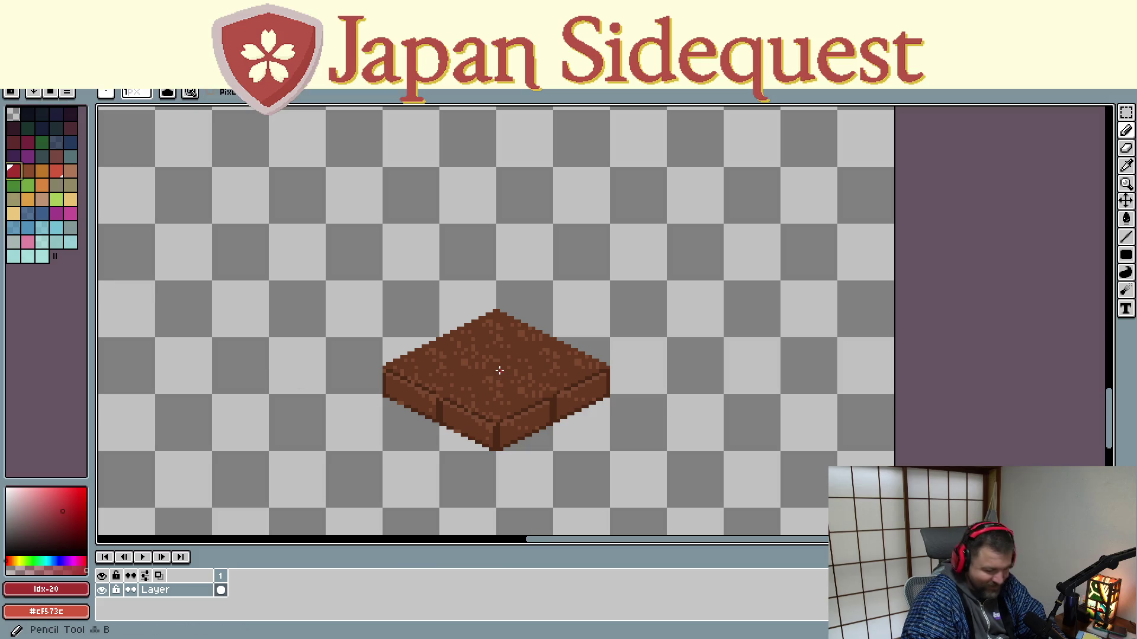
drag(498, 370, 496, 373)
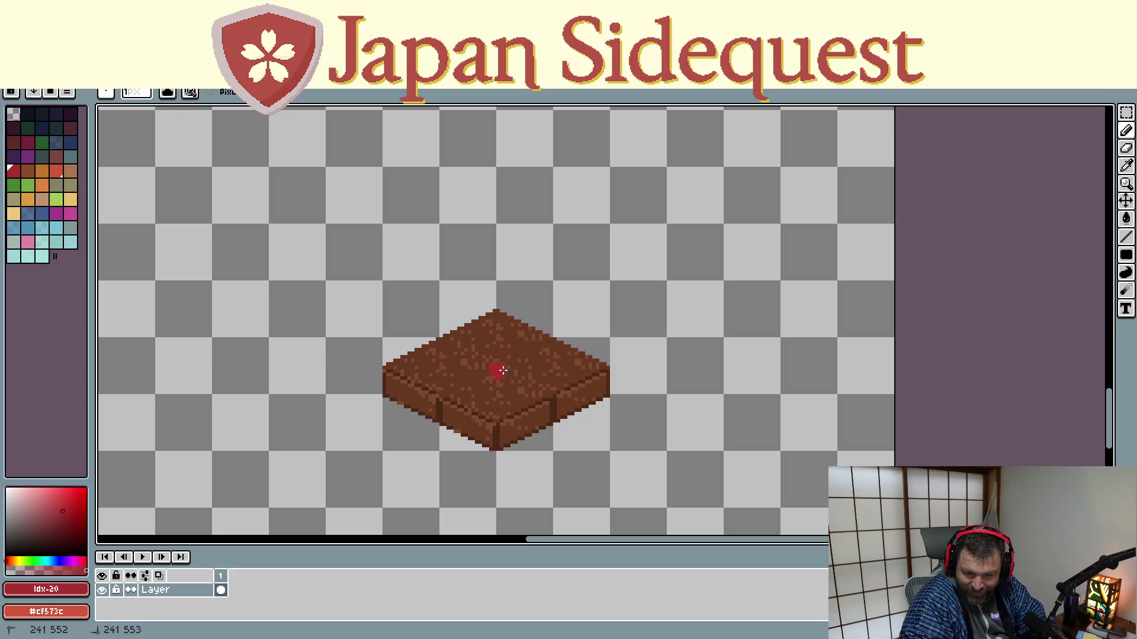
click(31, 194)
drag(498, 360, 499, 347)
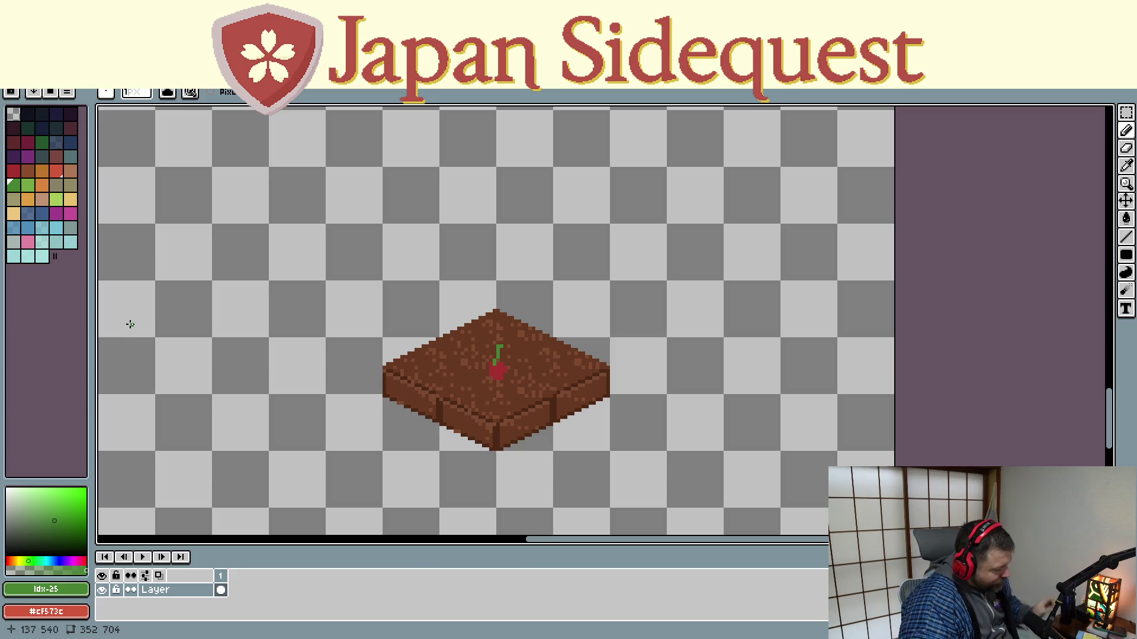
key(ctrl+z)
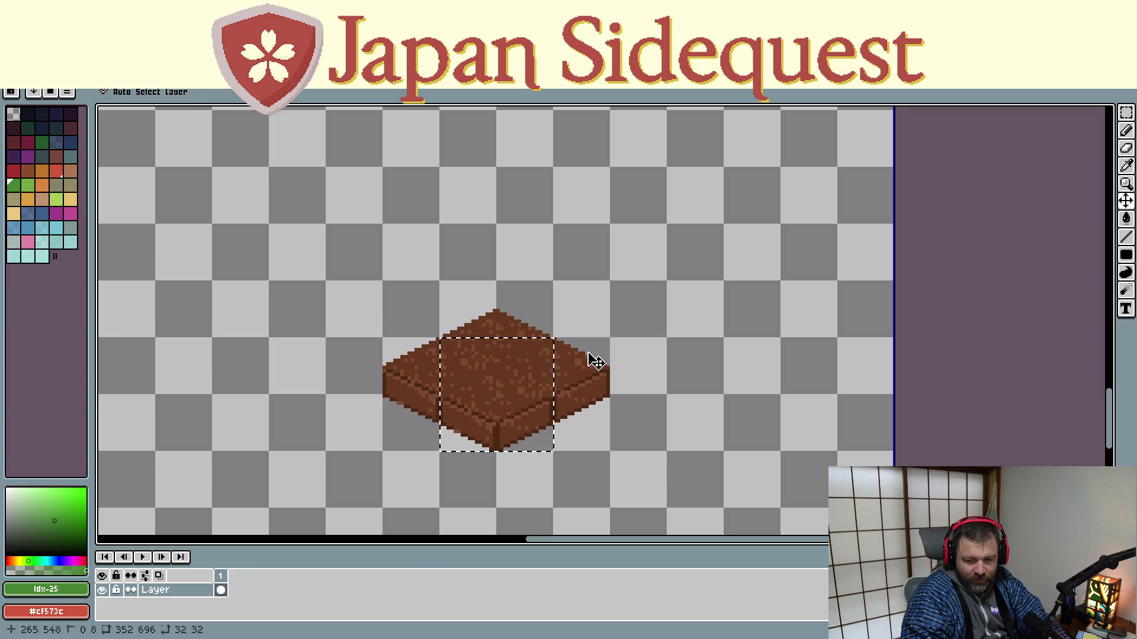
Undo back to the single dirt block, try a green sprout stroke and undo it
key(ctrl+z)
key(ctrl+z)
key(ctrl+z)
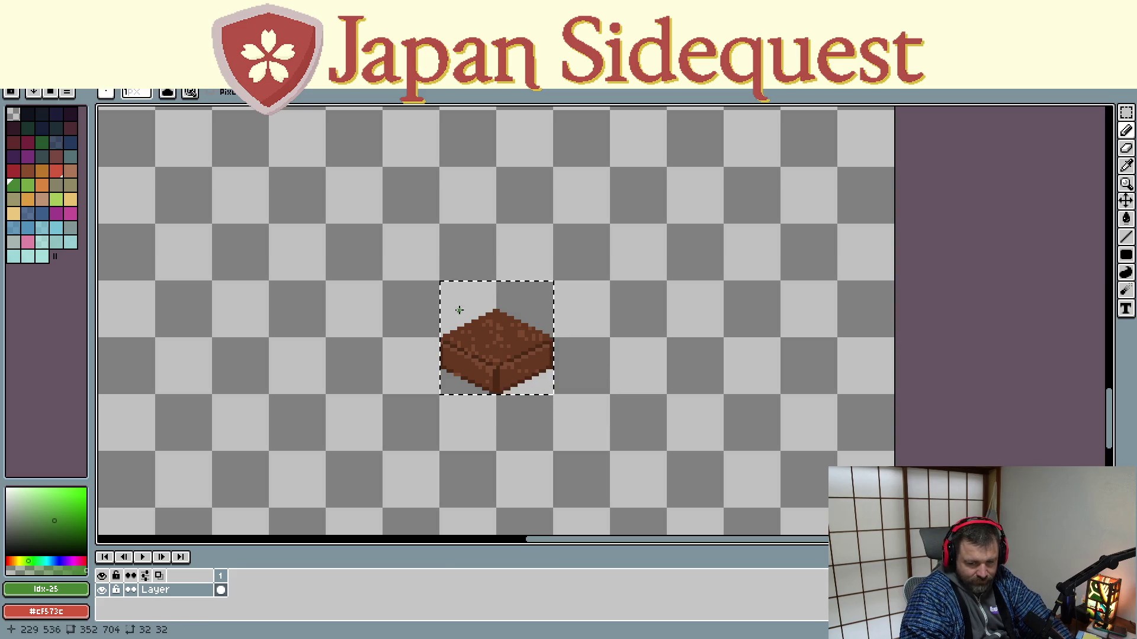
key(ctrl+y)
scroll(456, 308, up, 3)
key(ctrl+z)
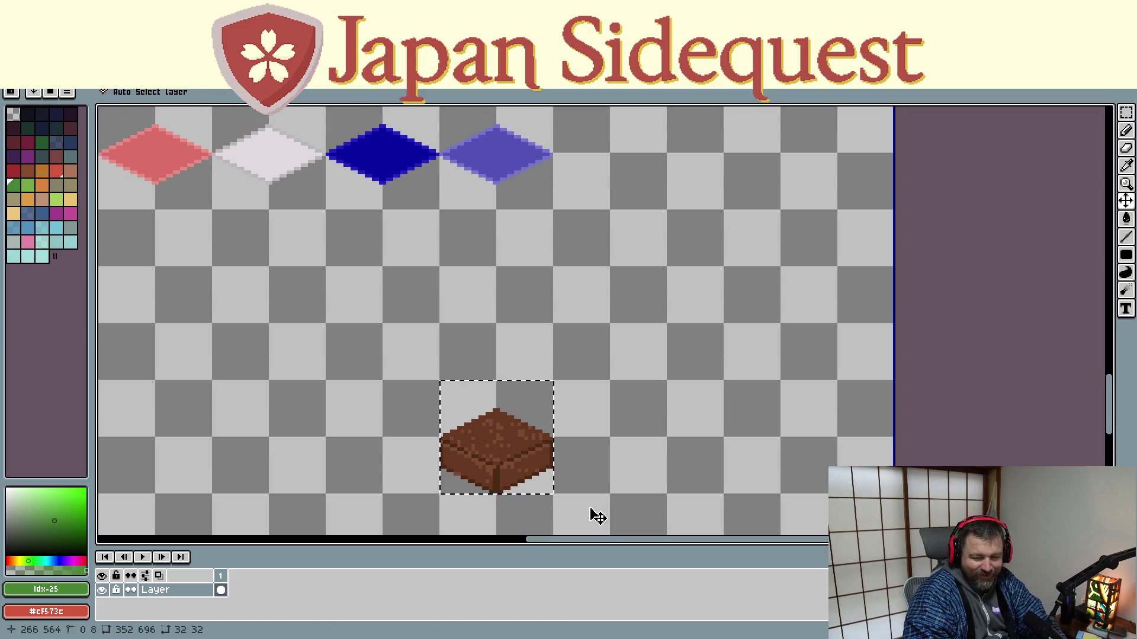
key(b)
drag(480, 426, 474, 397)
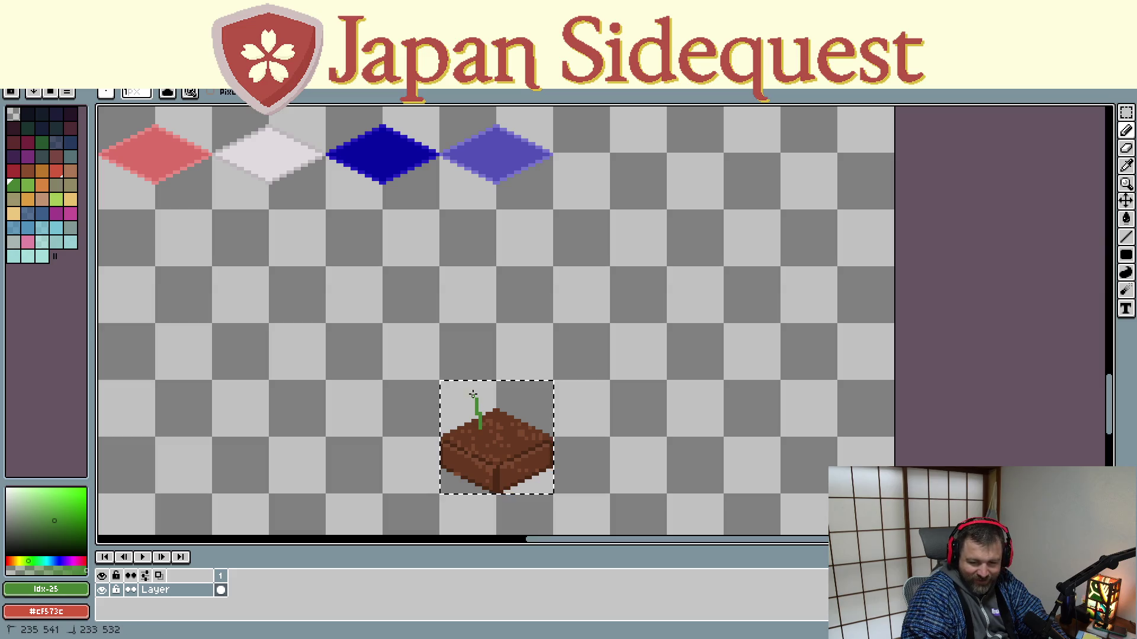
key(ctrl+z)
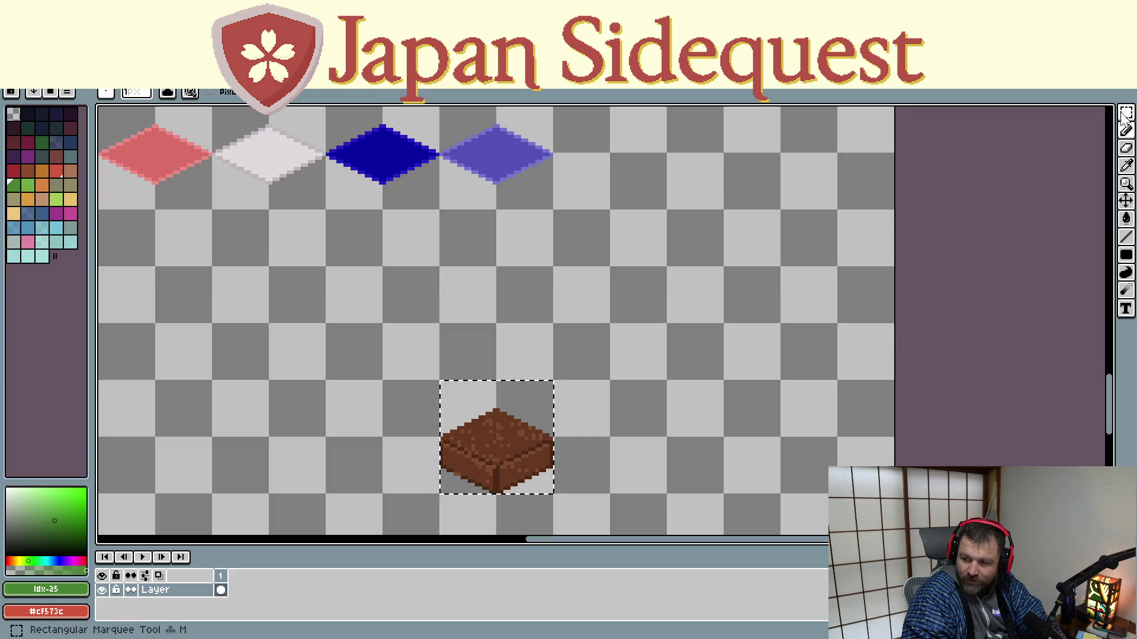
Marquee the brown block and move it up beside the purple diamond in the tile row
click(1126, 116)
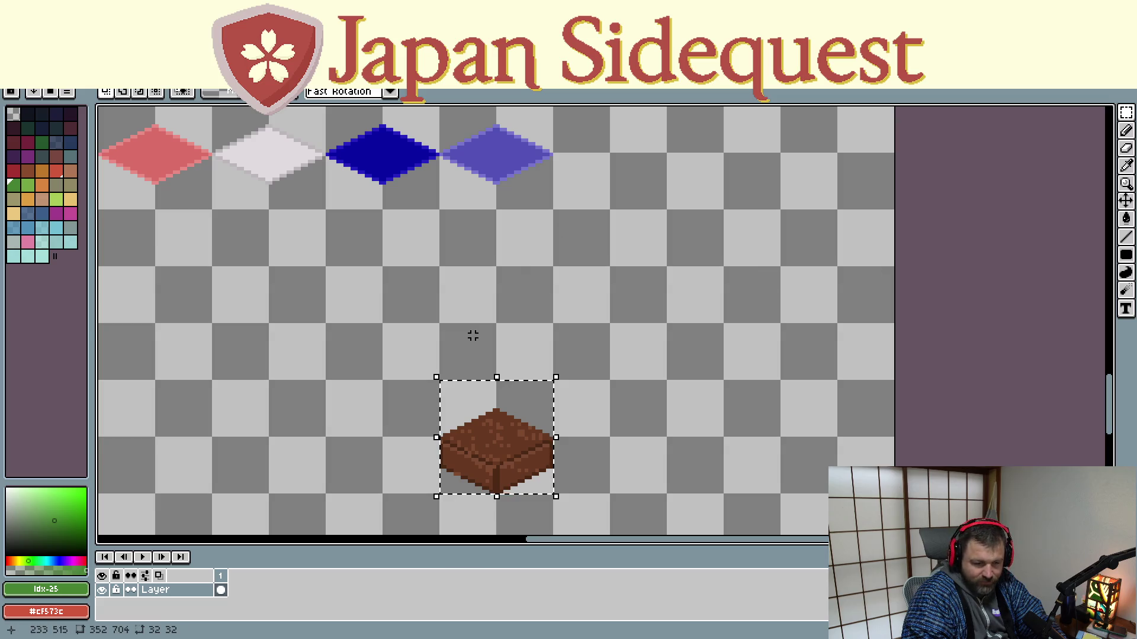
click(441, 374)
mouse_move(441, 382)
mouse_down()
mouse_move(550, 492)
mouse_move(640, 196)
mouse_up()
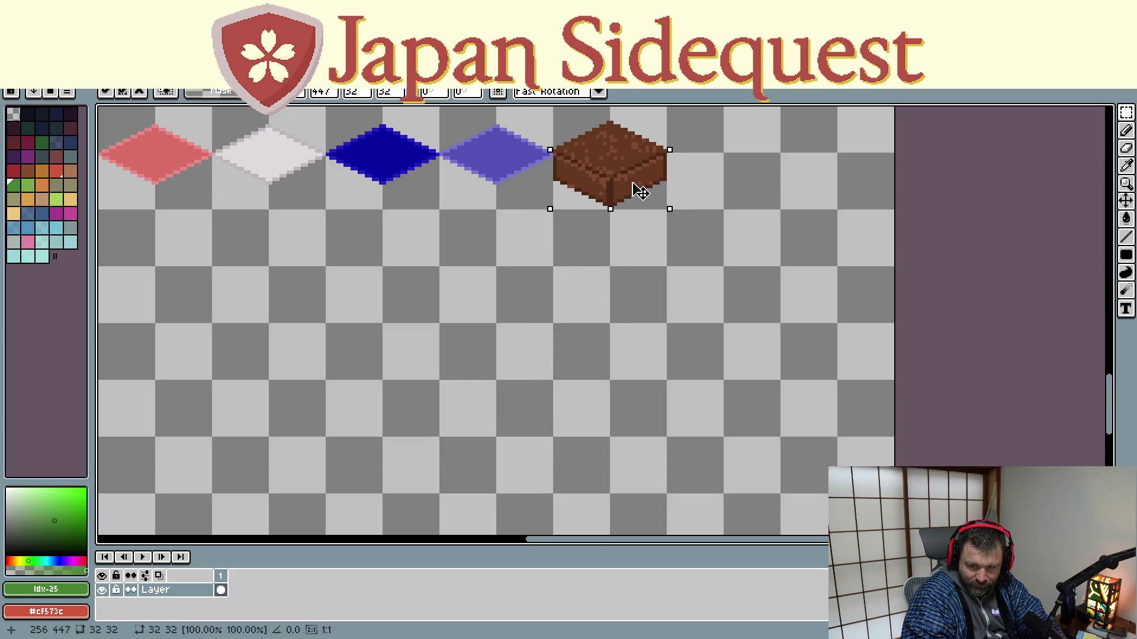
click(640, 279)
scroll(640, 279, down, 2)
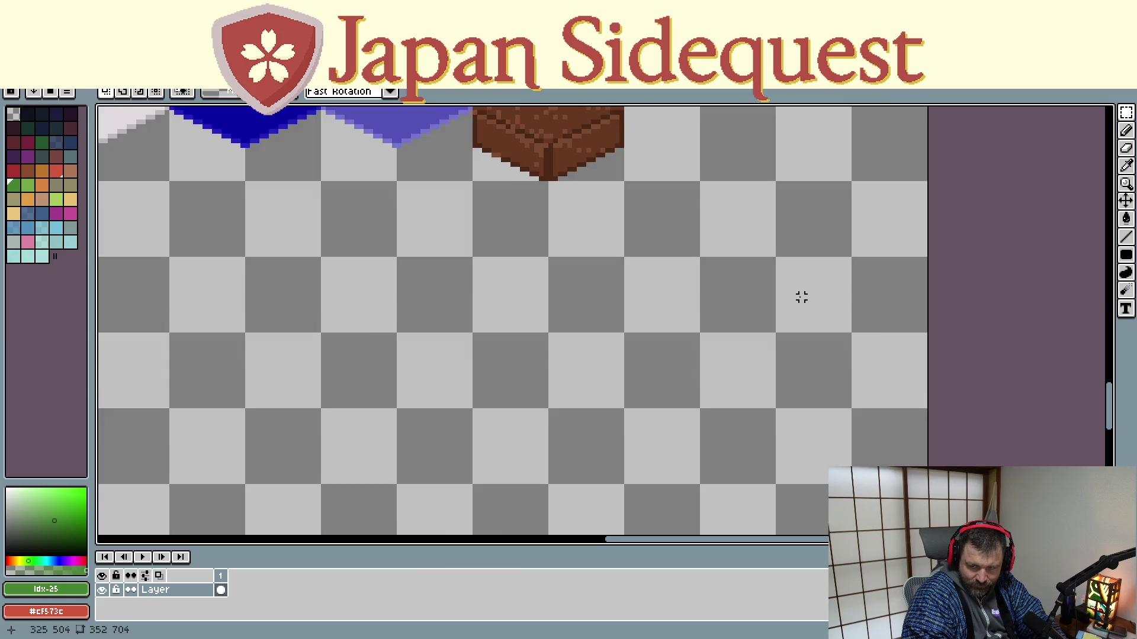
scroll(779, 284, down, 2)
scroll(720, 337, up, 2)
scroll(134, 417, up, 2)
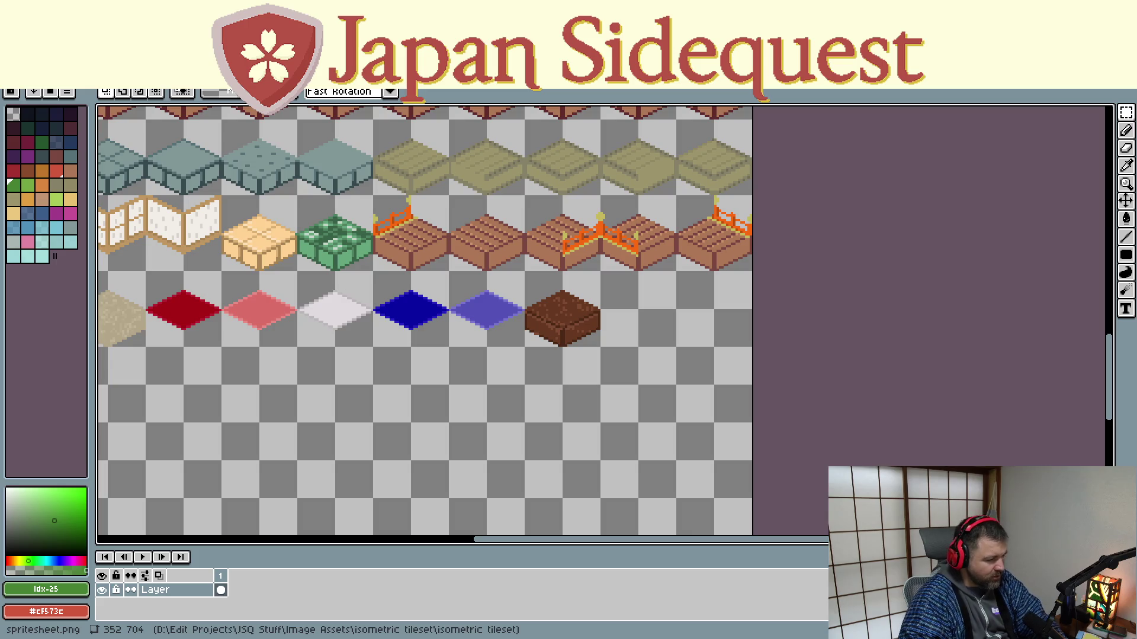
mouse_move(703, 471)
mouse_down()
mouse_move(604, 338)
mouse_move(542, 225)
mouse_move(457, 157)
mouse_up()
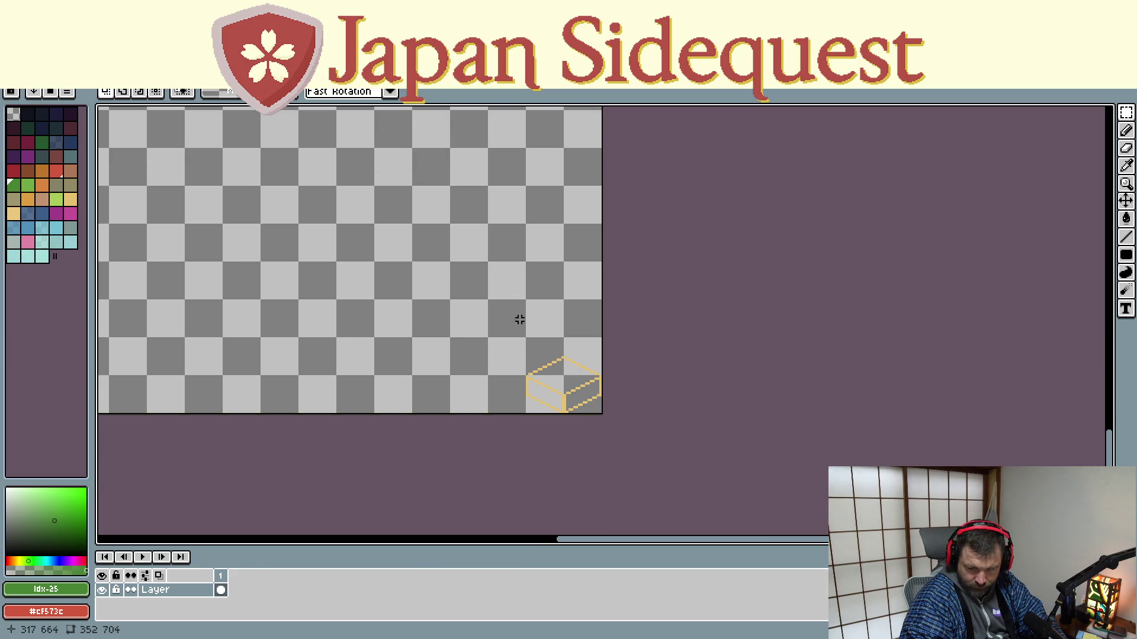
Duplicate the yellow box outline sketch into the cell beside the dirt block
drag(526, 339, 600, 412)
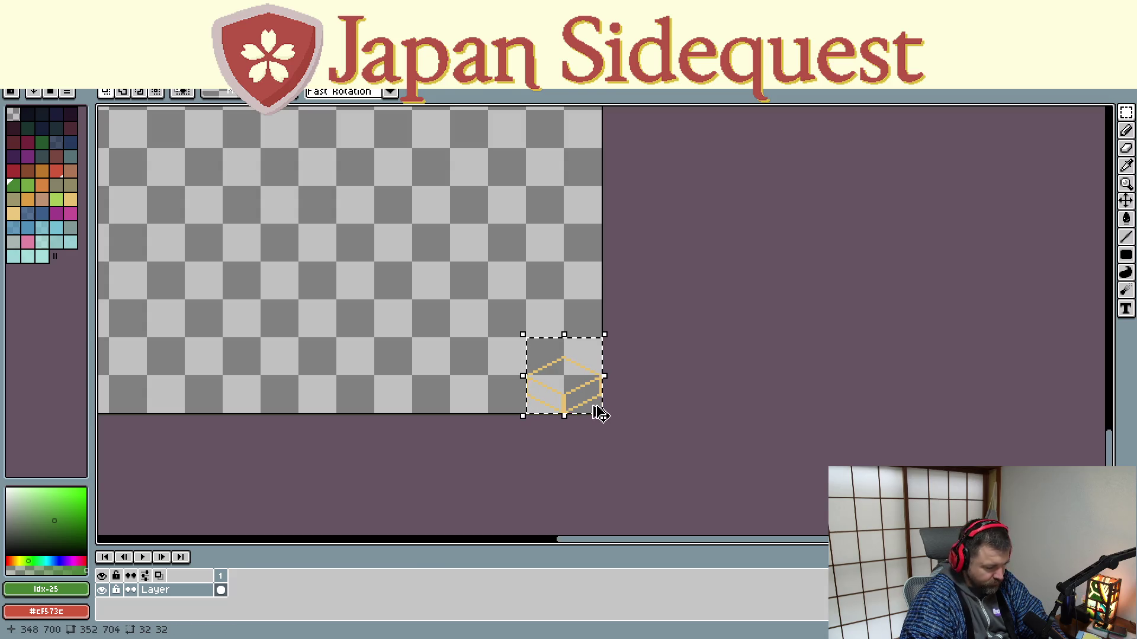
mouse_move(571, 400)
mouse_down()
mouse_move(572, 338)
mouse_move(507, 202)
mouse_move(490, 223)
mouse_up()
scroll(489, 223, up, 1)
scroll(480, 376, up, 1)
scroll(487, 435, up, 1)
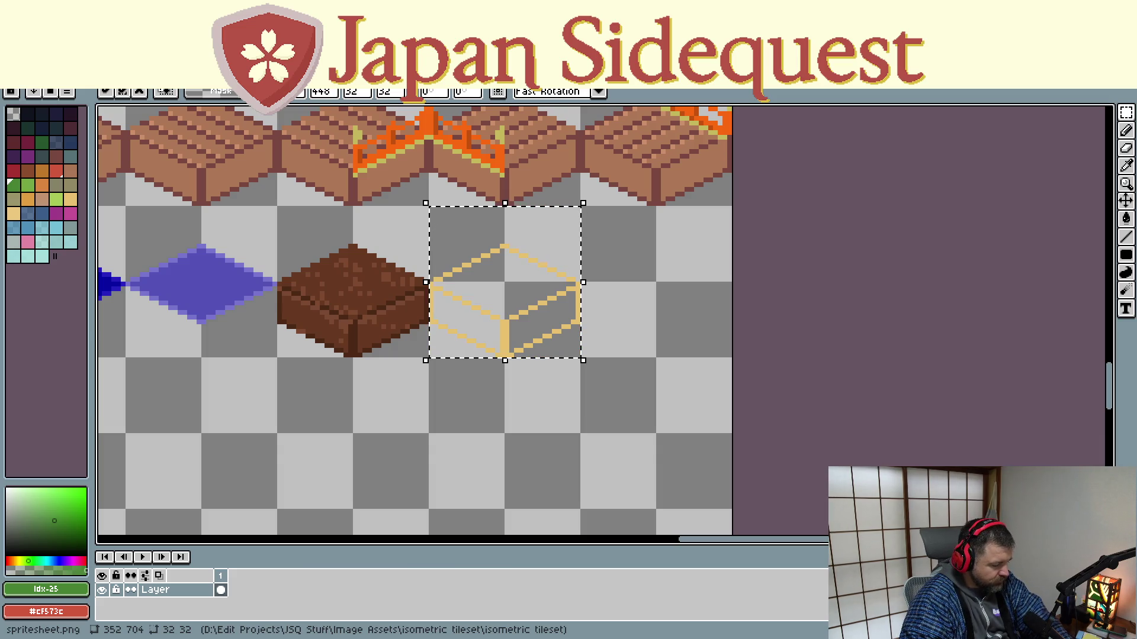
key(i)
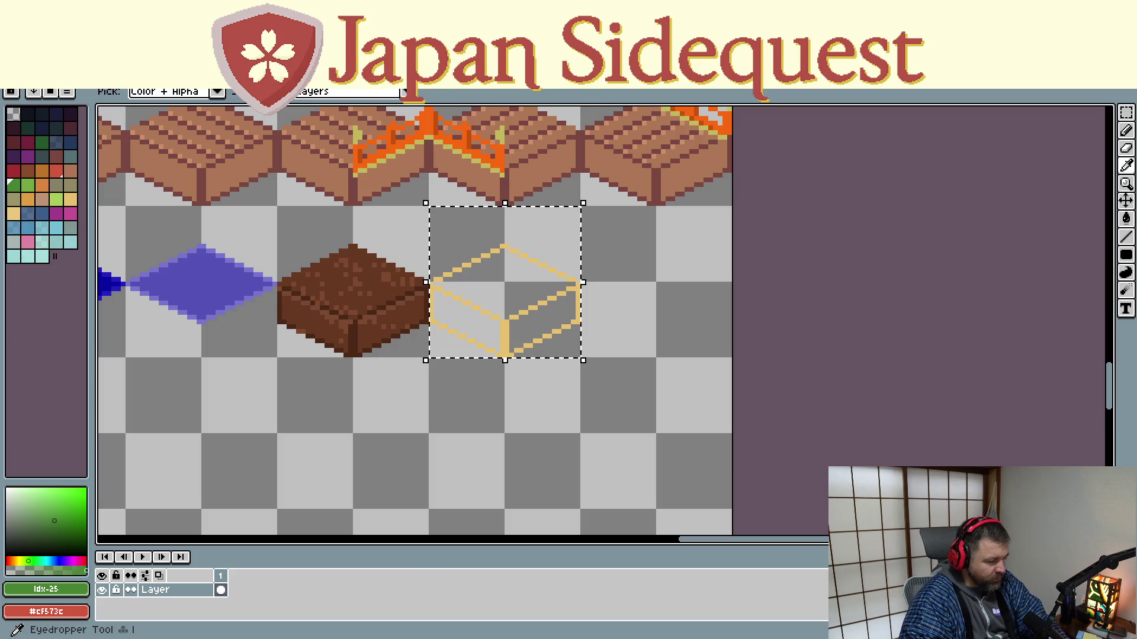
key(m)
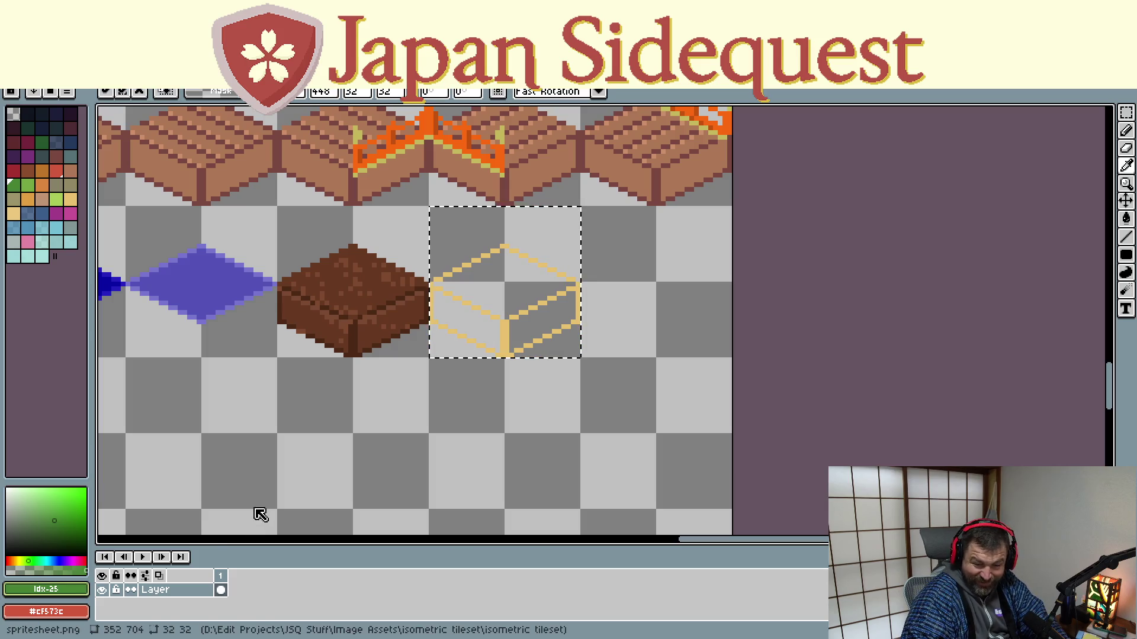
key(d)
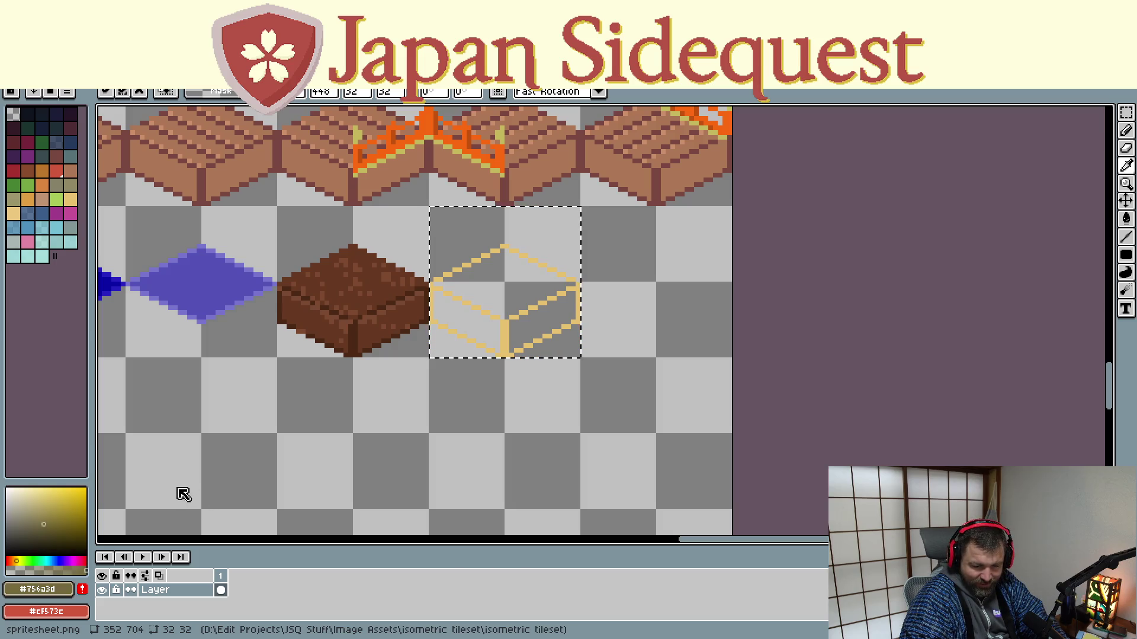
Bucket-fill the box's top, left and right faces with olive
key(x)
key(x)
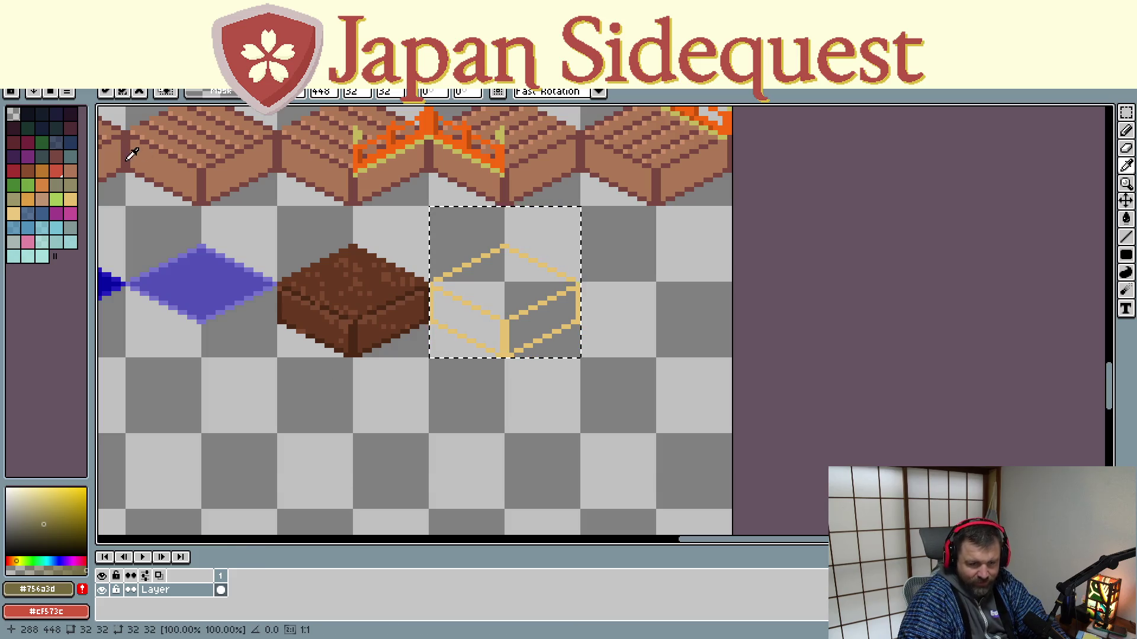
key(g)
click(504, 283)
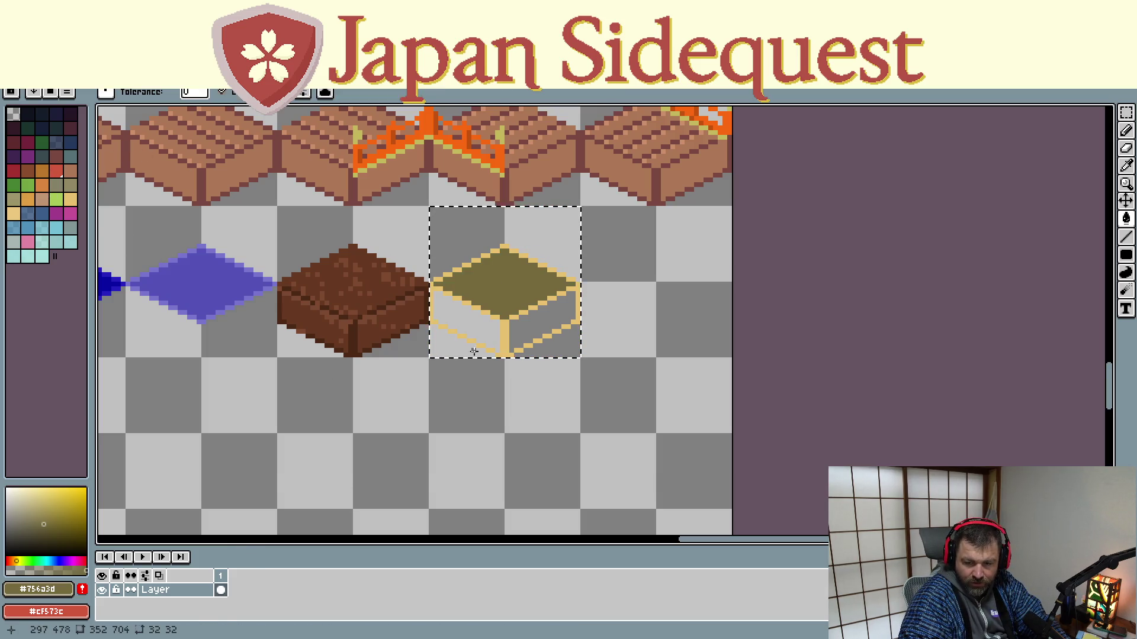
click(470, 327)
click(529, 326)
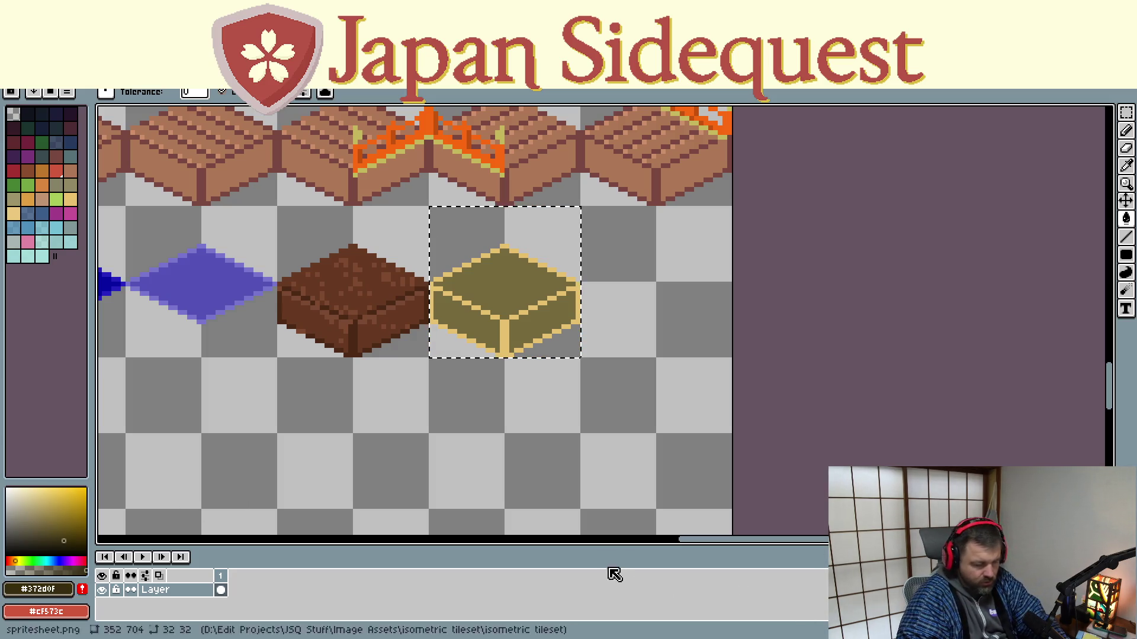
Start a dark line running up-left from the box's bottom corner
key(l)
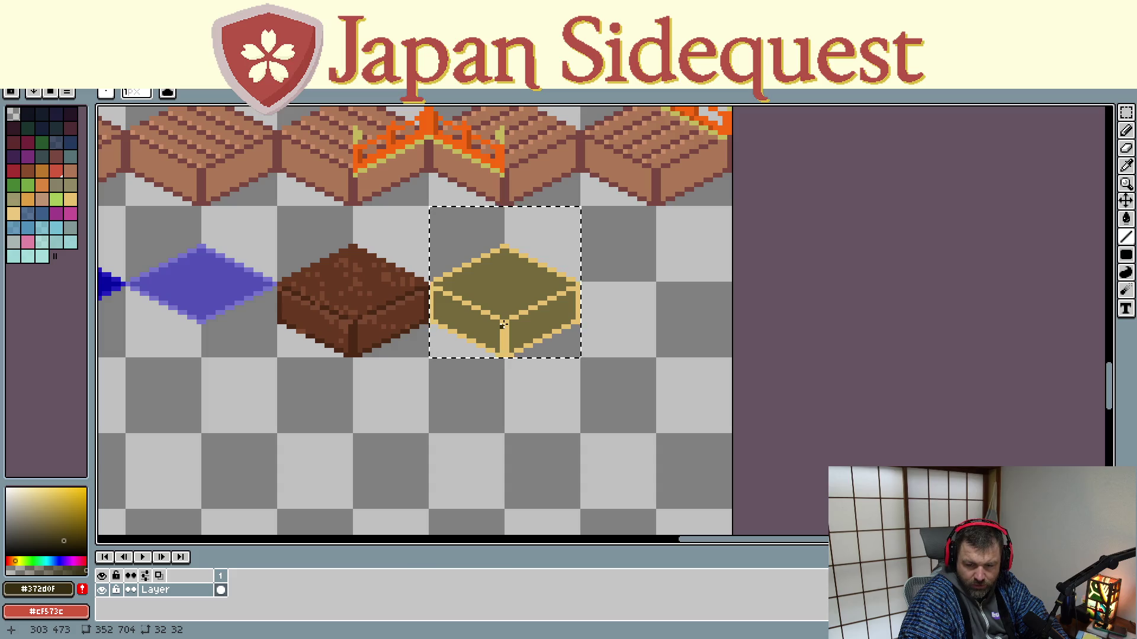
drag(503, 325, 433, 293)
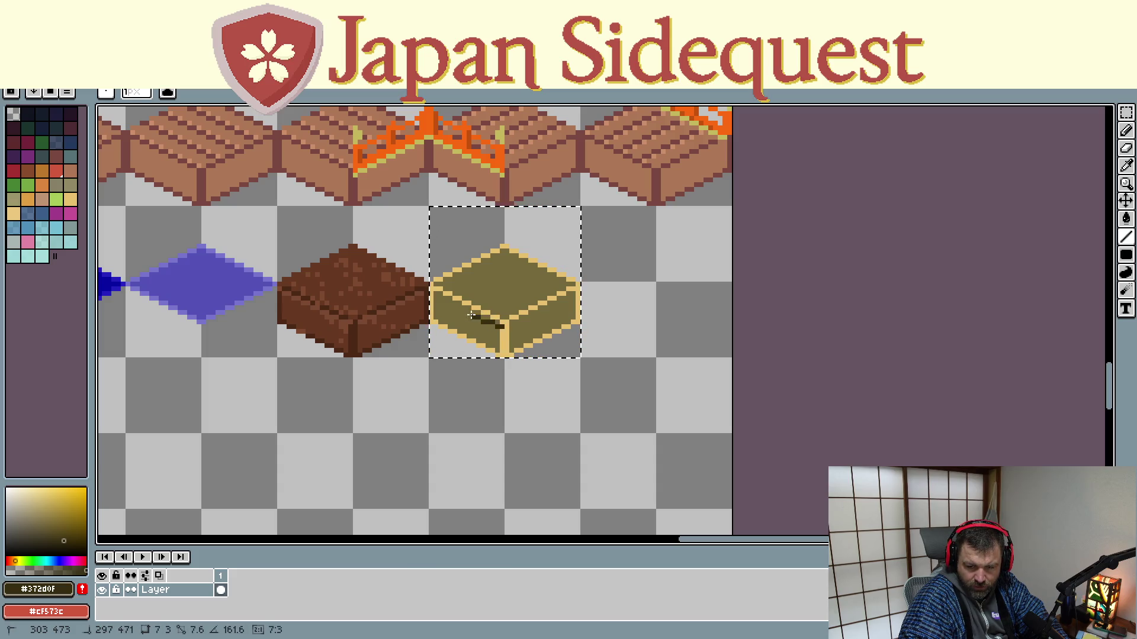
Draw dark lines up-left and up-right from the bottom corner with a short corner stroke
key(ctrl+z)
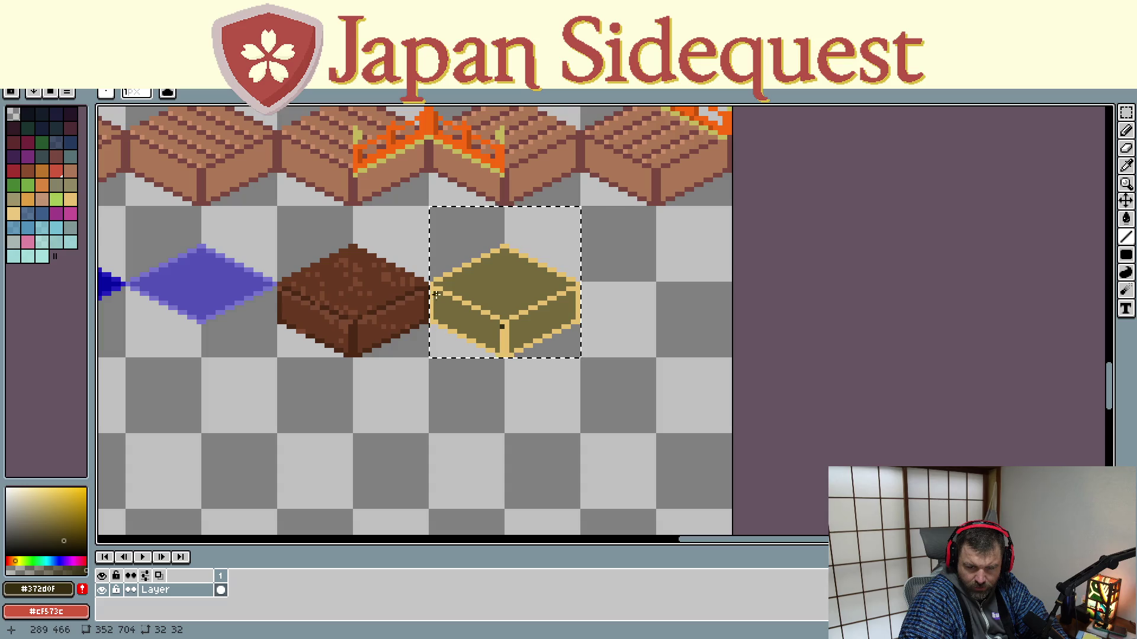
drag(498, 324, 436, 293)
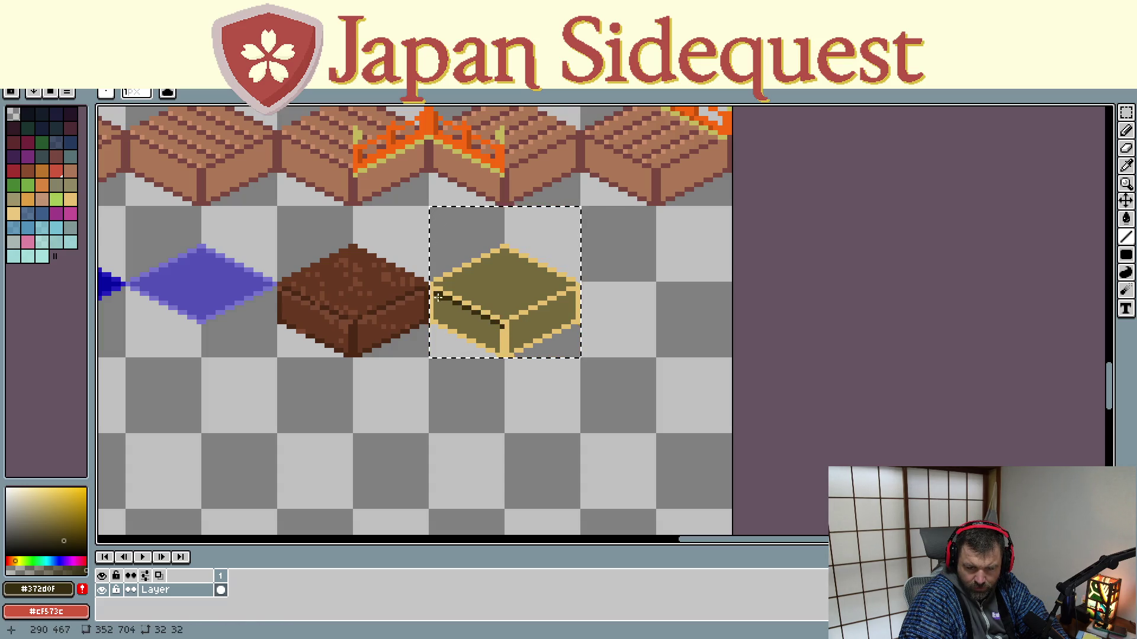
drag(512, 322, 574, 293)
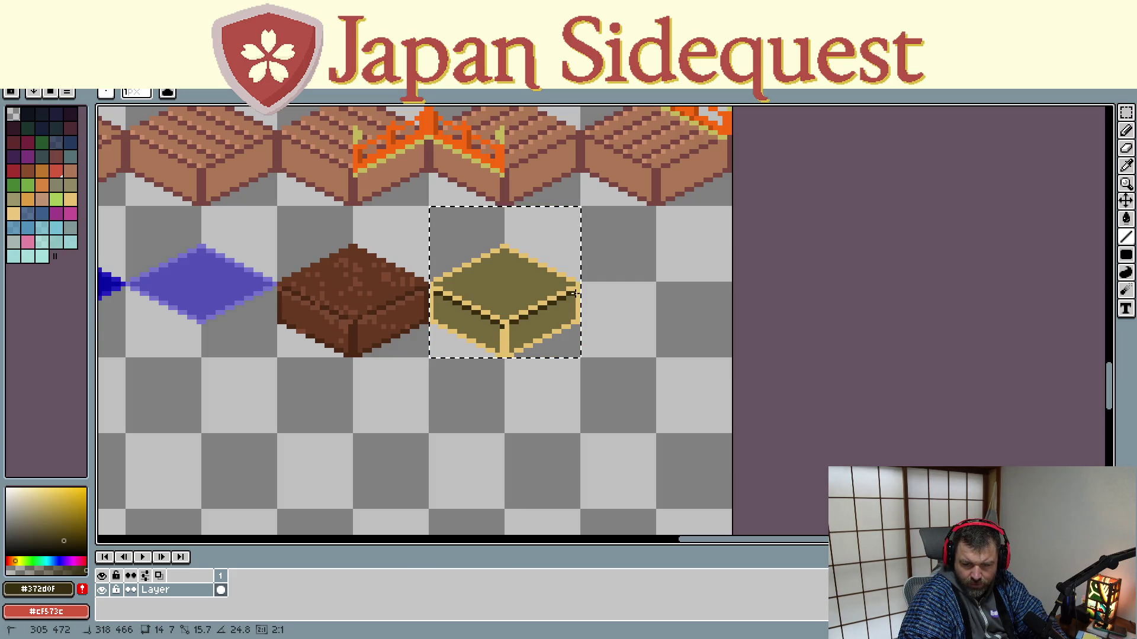
drag(501, 325, 502, 326)
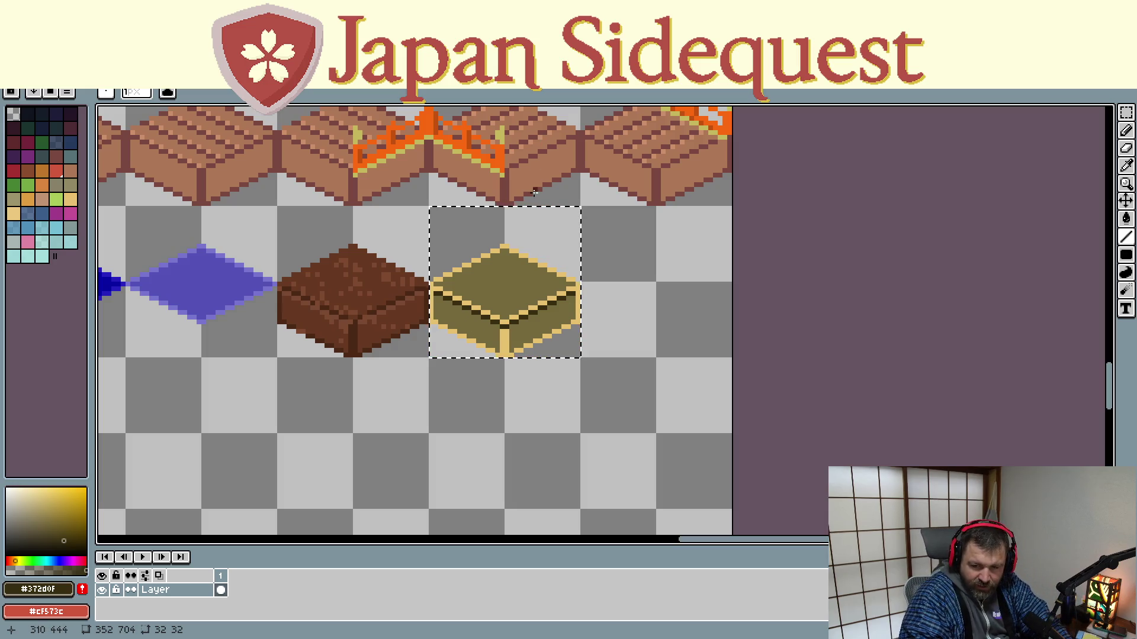
Sample the olive from the box top and paint darker strokes on its top face
key(i)
click(479, 285)
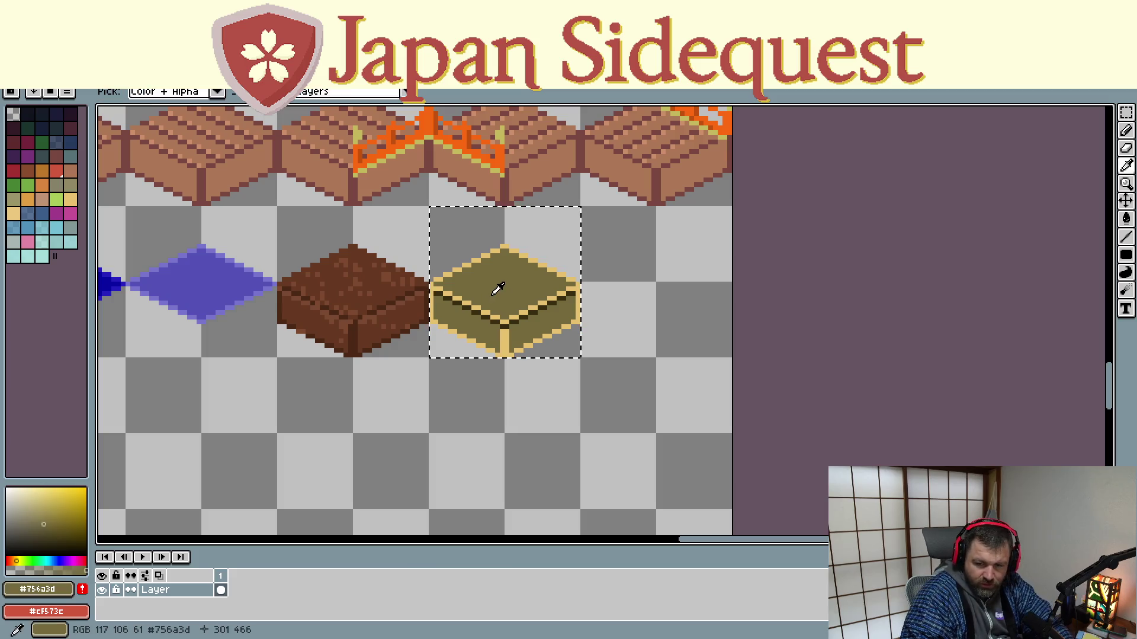
click(430, 280)
drag(444, 280, 503, 245)
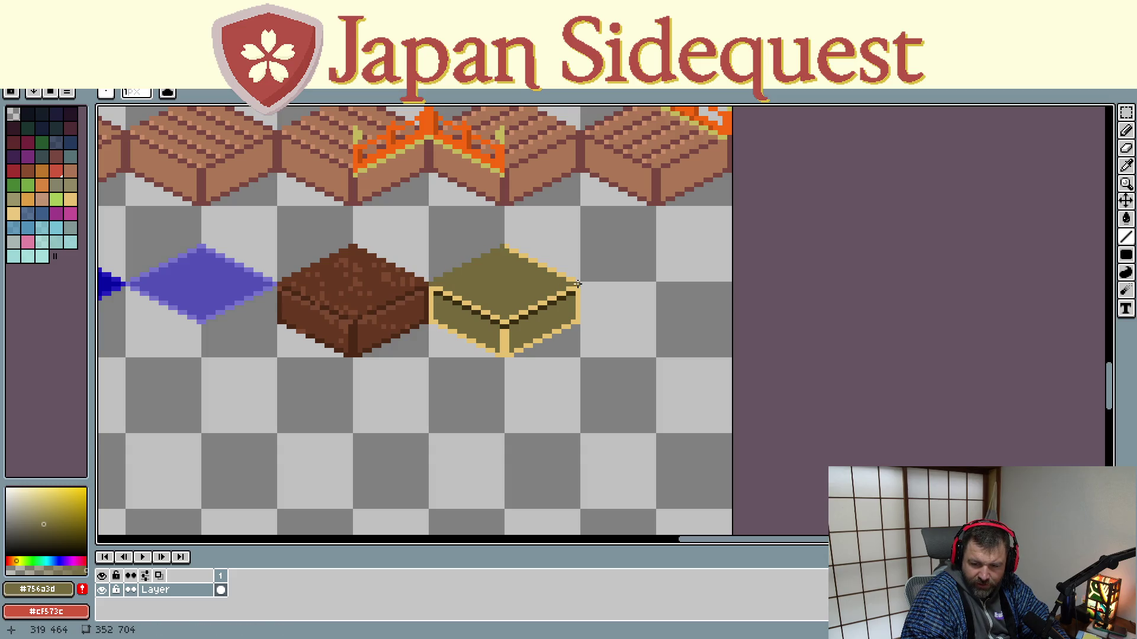
Draw a dark line along the top face's front edge and sample dark brown from the outline
drag(577, 282, 509, 248)
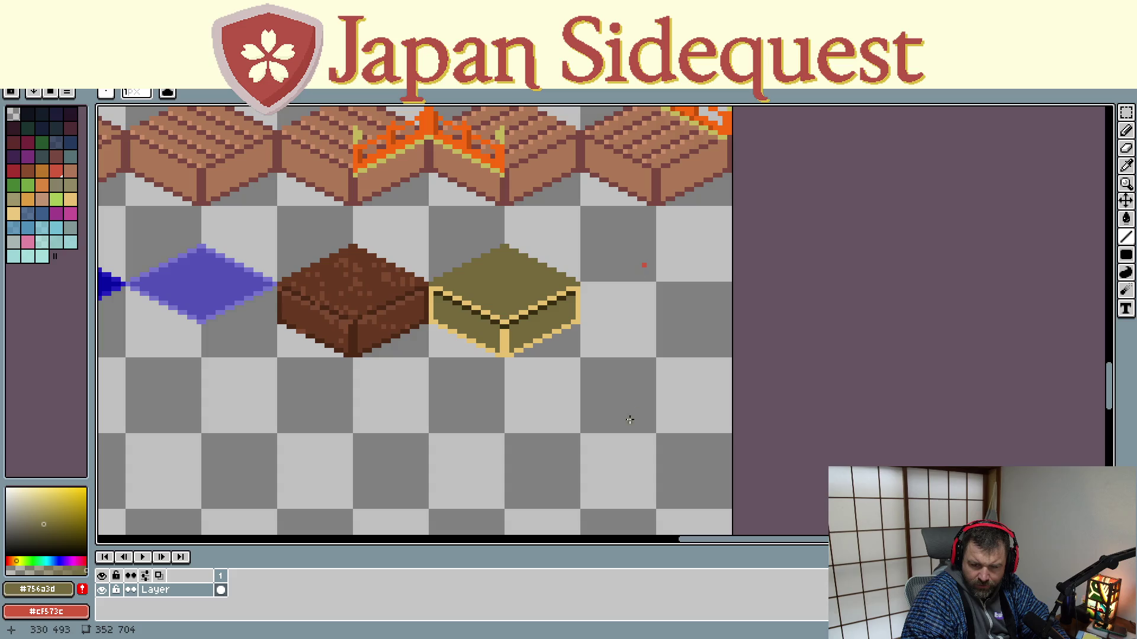
key(i)
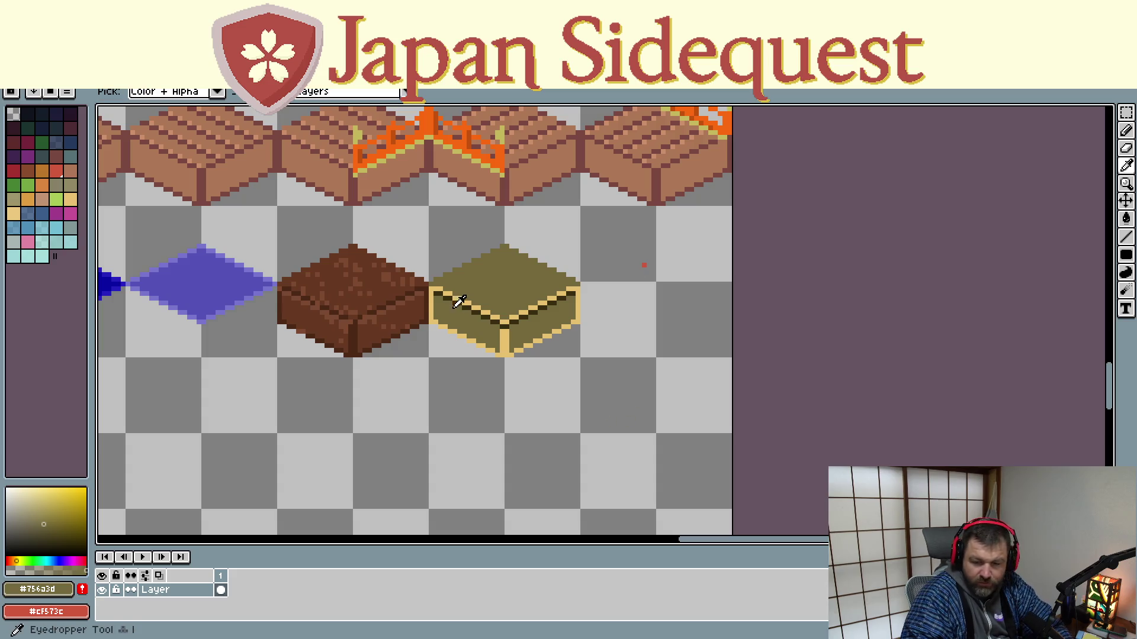
click(458, 300)
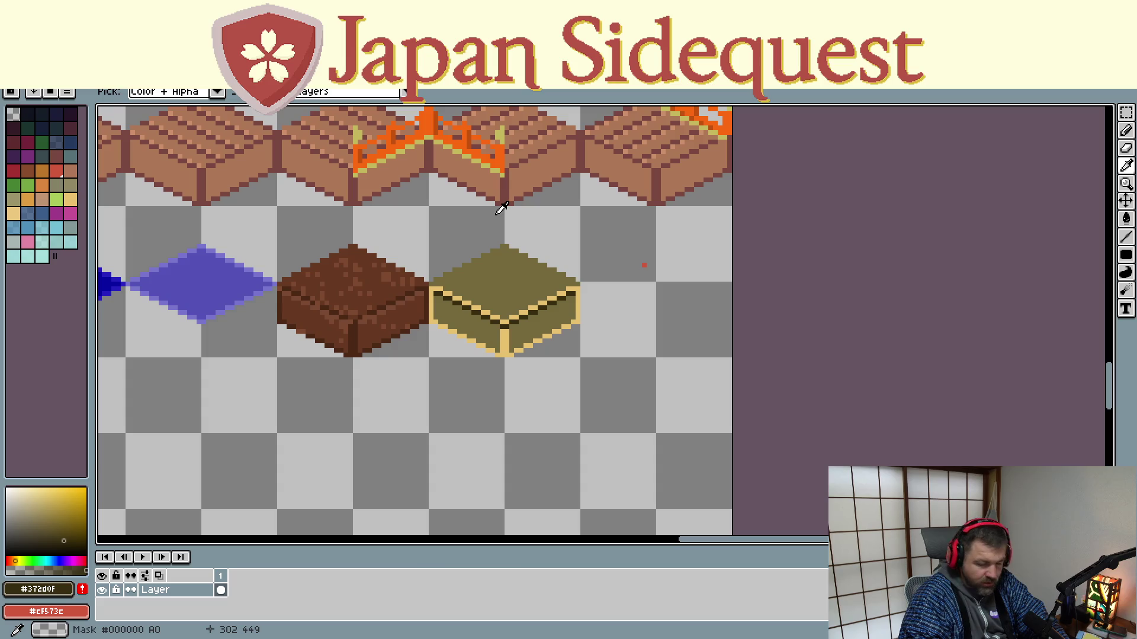
key(b)
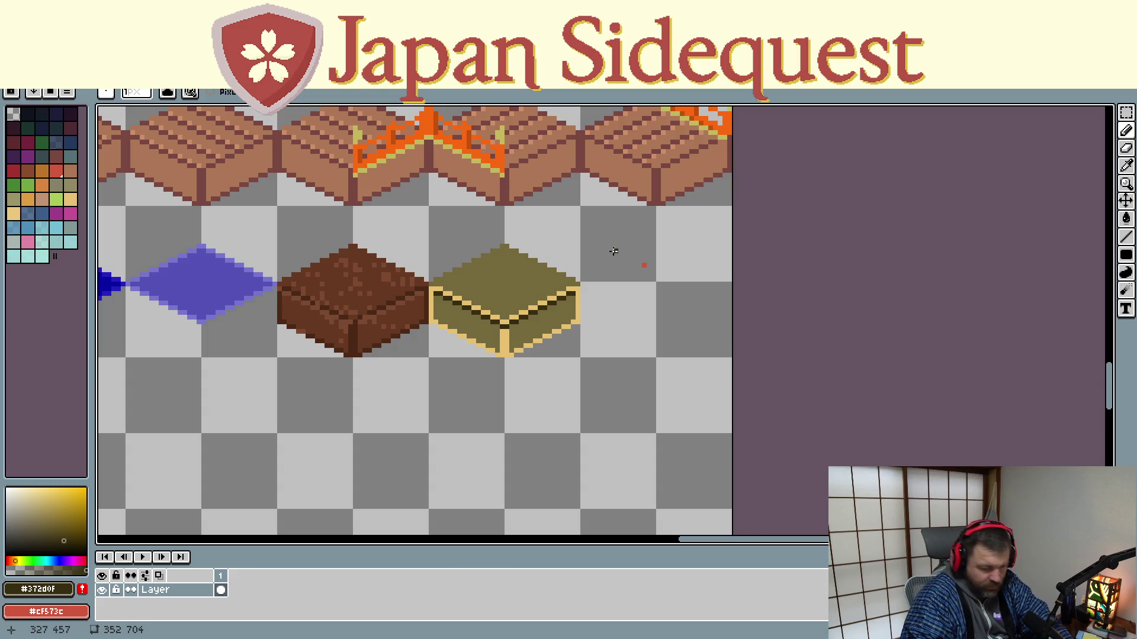
key(m)
drag(629, 241, 687, 305)
click(667, 293)
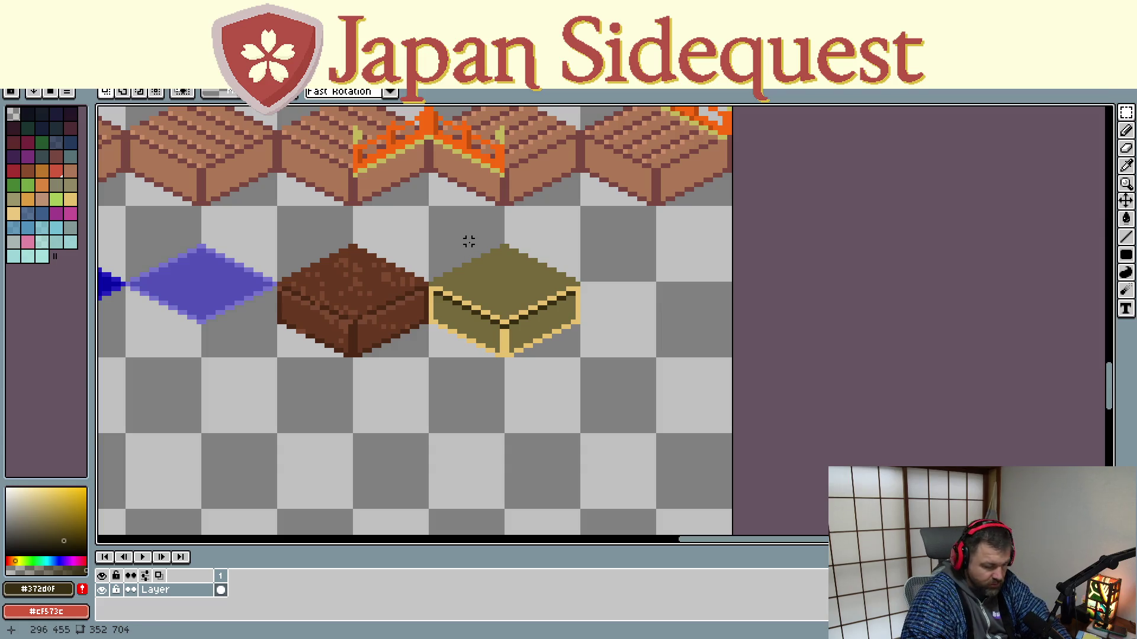
Re-sample the olive and outline colours and add dark pixels along the top face edge
key(i)
click(481, 267)
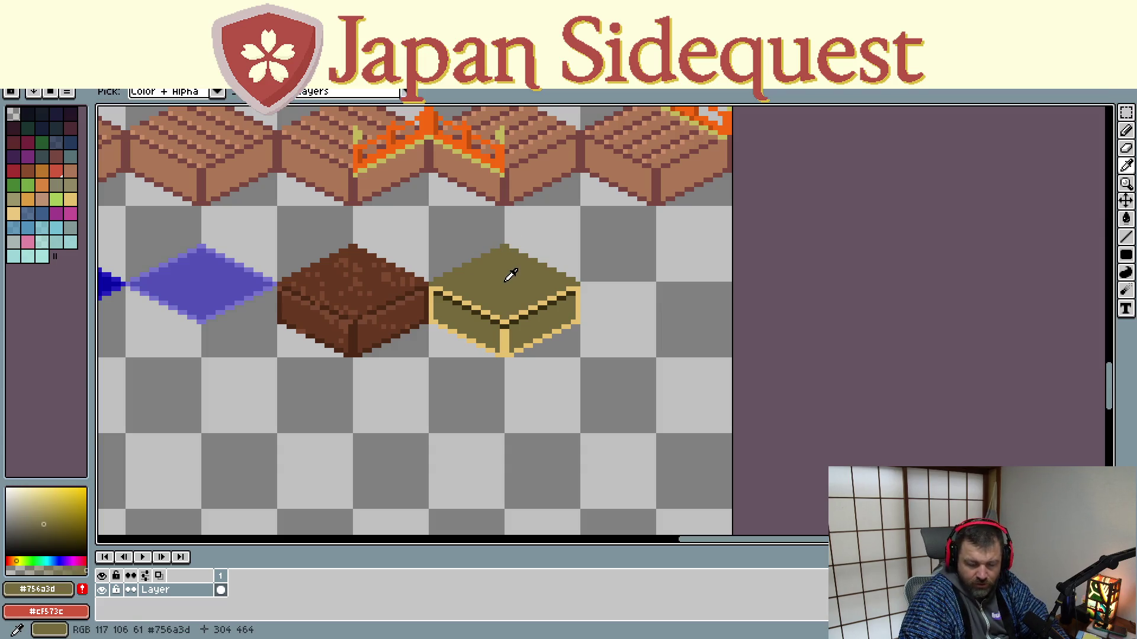
click(480, 306)
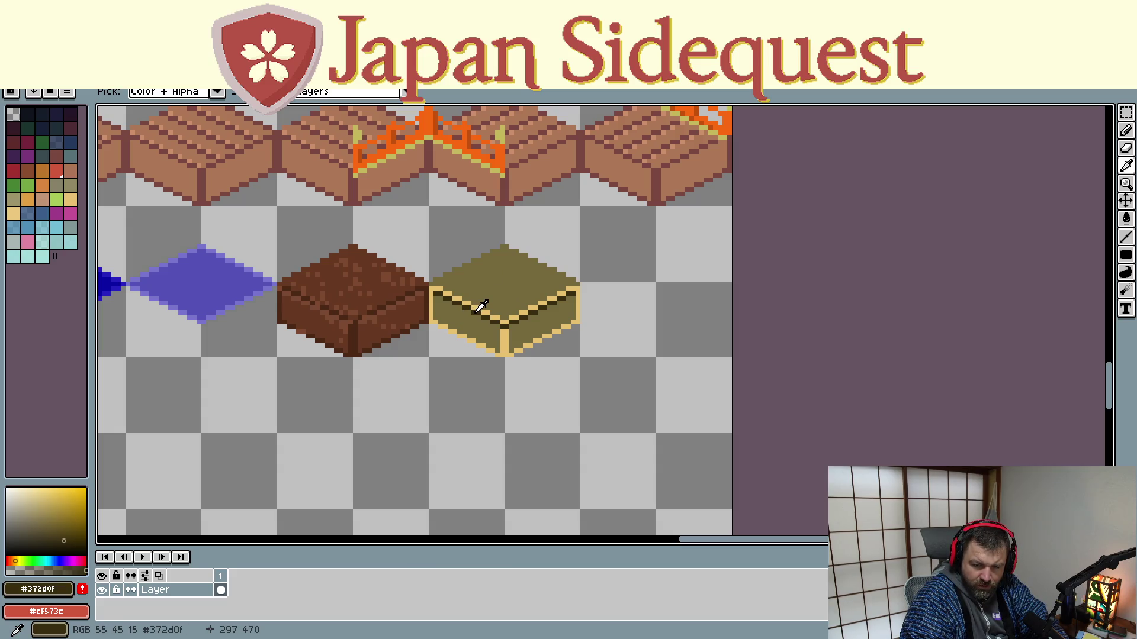
key(m)
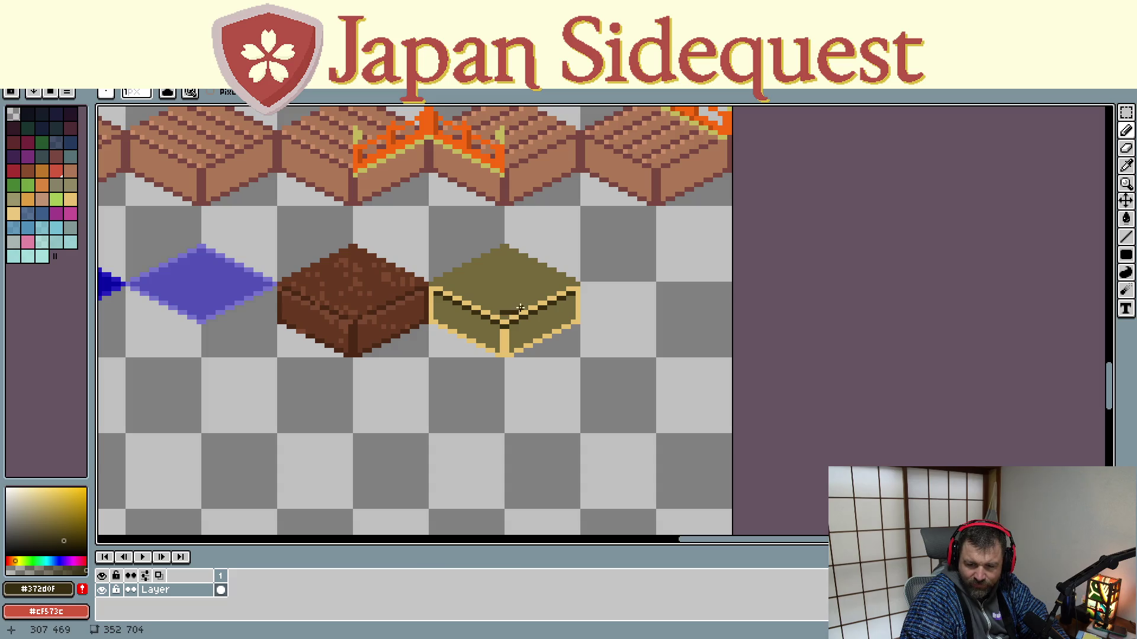
drag(521, 298, 517, 291)
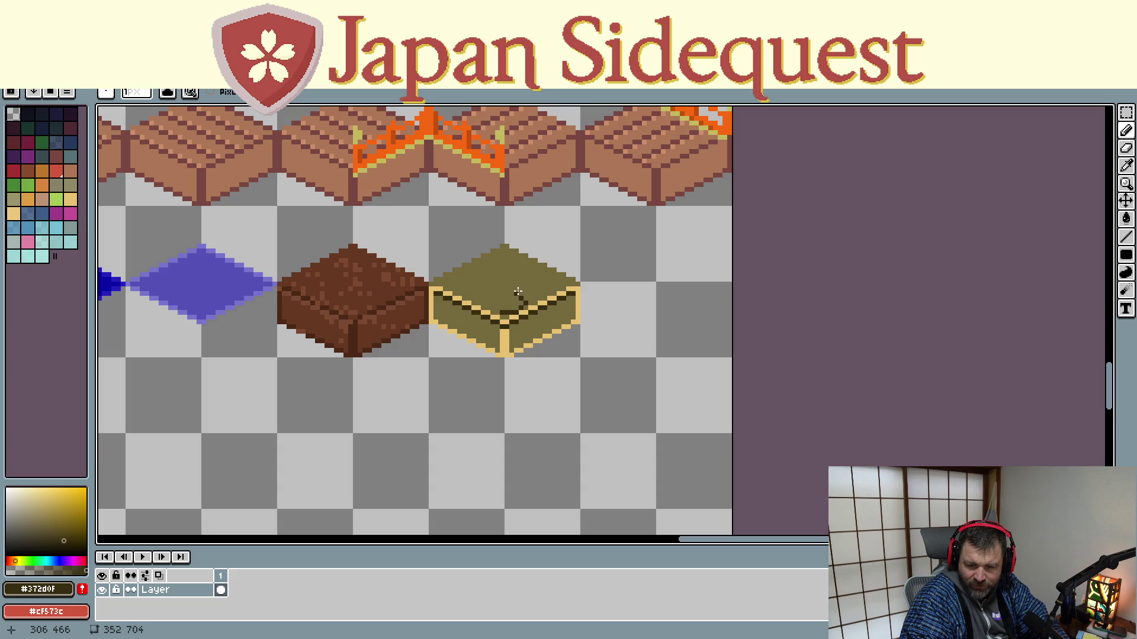
Freehand dark pixels and a few short swirling strokes across the olive block's top face
click(511, 288)
click(498, 291)
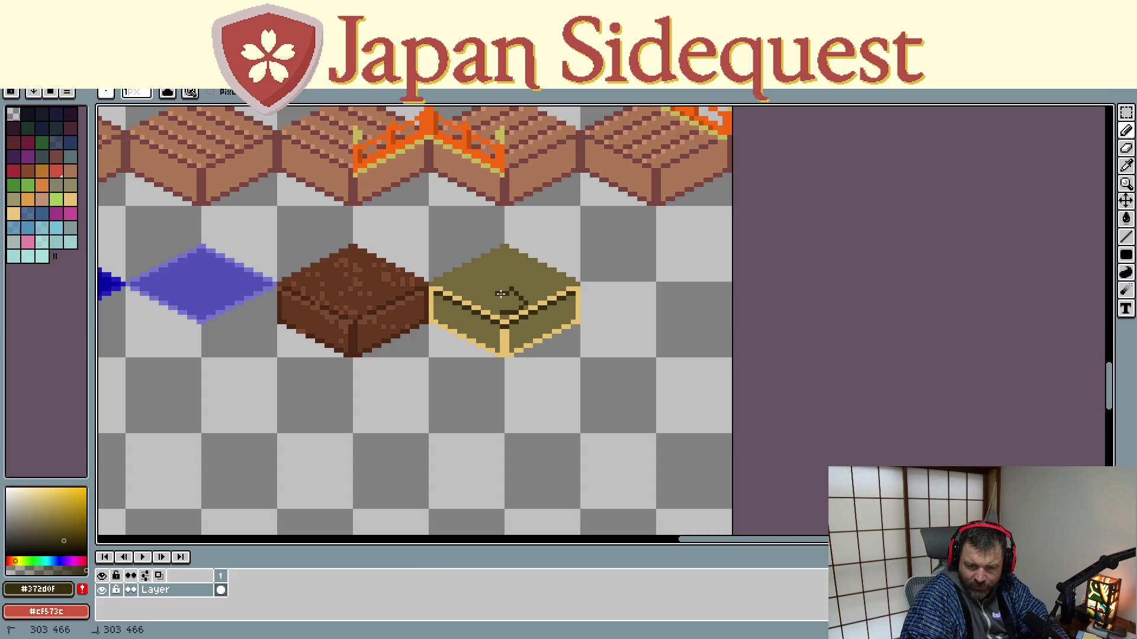
click(495, 297)
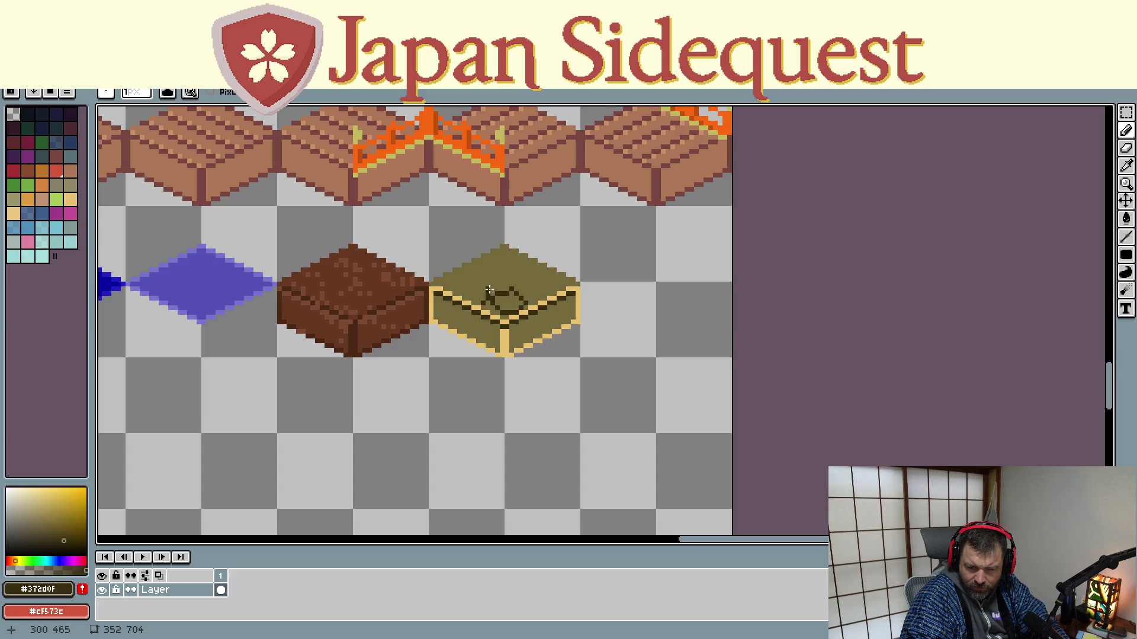
drag(489, 291, 479, 281)
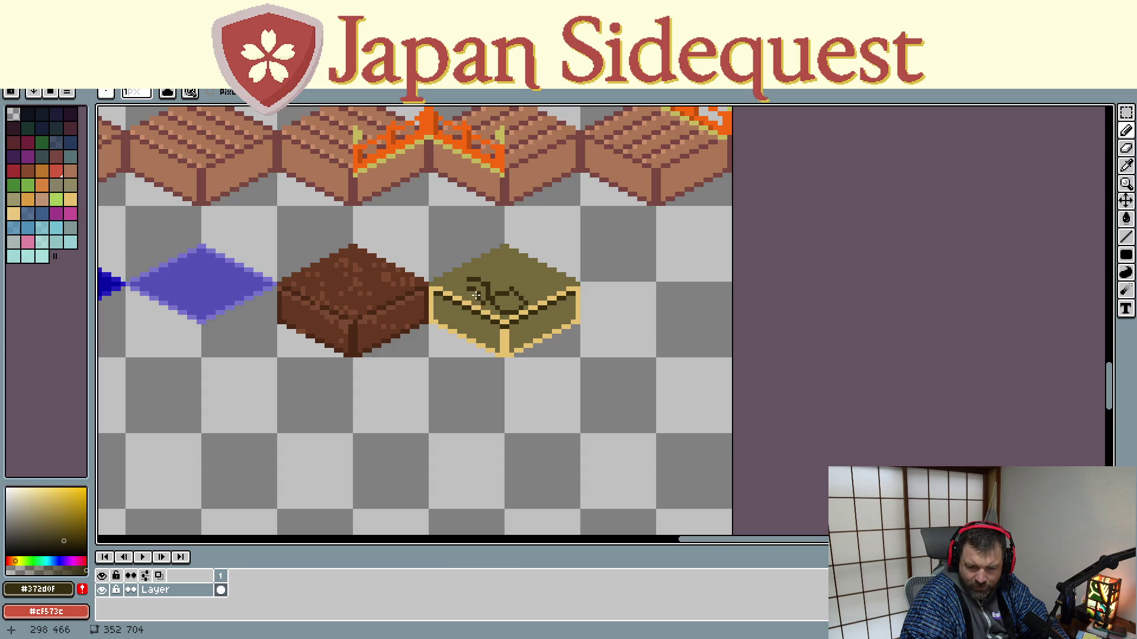
drag(466, 283, 468, 299)
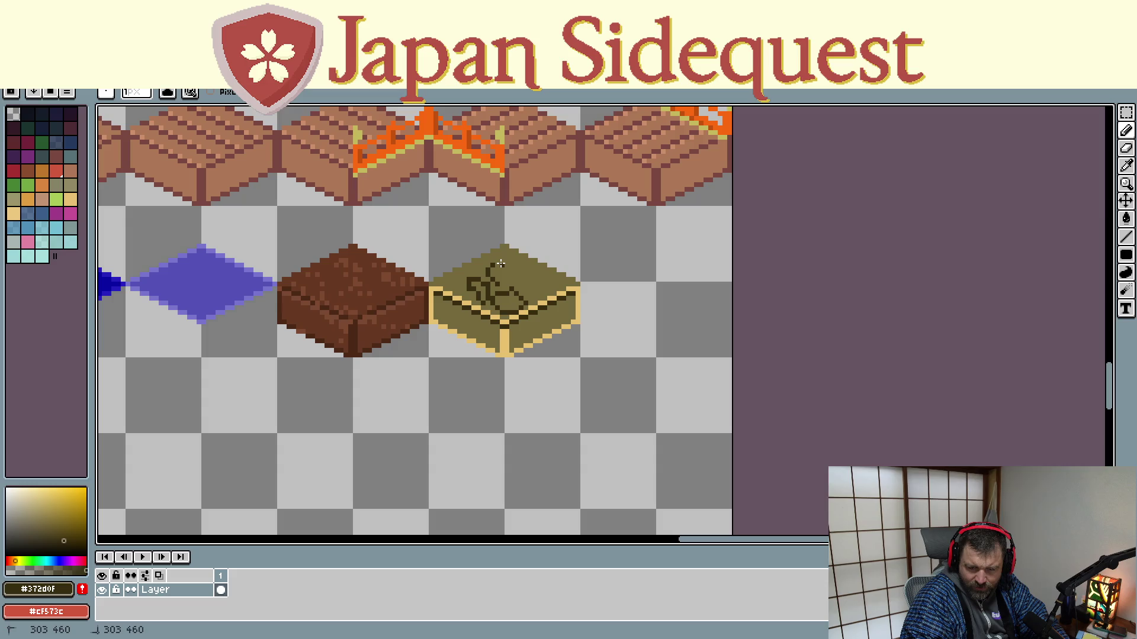
mouse_move(494, 264)
mouse_down()
mouse_move(506, 266)
mouse_move(502, 284)
mouse_up()
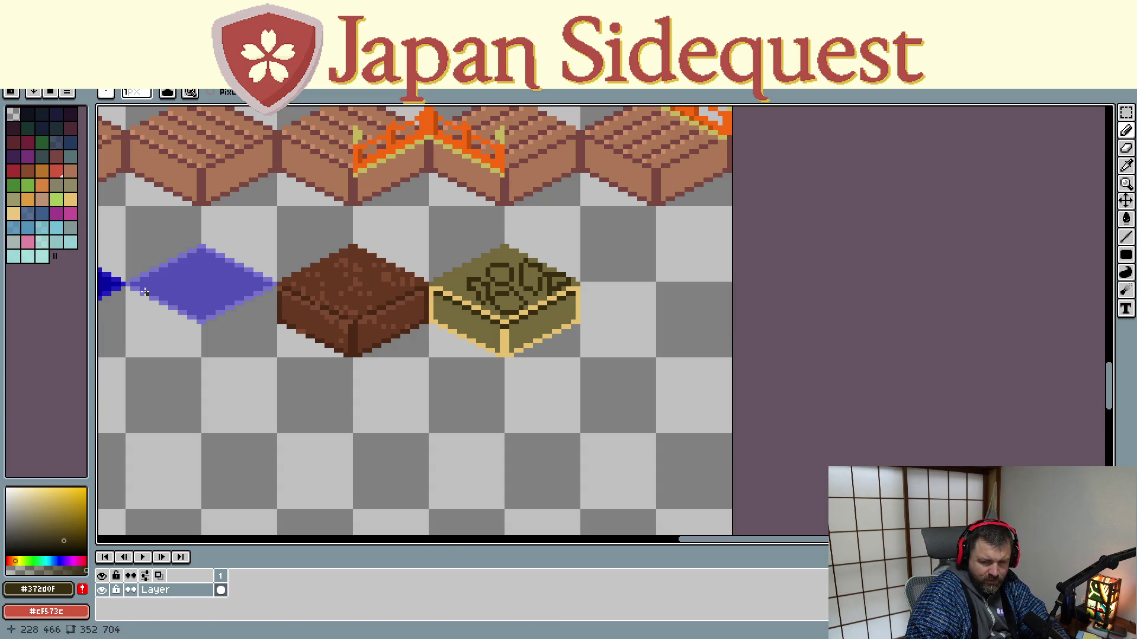
key(v)
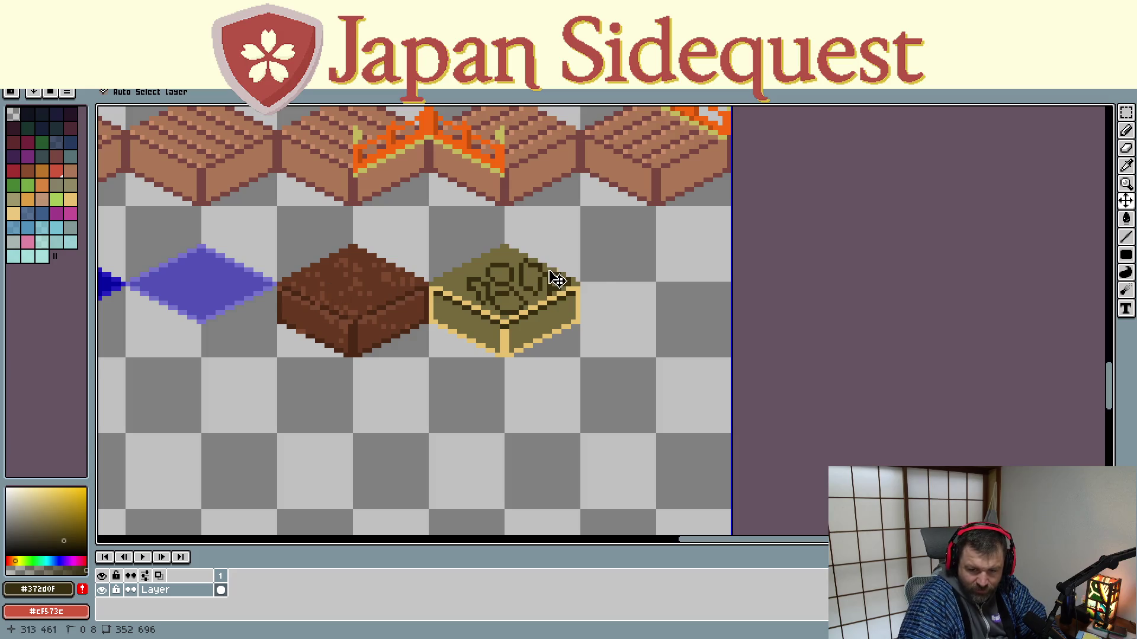
Sample the olive colour and flood-fill the dark sketch strokes back to olive
key(g)
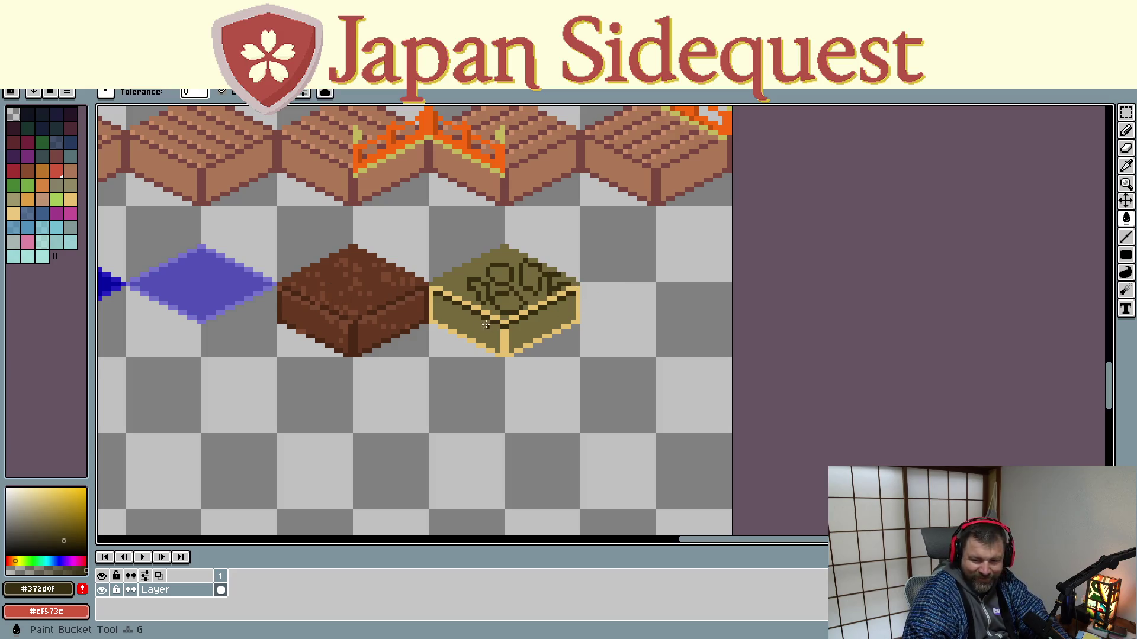
key(i)
click(487, 328)
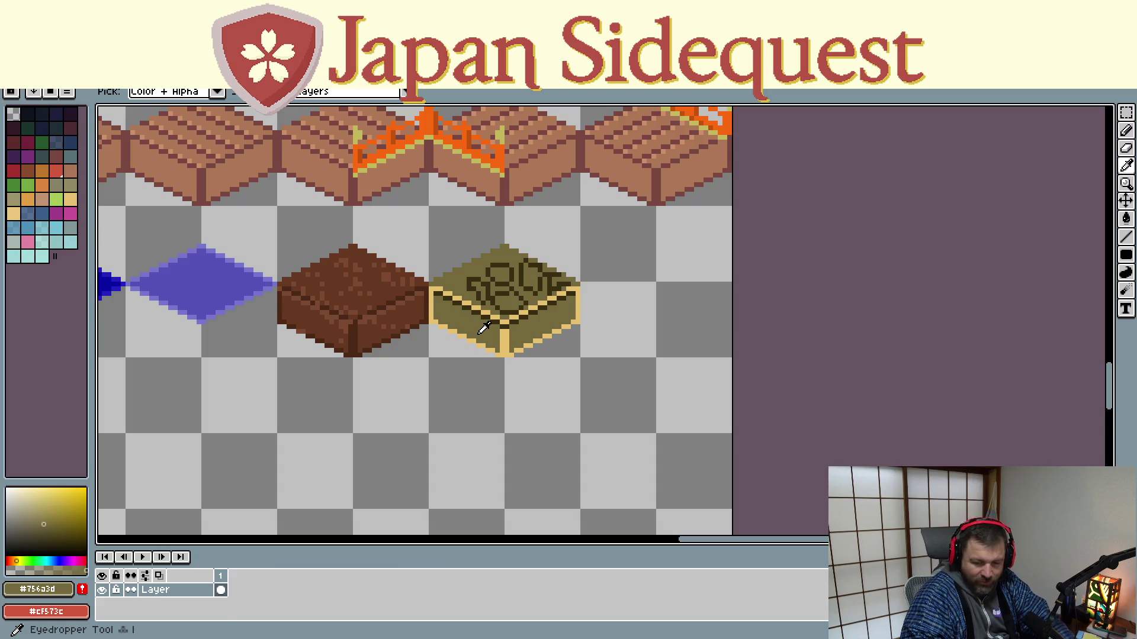
key(g)
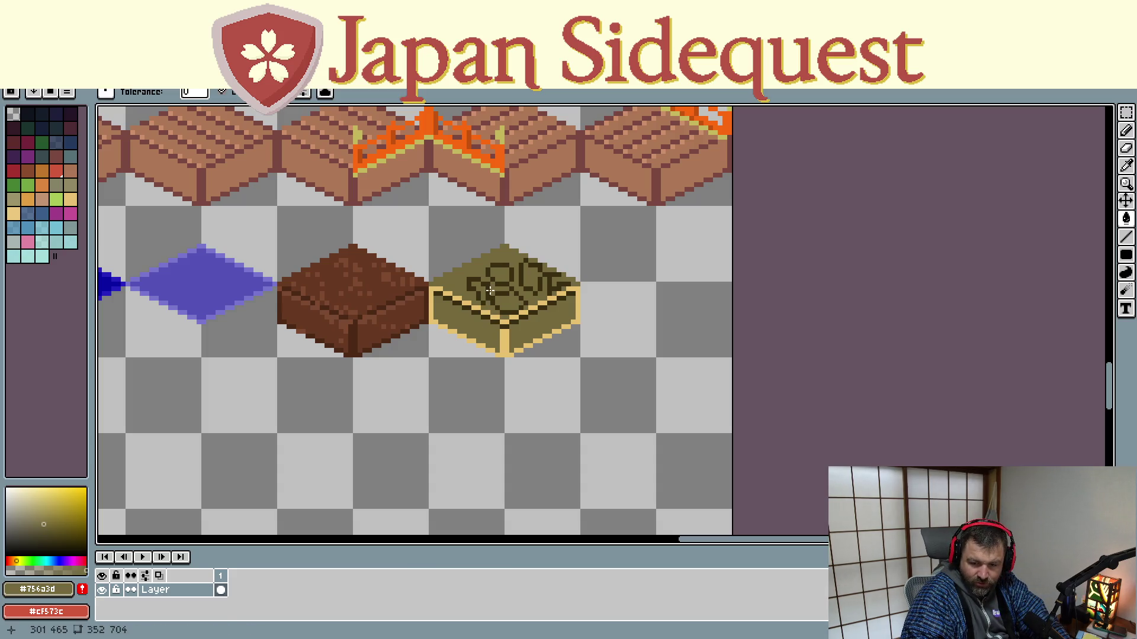
click(487, 287)
click(494, 268)
click(504, 280)
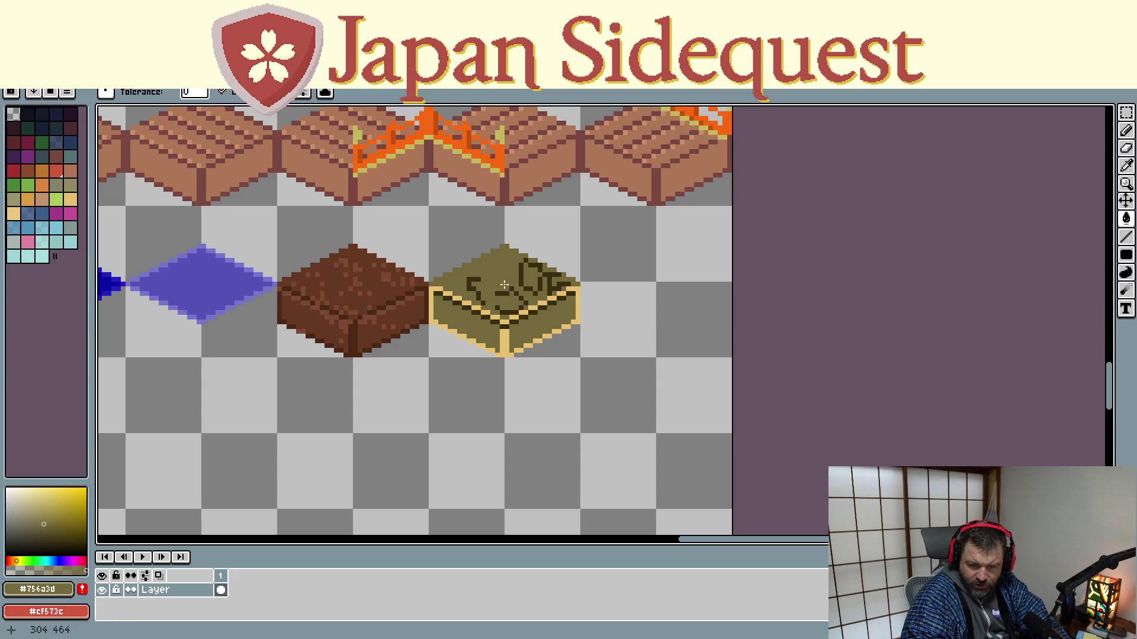
click(472, 282)
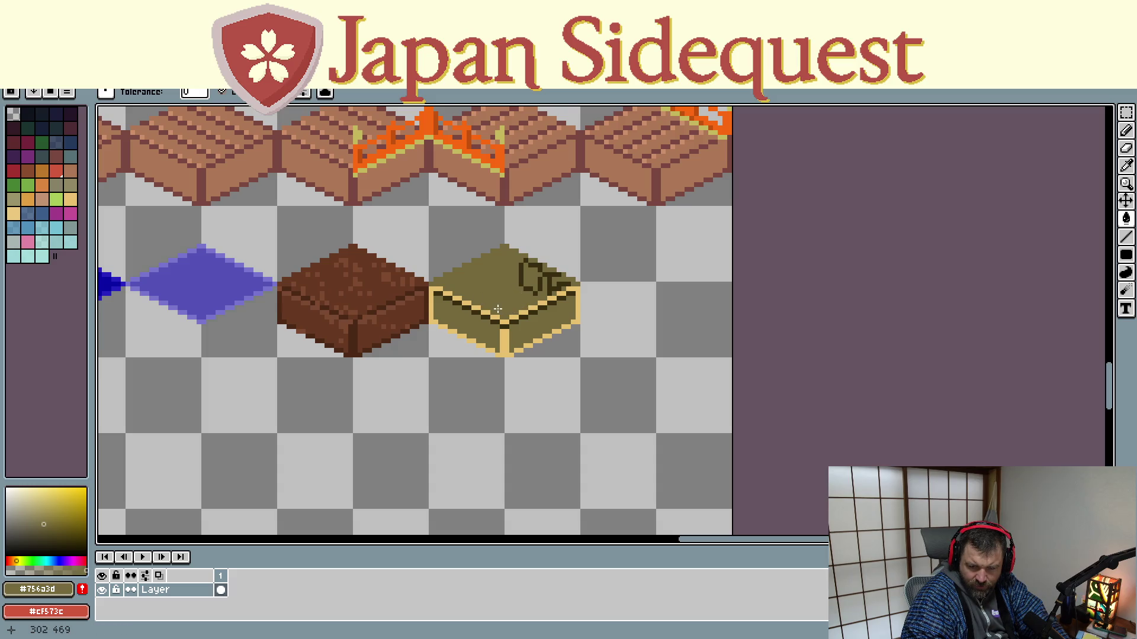
Paint over the leftover dark marks in olive, then re-sample the dark outline colour for drawing
drag(520, 265, 522, 286)
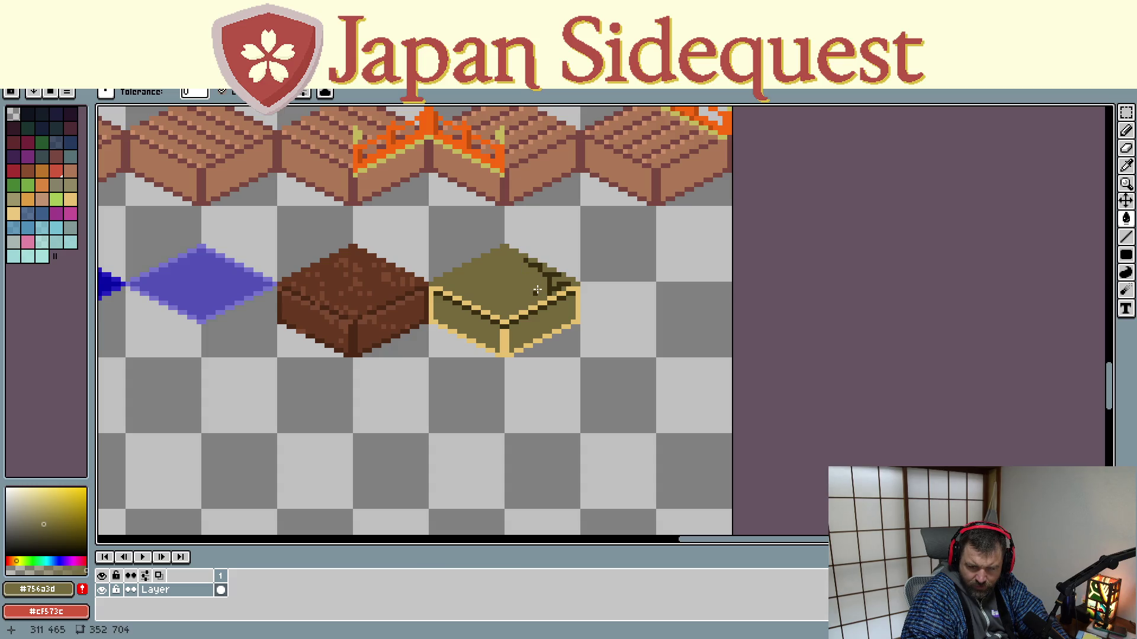
drag(540, 289, 550, 282)
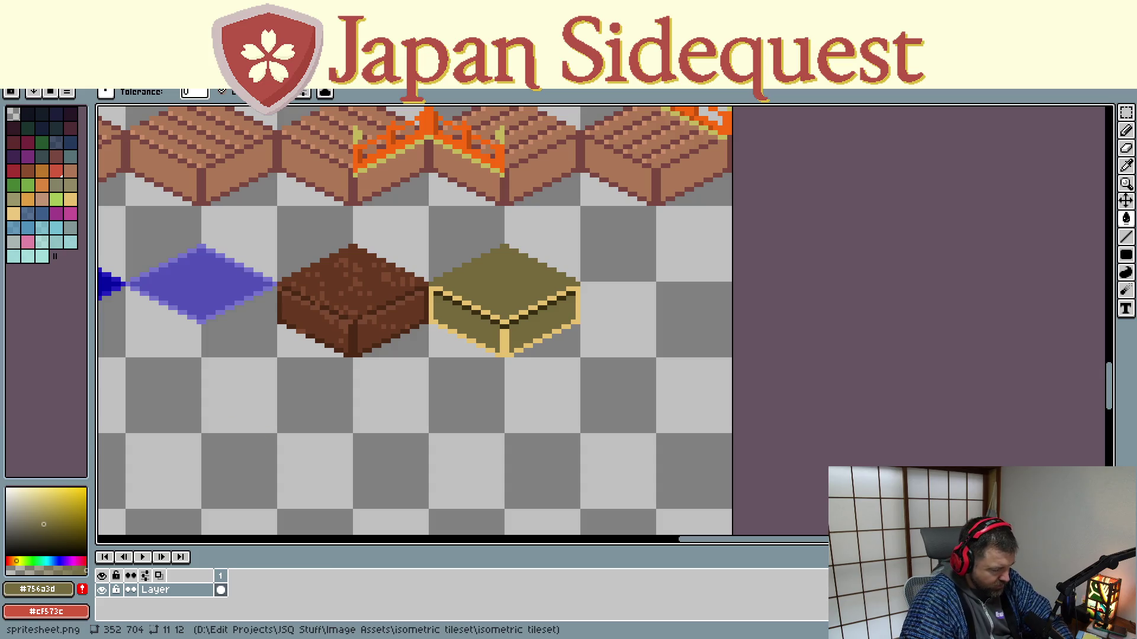
key(i)
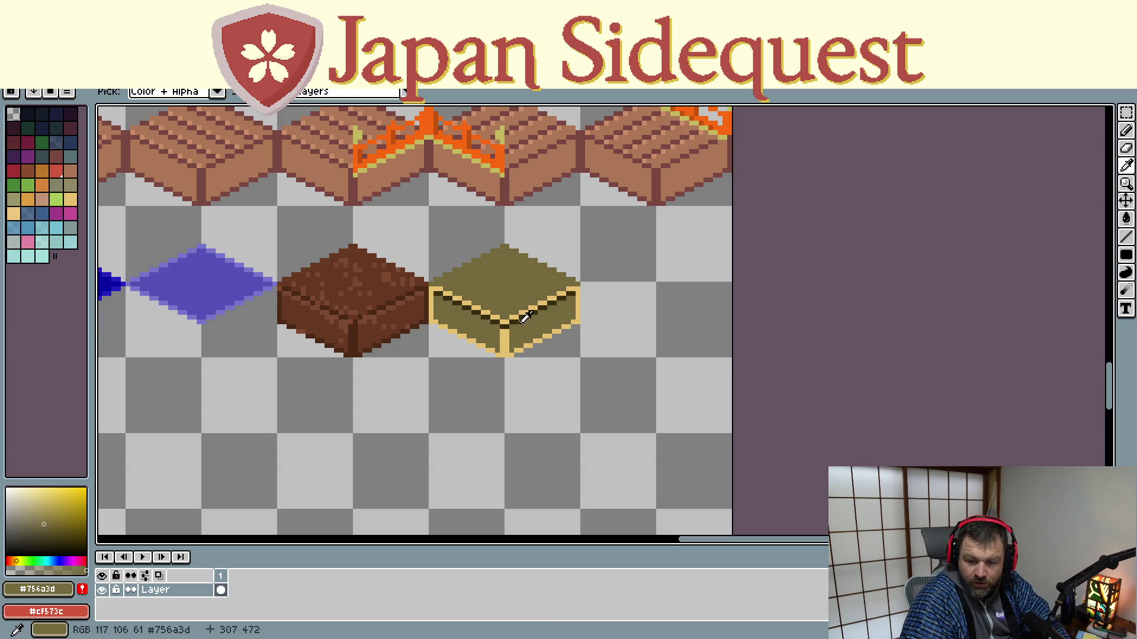
click(520, 318)
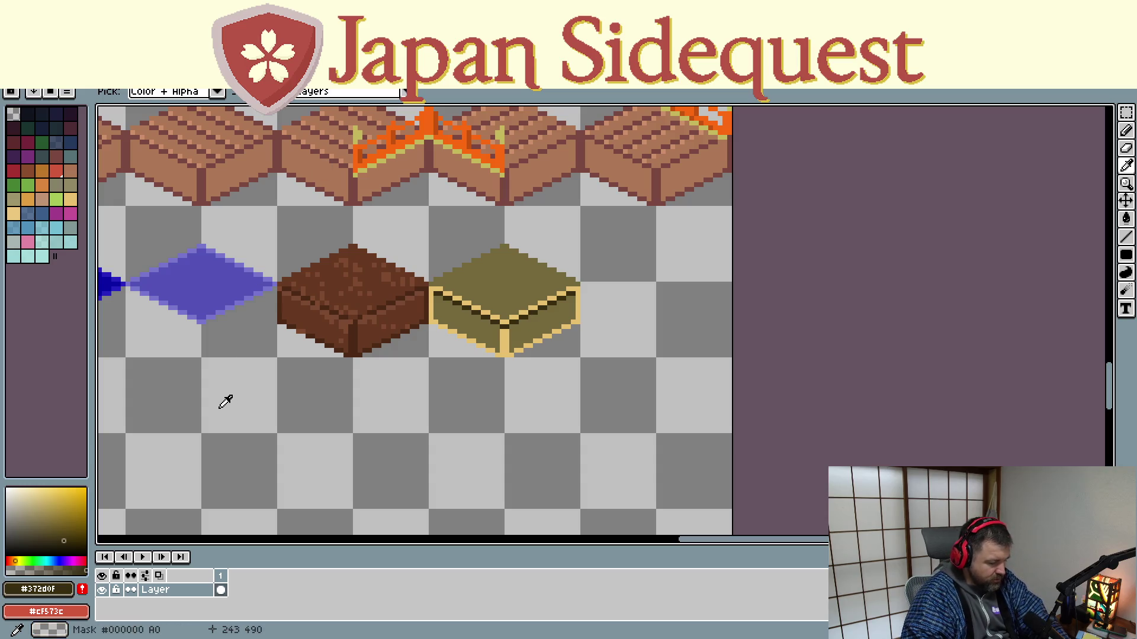
key(b)
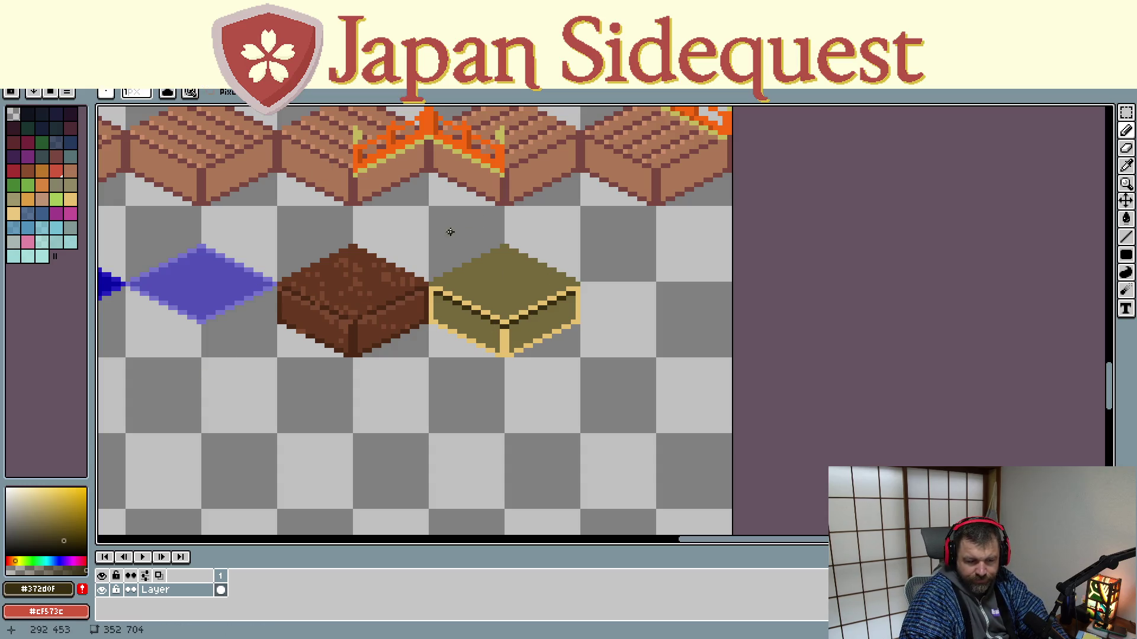
scroll(617, 264, up, 1)
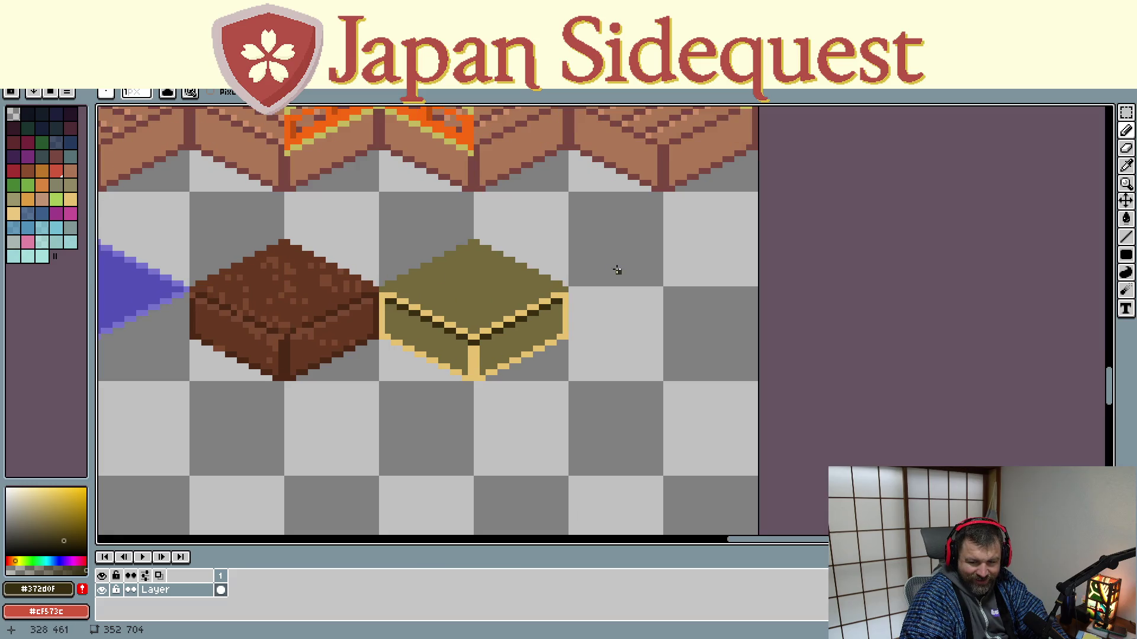
scroll(481, 267, up, 1)
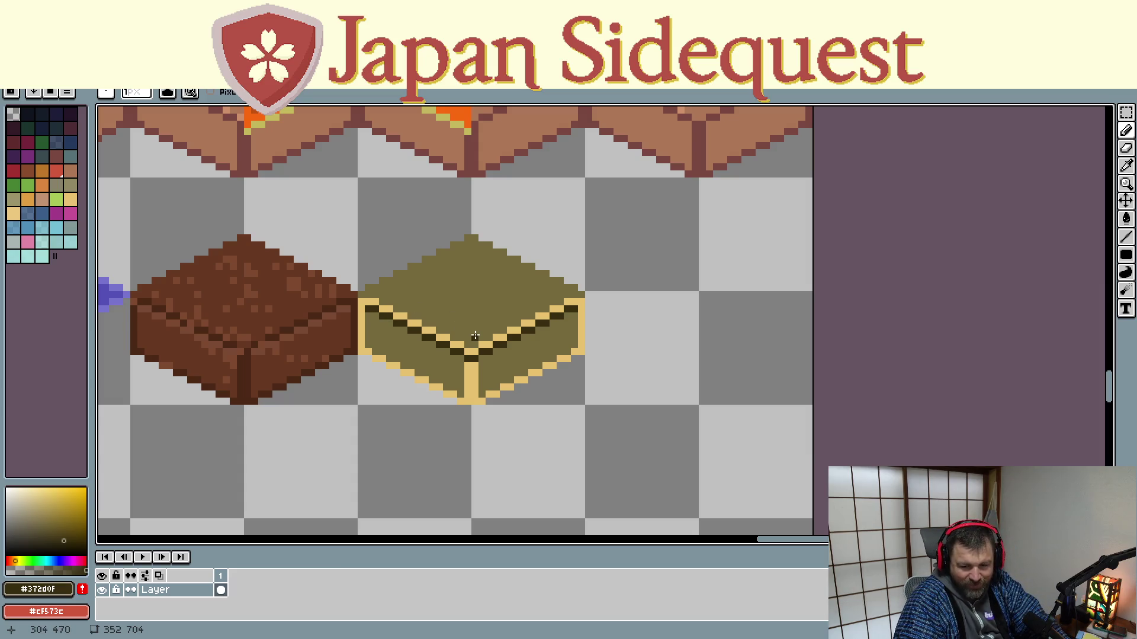
Draw three parallel dark diagonal plank lines up-left across the top face with the Line tool
key(v)
key(l)
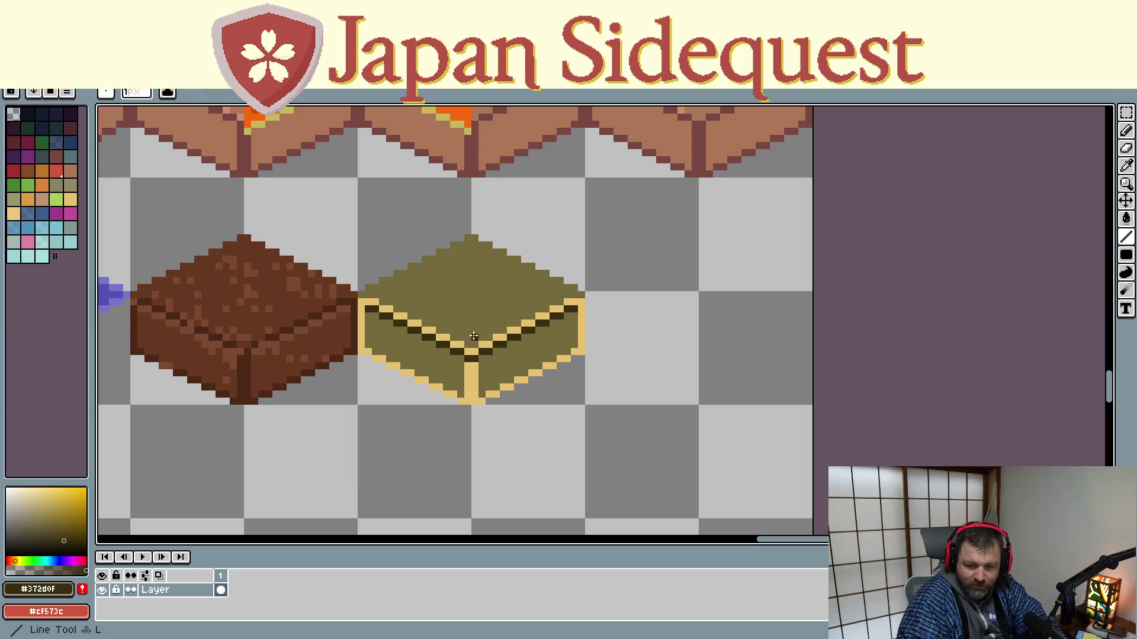
drag(474, 335, 376, 288)
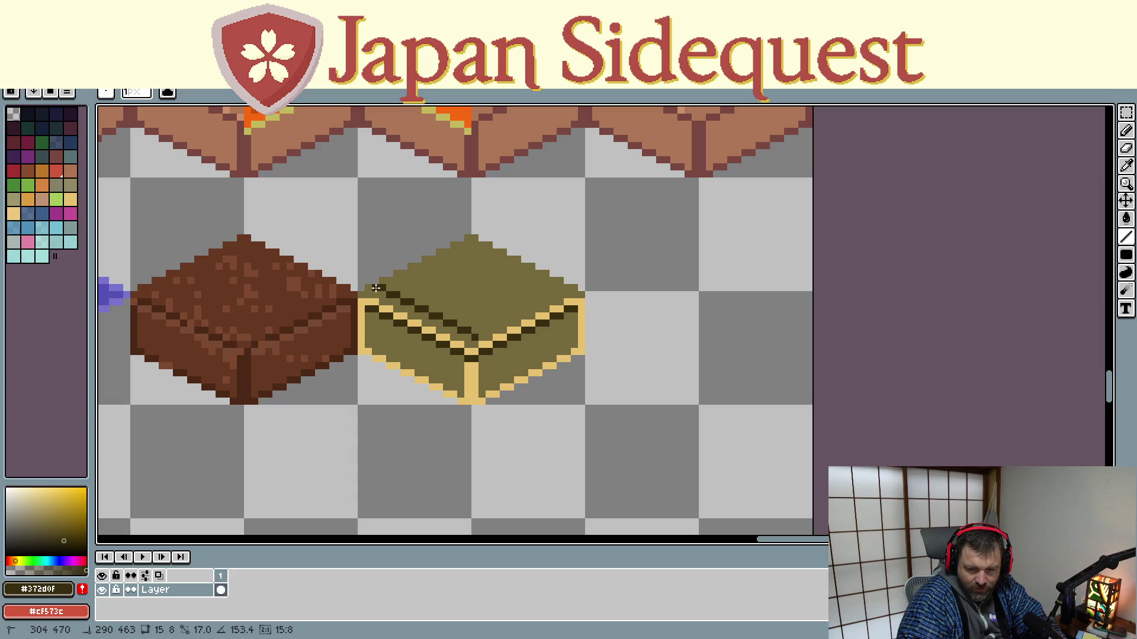
key(Escape)
drag(488, 335, 383, 281)
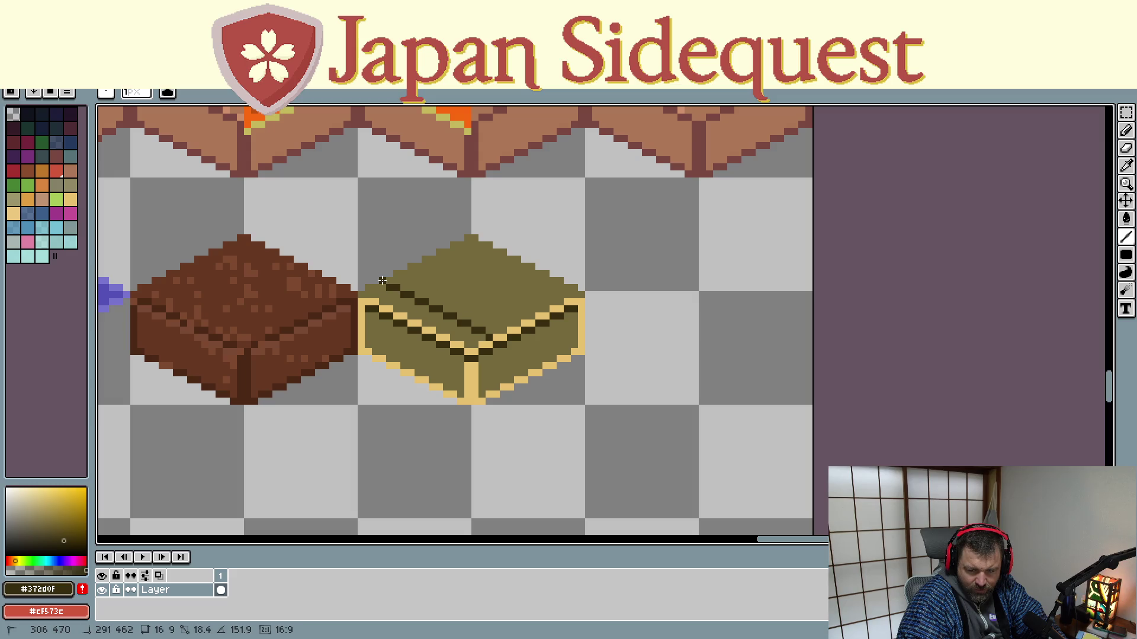
mouse_move(382, 281)
mouse_down()
mouse_move(431, 274)
mouse_move(412, 266)
mouse_up()
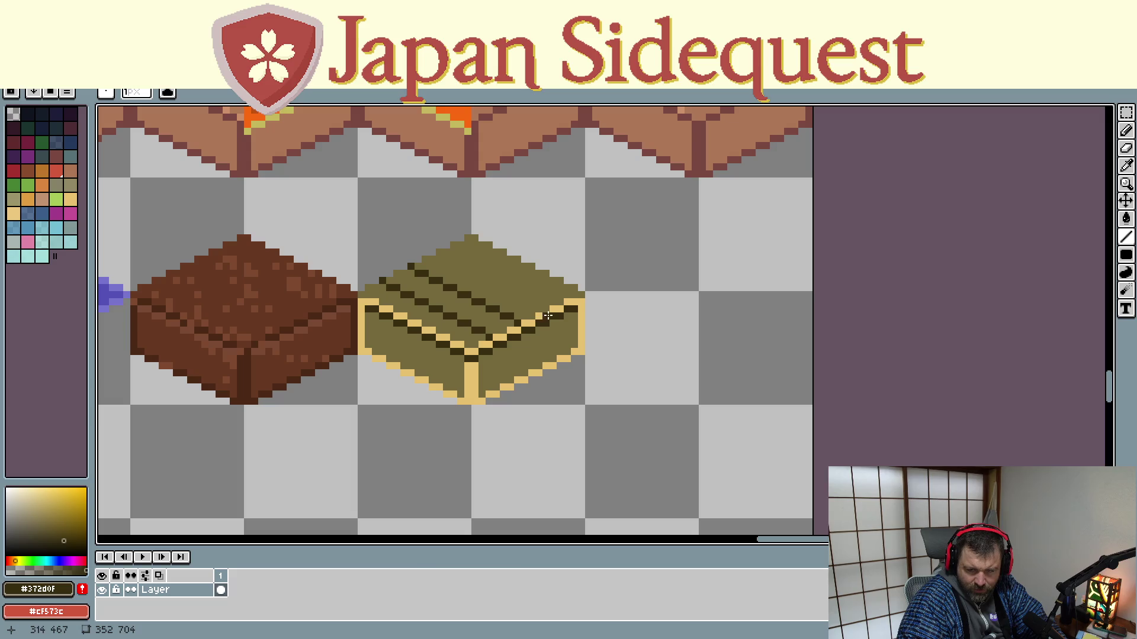
mouse_move(544, 311)
mouse_down()
mouse_move(450, 276)
mouse_move(437, 254)
mouse_up()
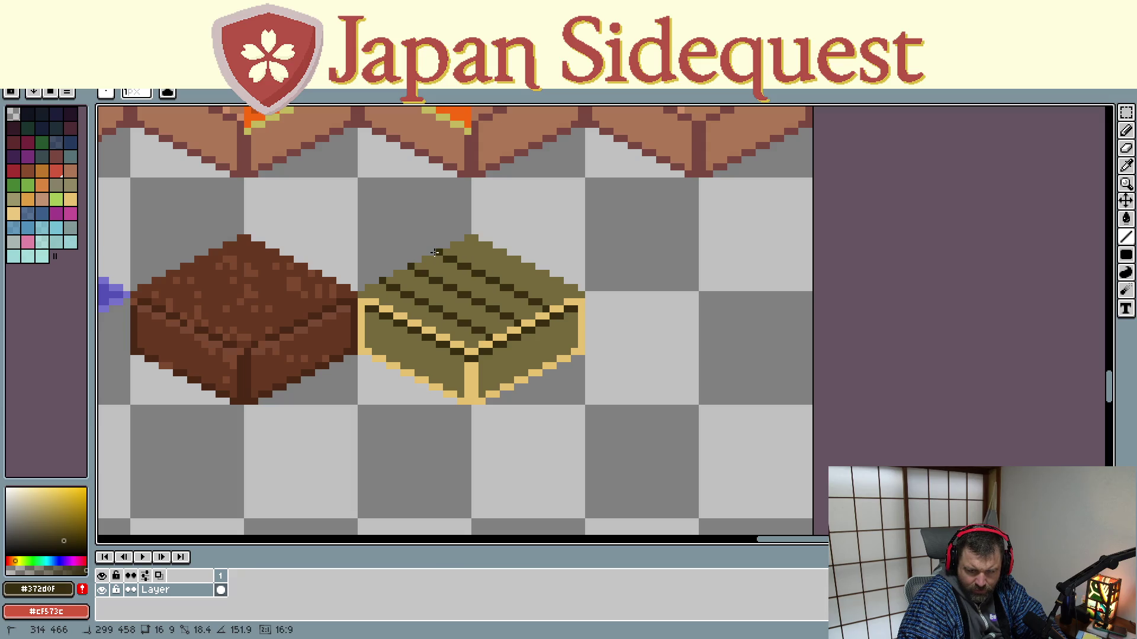
drag(437, 254, 437, 253)
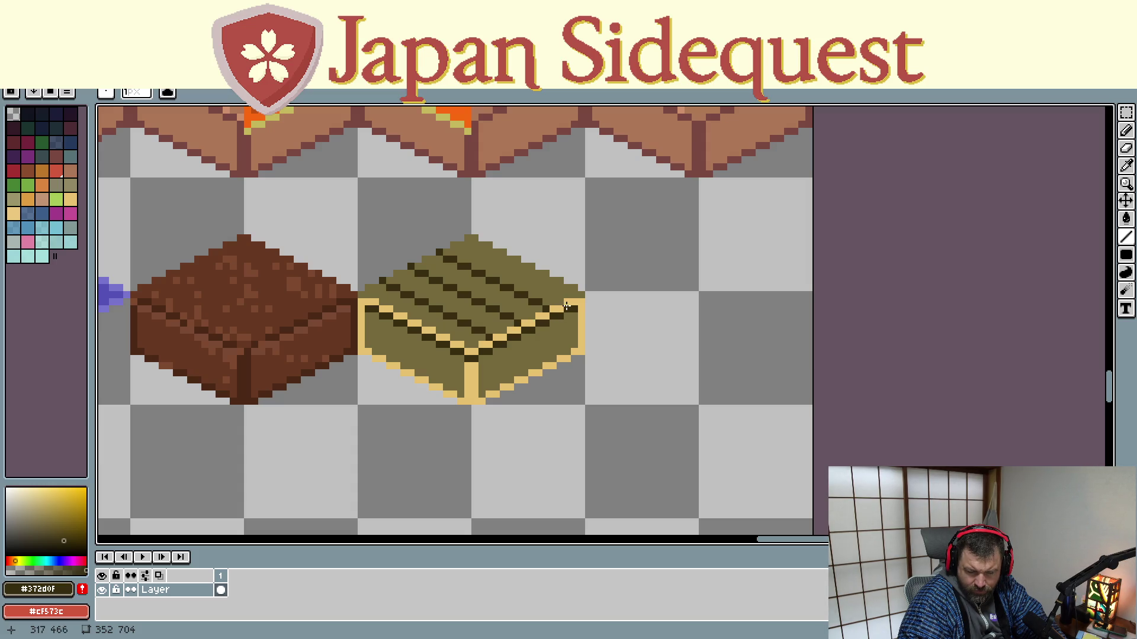
drag(573, 299, 467, 238)
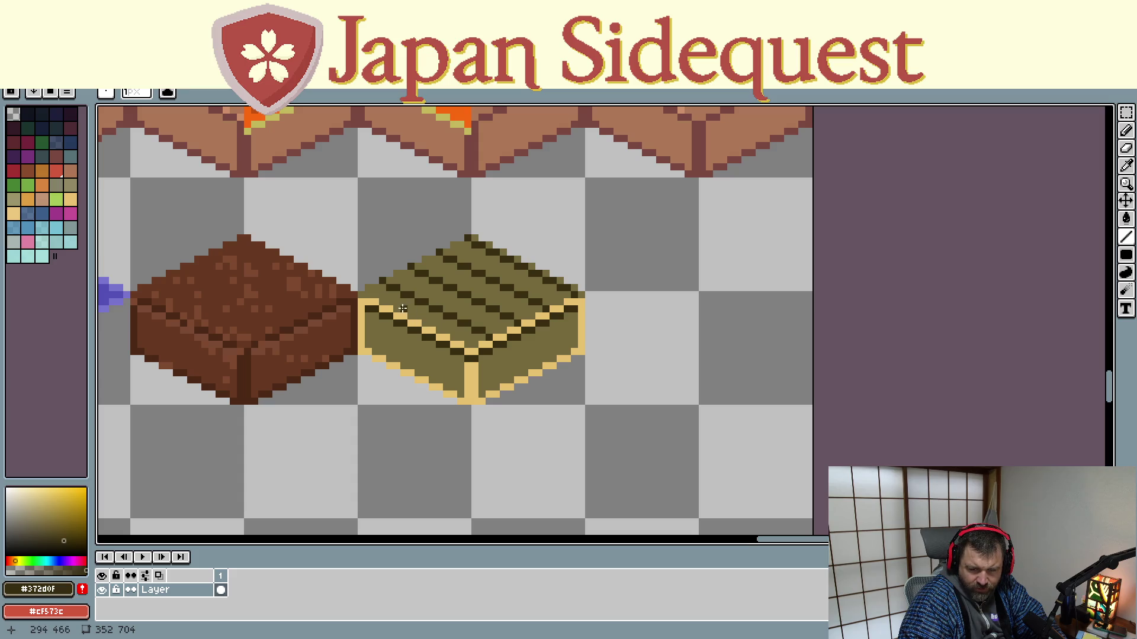
Add four crossing dark lines along the other diagonal to stagger the planks into a brick-like pattern
drag(381, 303, 560, 299)
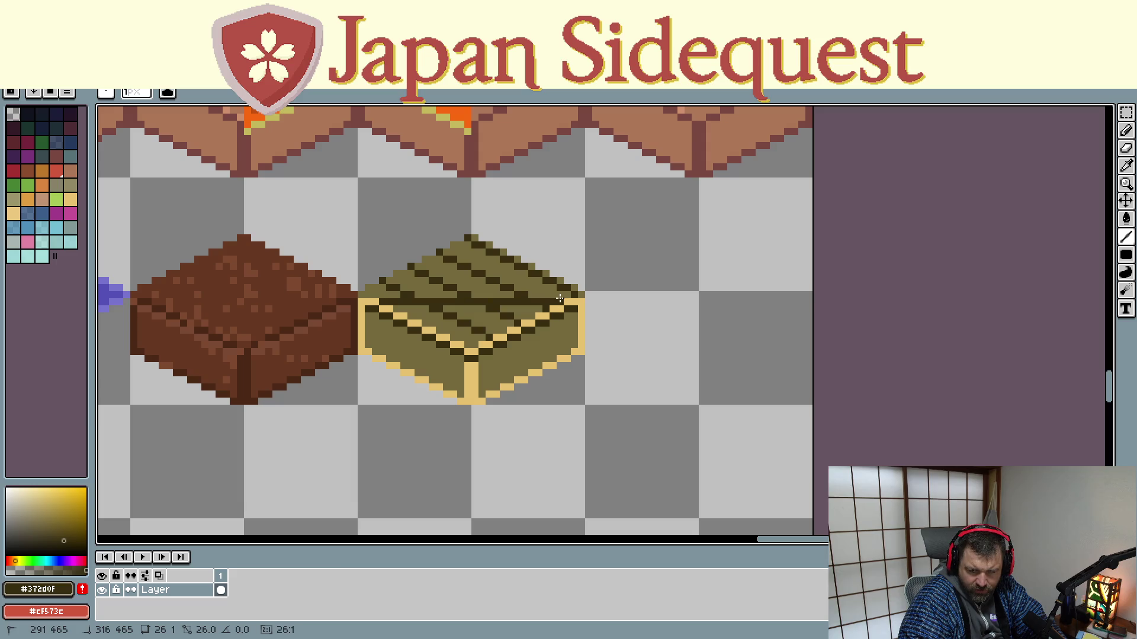
drag(398, 275, 544, 273)
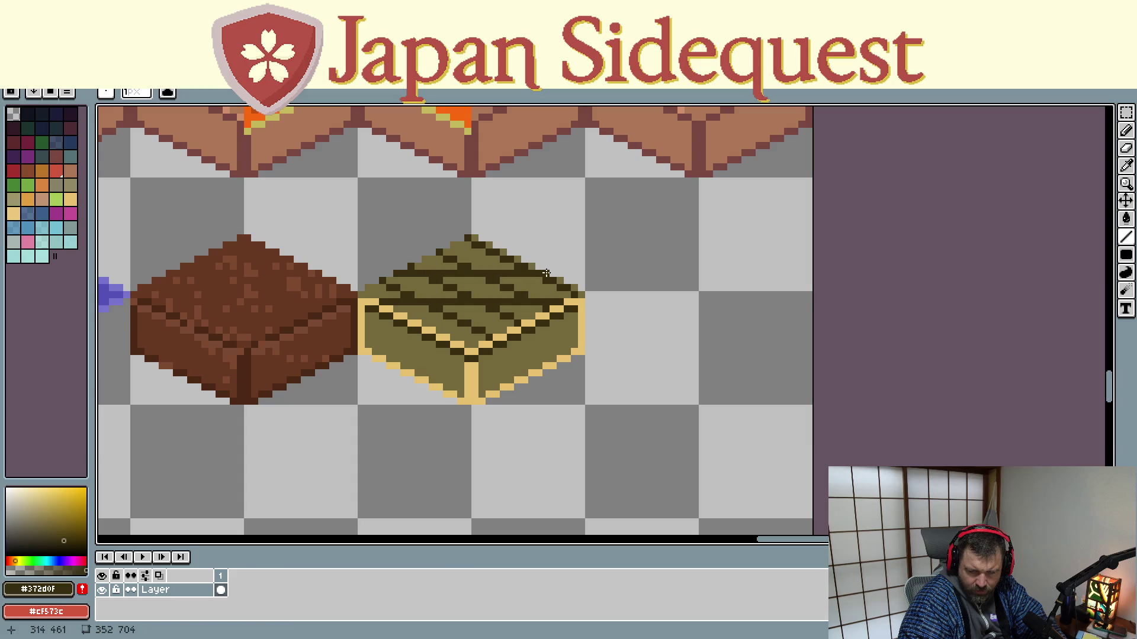
drag(444, 254, 504, 253)
drag(425, 322, 518, 325)
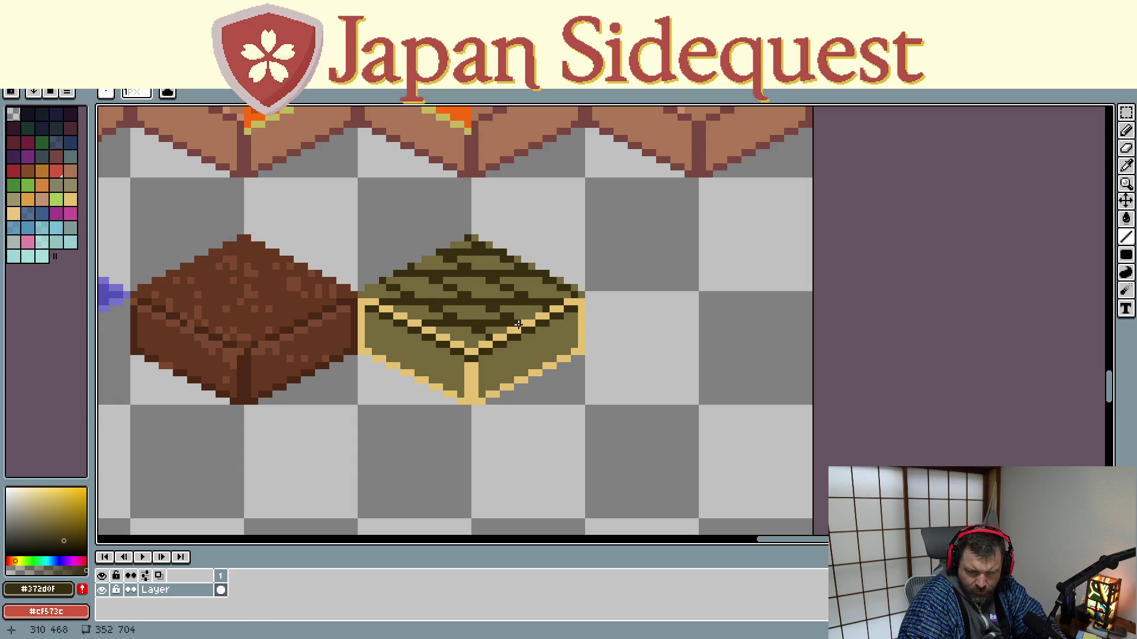
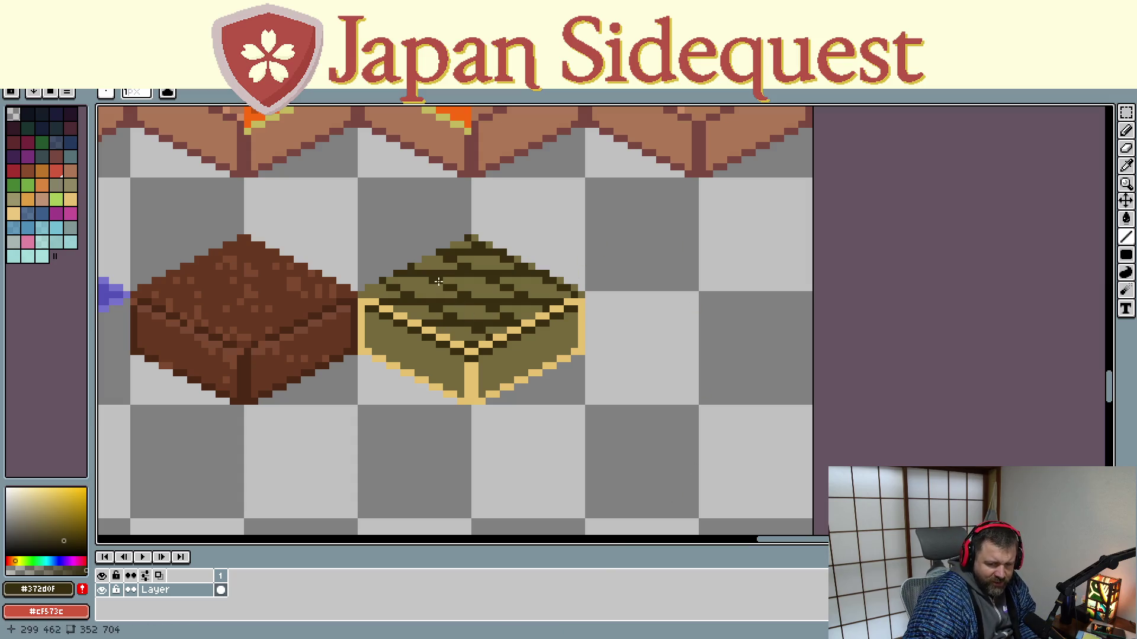
Marquee-select the gold-edged block as a full 32 by 32 tile
key(m)
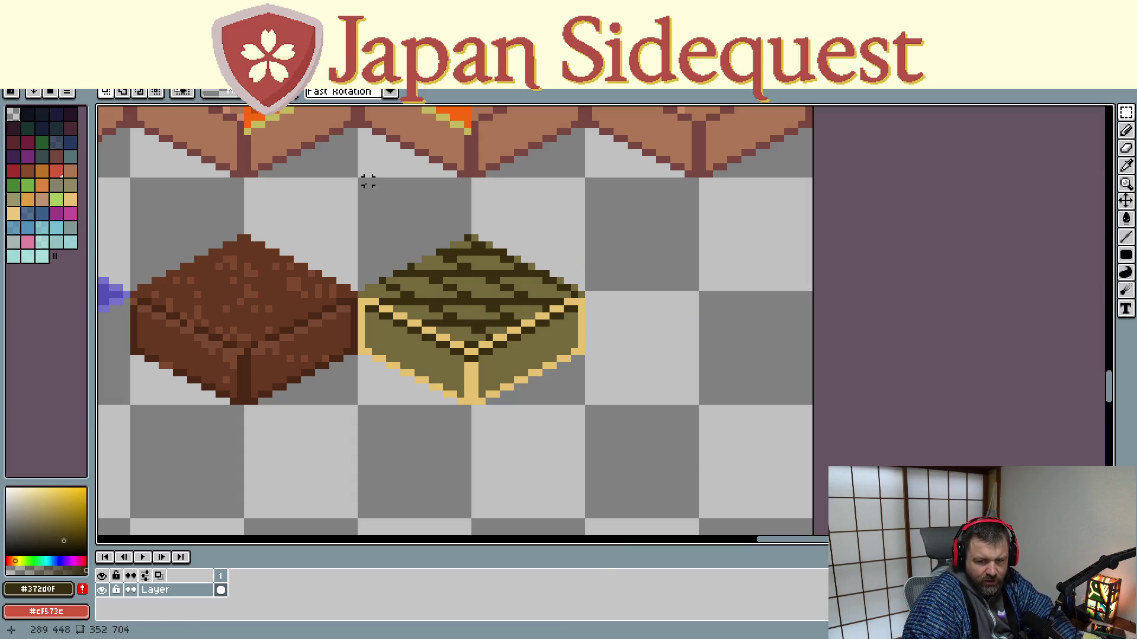
drag(360, 180, 579, 395)
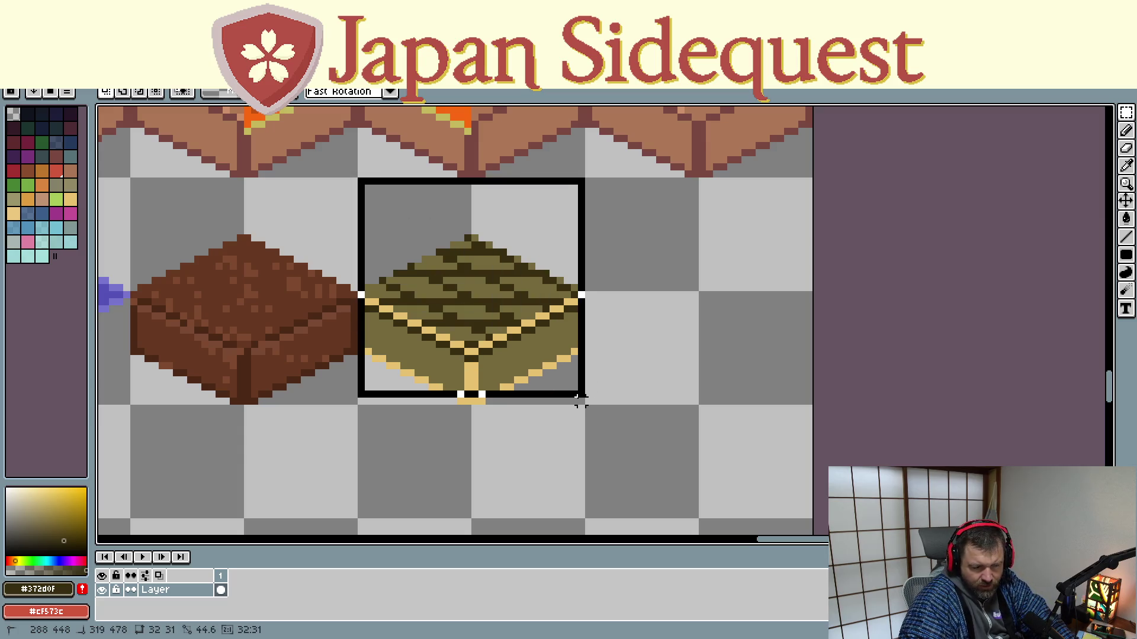
drag(579, 394, 580, 401)
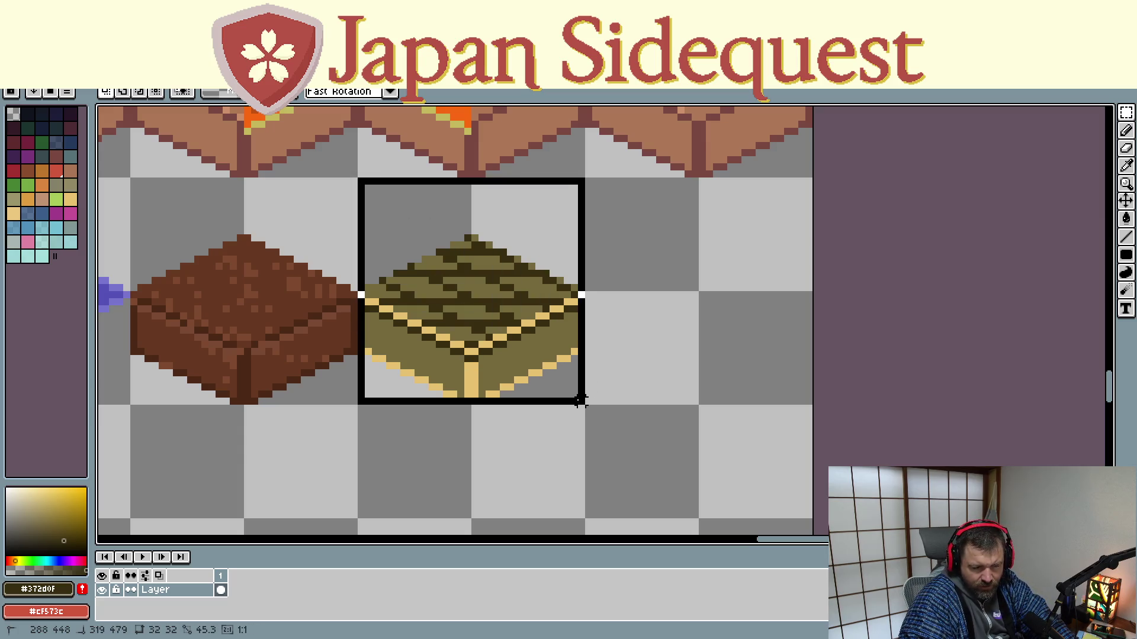
click(548, 363)
Stamp test copies of the block down-right, up-left over the brown block and at the bottom
drag(466, 307, 575, 357)
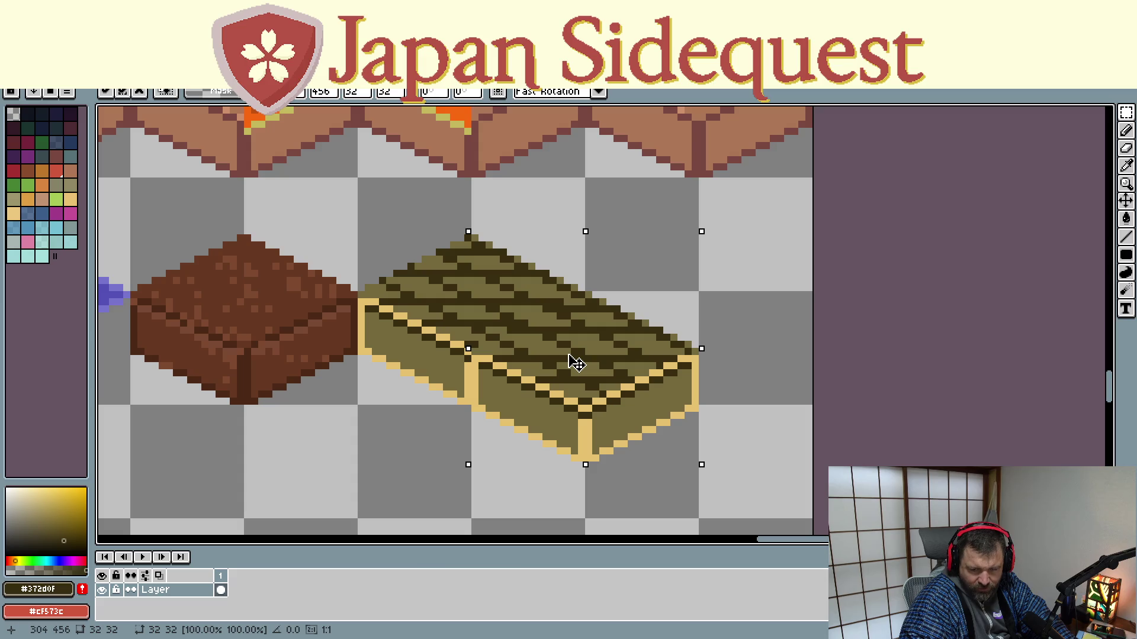
drag(576, 363, 575, 362)
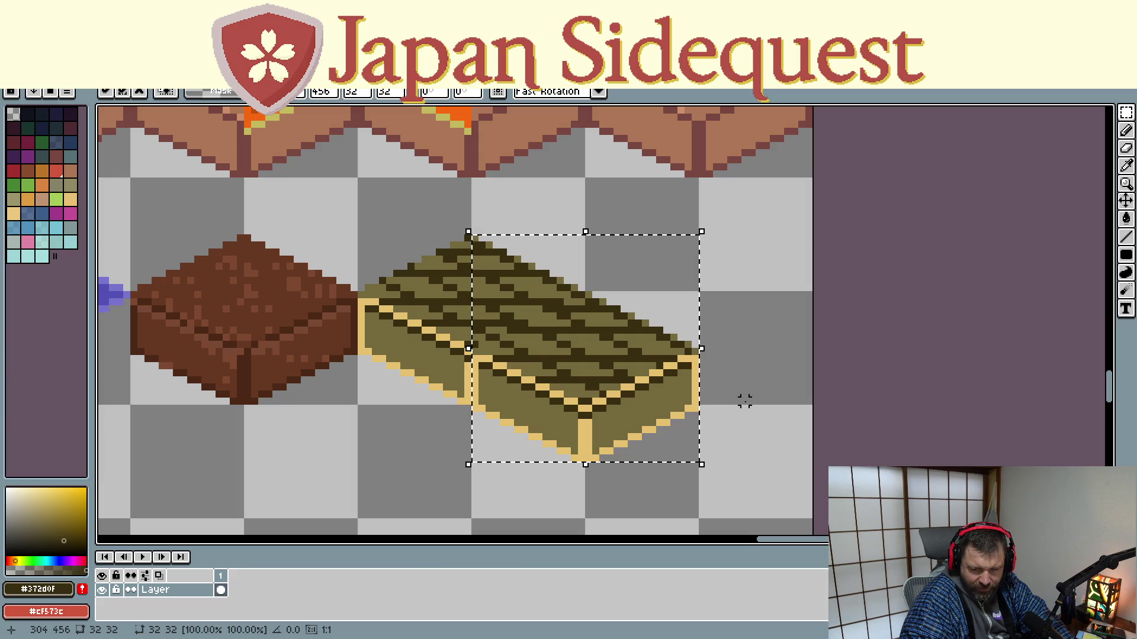
mouse_move(649, 401)
mouse_down()
mouse_move(404, 411)
mouse_move(414, 394)
mouse_move(453, 490)
mouse_move(446, 477)
mouse_up()
click(503, 500)
key(ctrl+z)
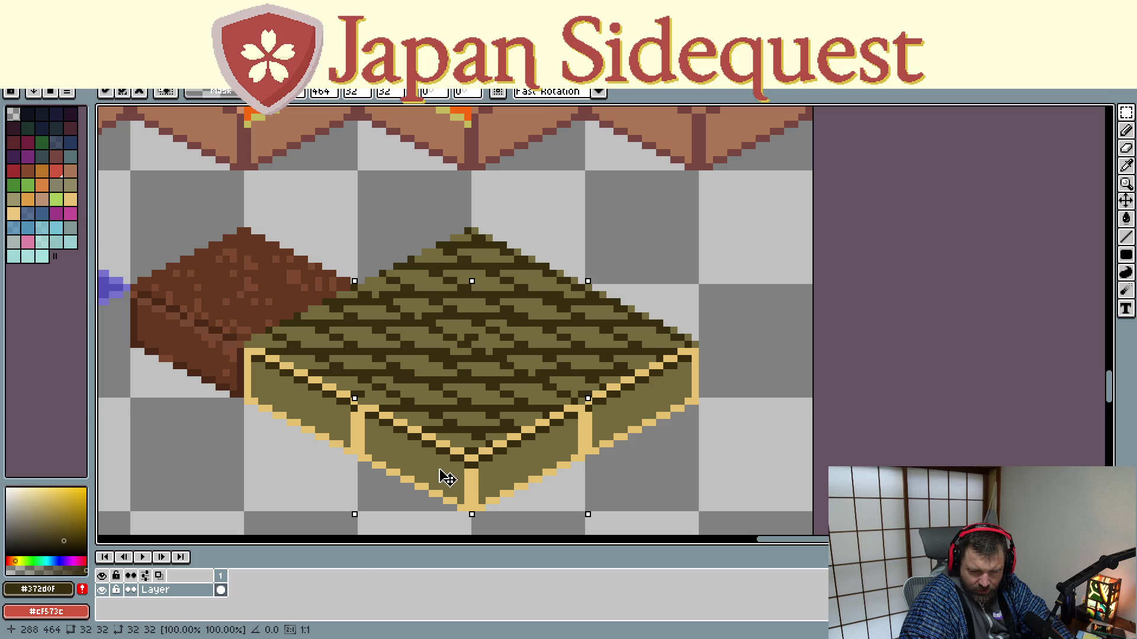
click(682, 477)
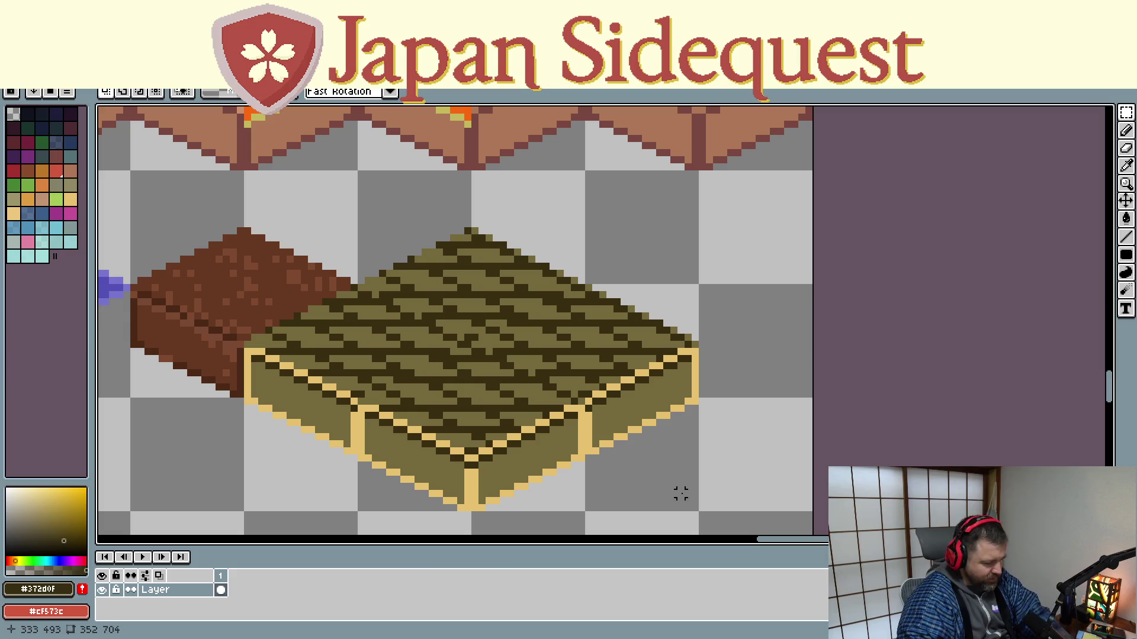
Undo the pasted test copies and clear the selection
key(ctrl+z)
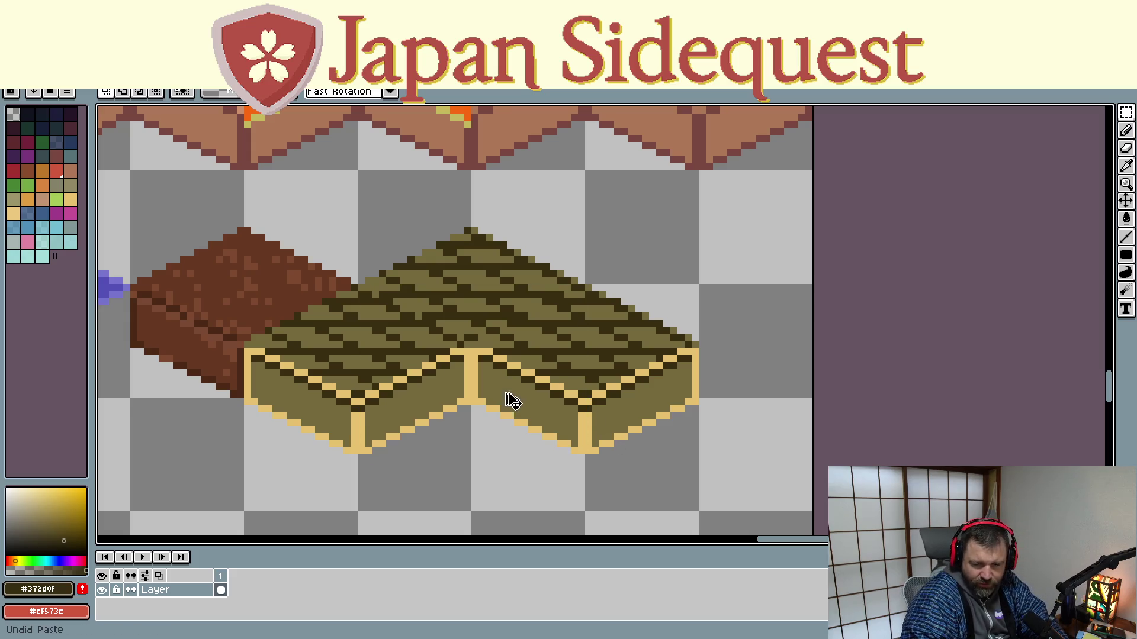
key(ctrl+z)
key(ctrl+z)
click(623, 380)
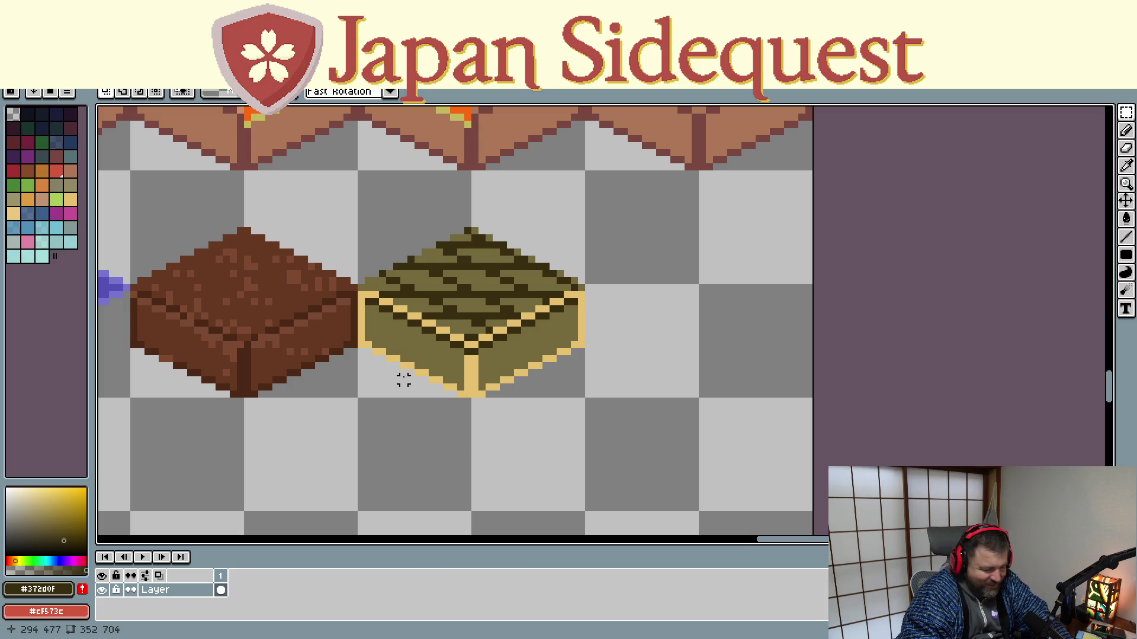
With the picked dark colour, line the block's lower-left edge and the left, corner and right verticals
key(i)
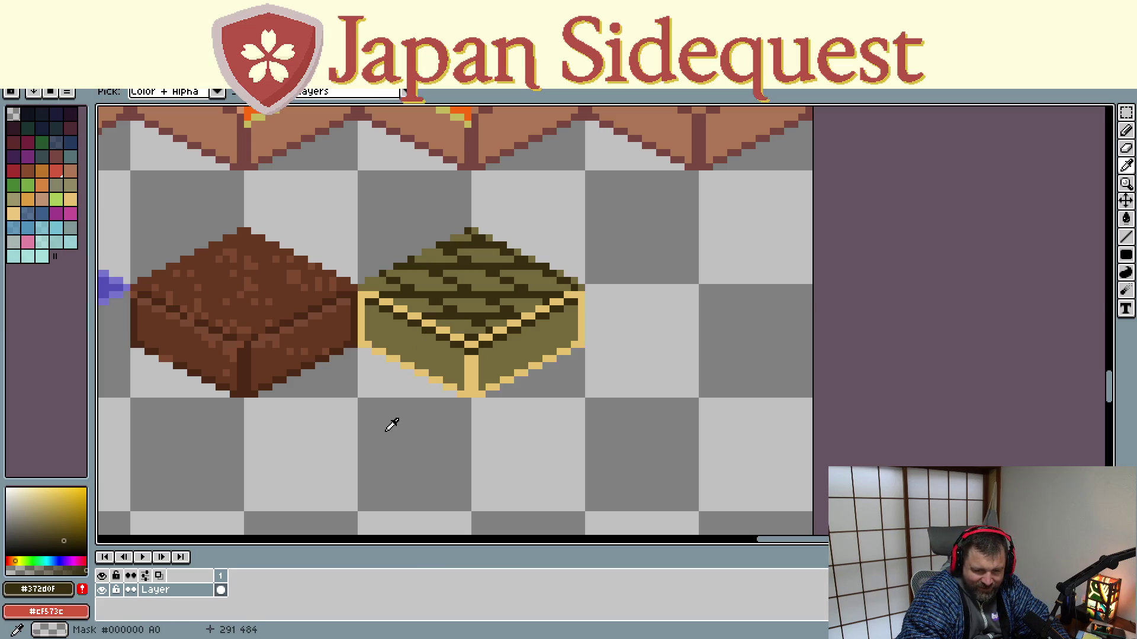
key(l)
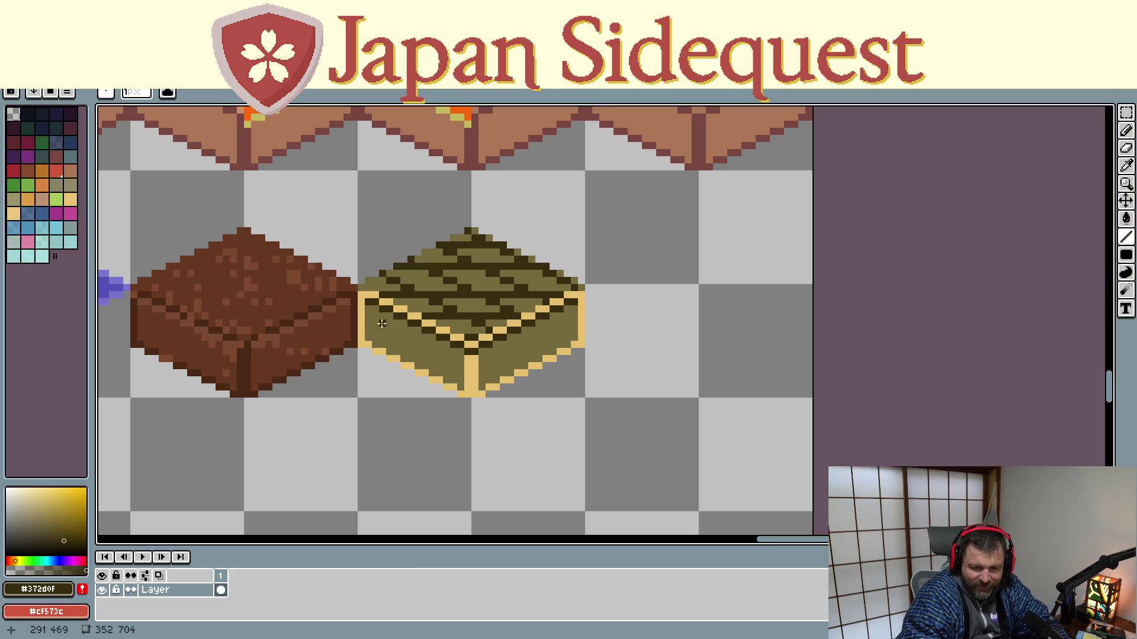
mouse_move(368, 338)
mouse_down()
mouse_move(462, 388)
mouse_move(574, 334)
mouse_up()
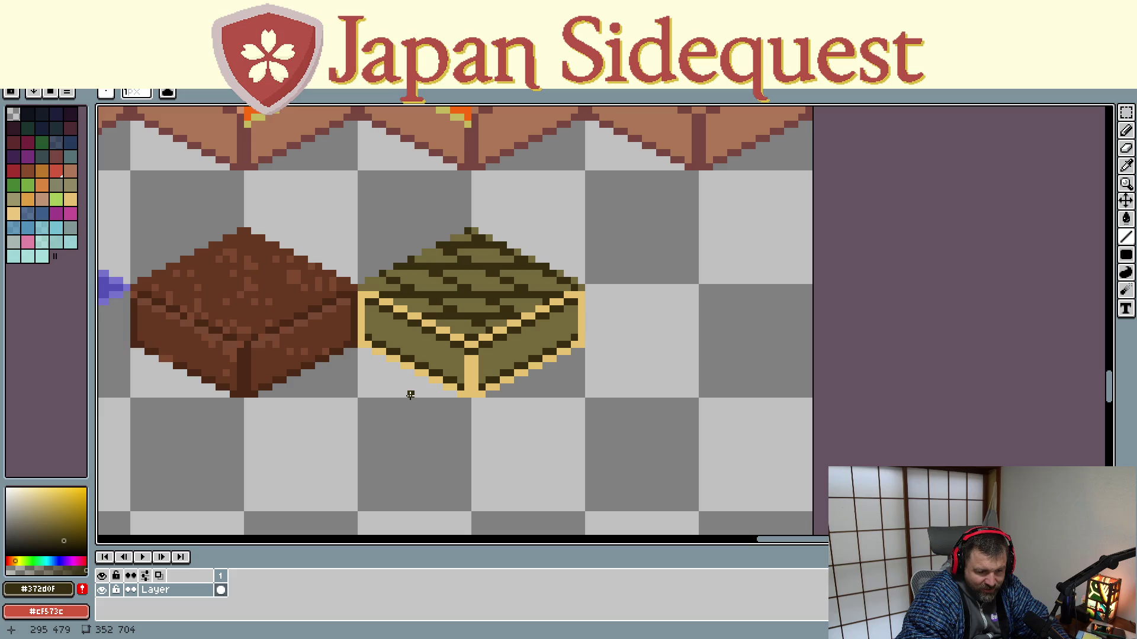
drag(370, 350, 368, 313)
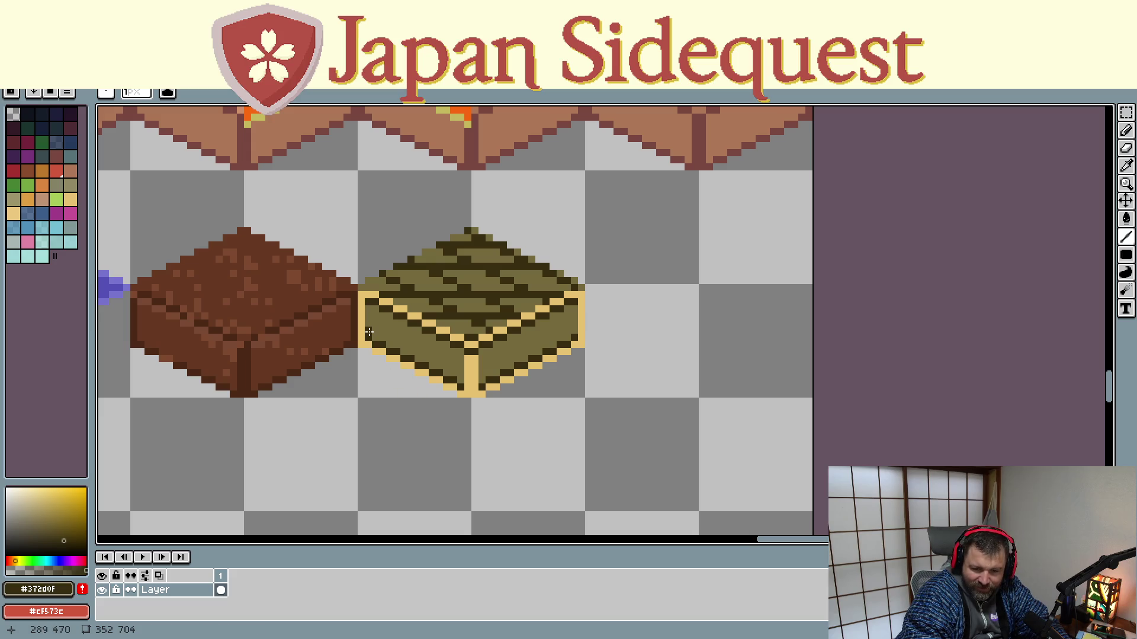
mouse_move(461, 384)
mouse_down()
mouse_move(461, 352)
mouse_move(483, 351)
mouse_up()
drag(573, 329, 570, 312)
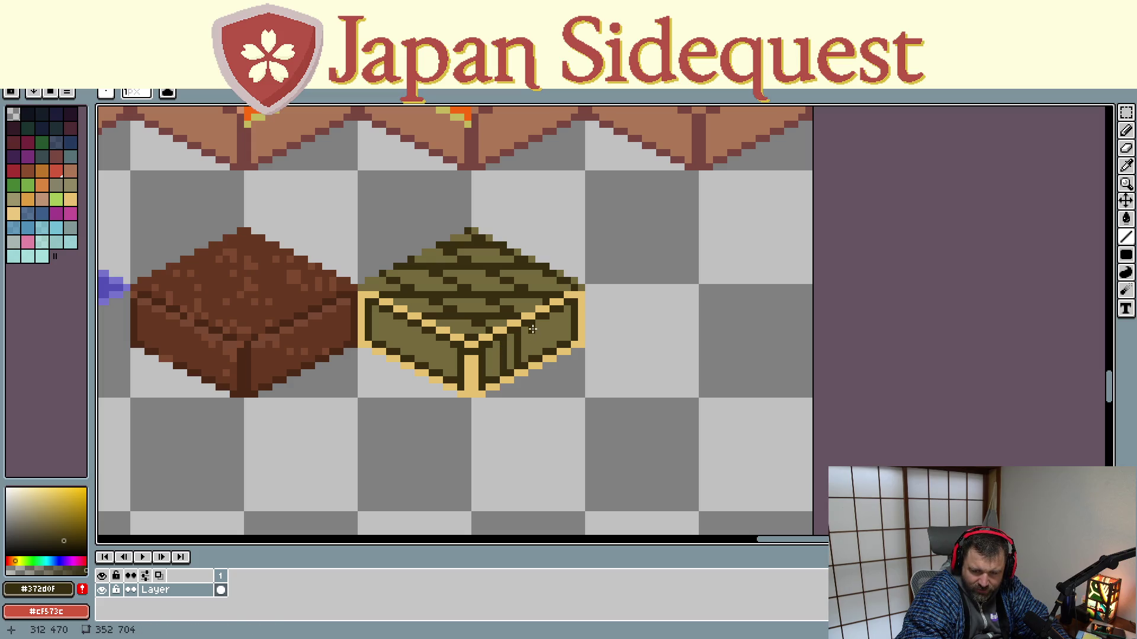
Add further short dark slats down both side faces of the block
drag(546, 323, 545, 325)
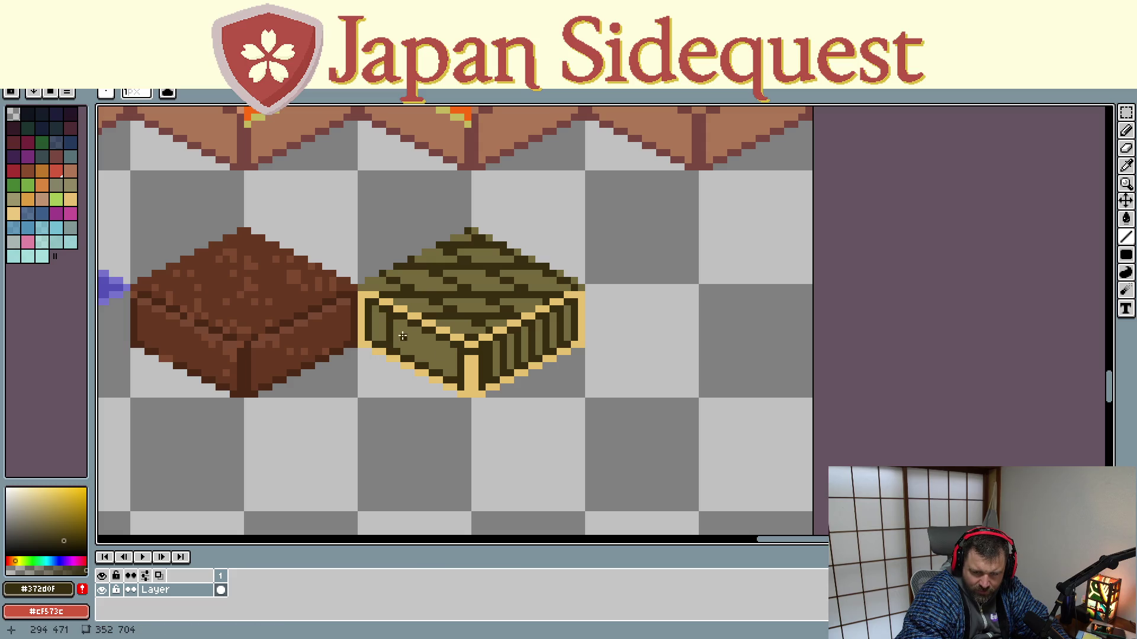
mouse_move(406, 323)
mouse_down()
mouse_move(431, 367)
mouse_move(449, 335)
mouse_up()
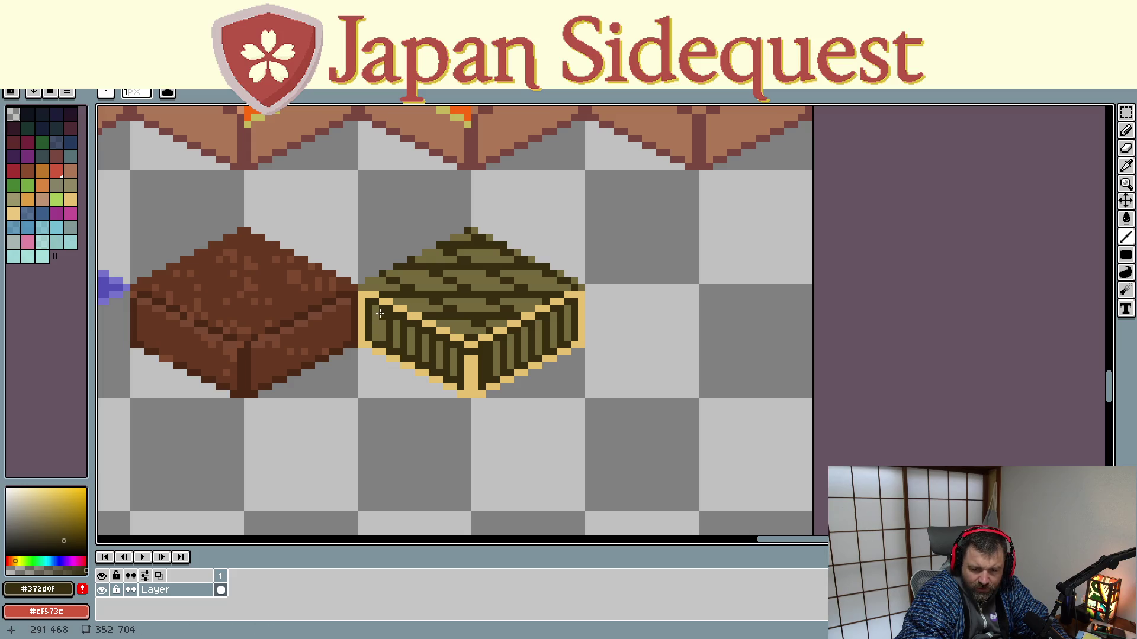
drag(377, 309, 377, 340)
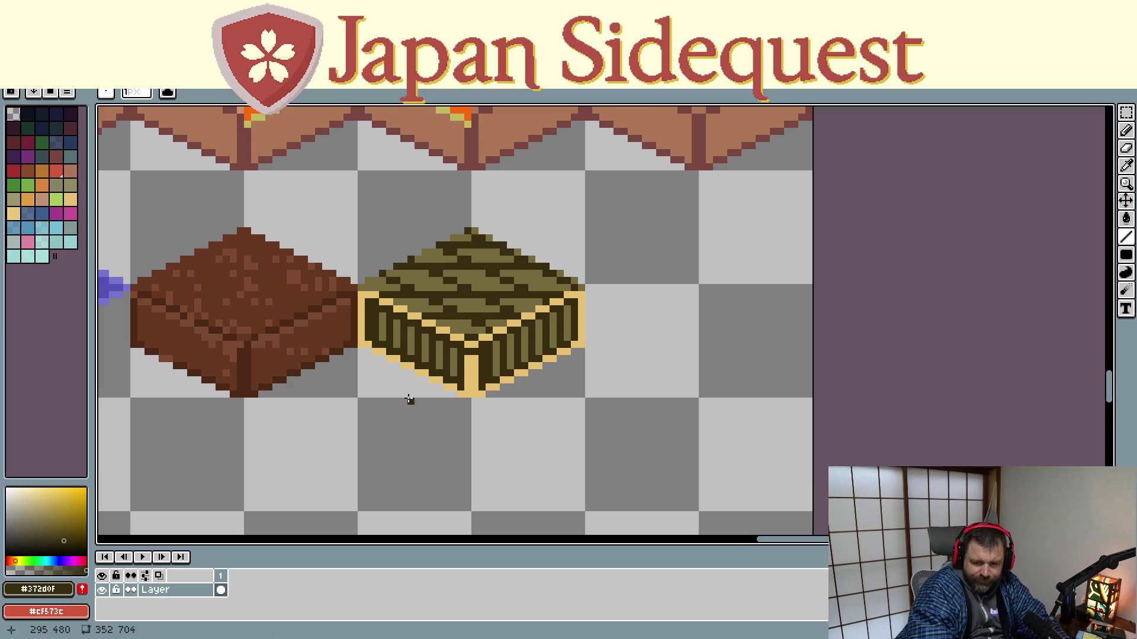
scroll(409, 402, down, 3)
scroll(328, 339, up, 1)
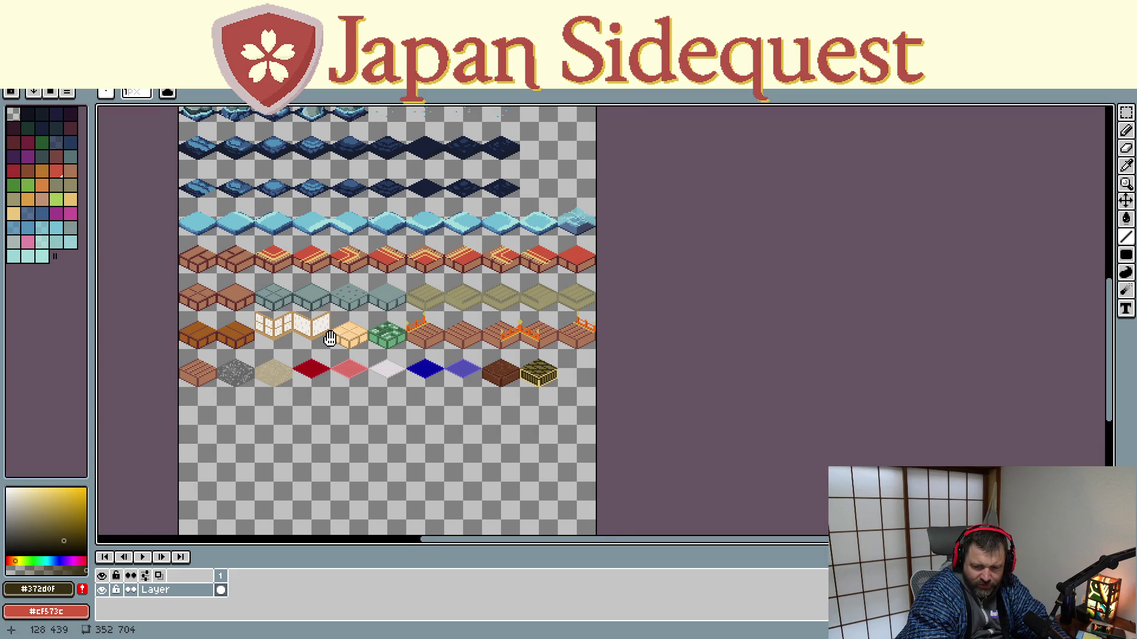
drag(328, 338, 368, 330)
scroll(488, 381, up, 1)
scroll(488, 381, up, 1)
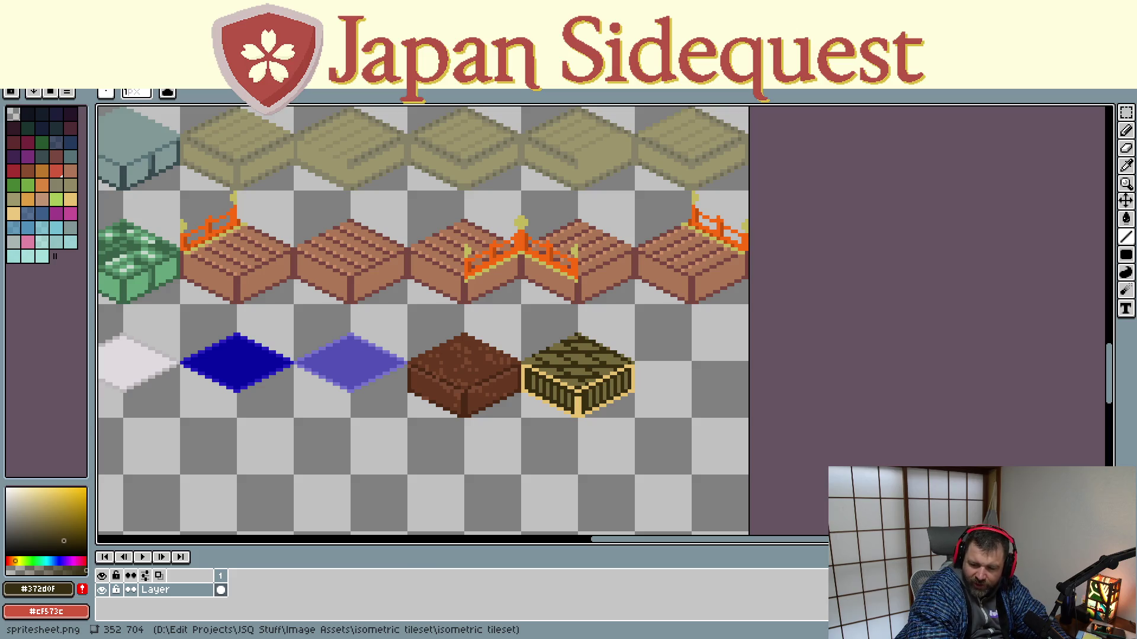
scroll(604, 371, up, 1)
scroll(604, 372, up, 1)
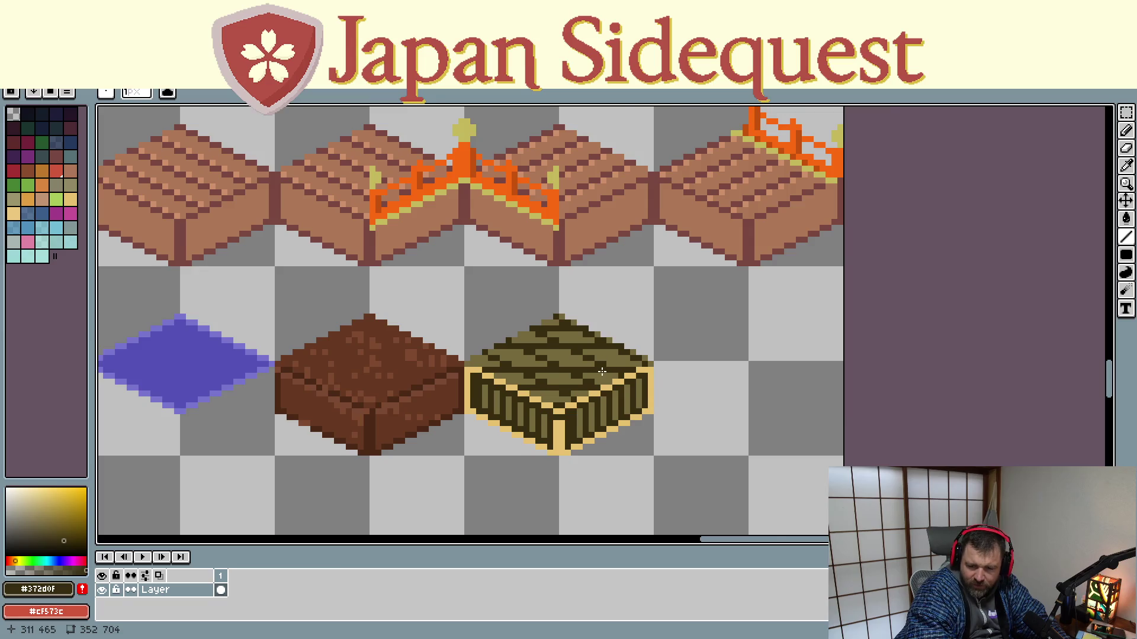
scroll(604, 371, up, 1)
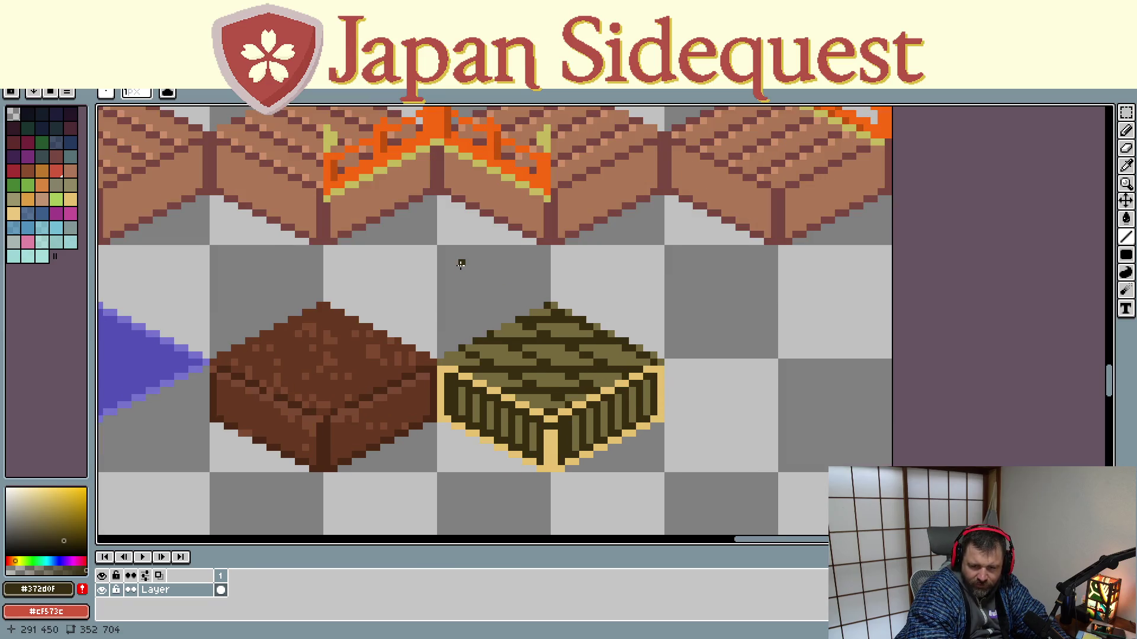
key(m)
Move a copy of the slatted block down into empty space and commit it, clearing the selection
drag(439, 248, 659, 468)
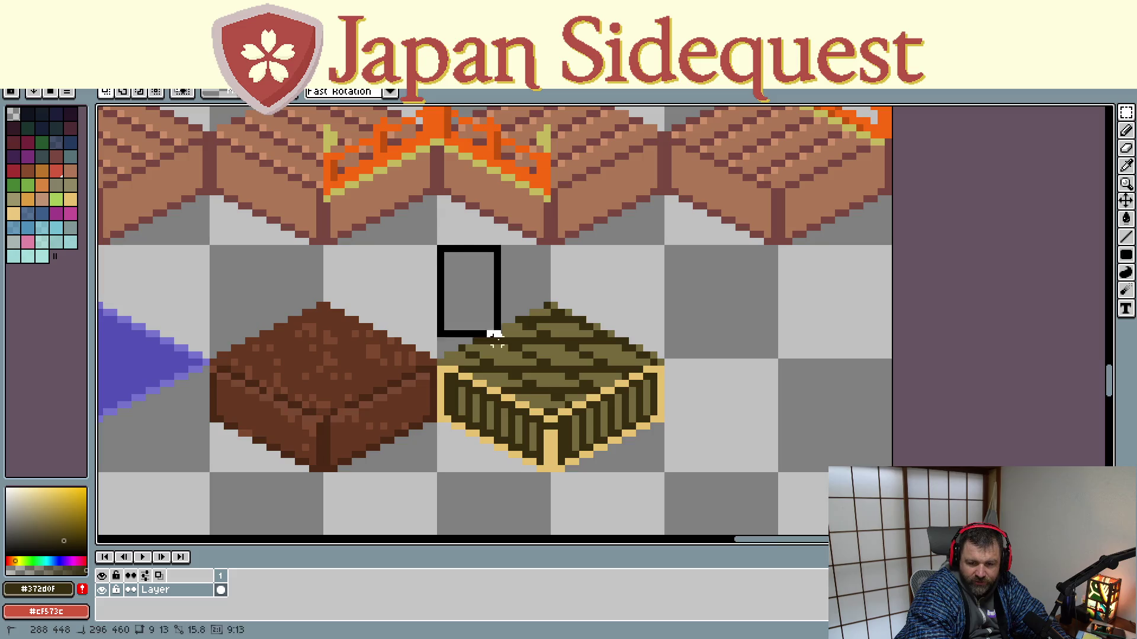
scroll(659, 468, up, 1)
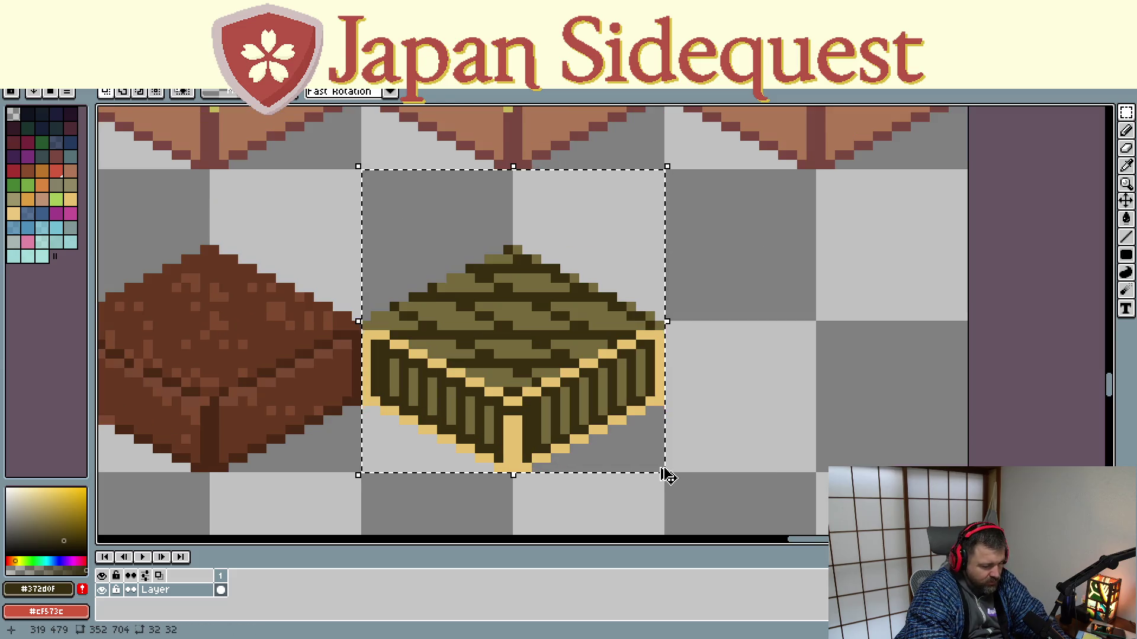
scroll(587, 422, down, 3)
scroll(578, 419, down, 2)
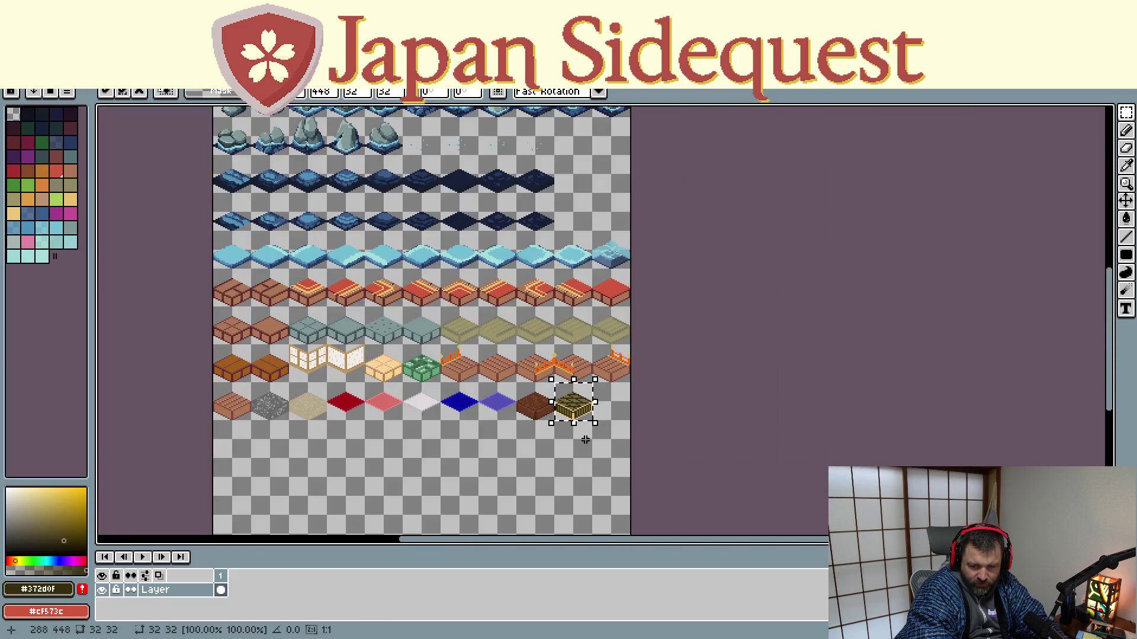
drag(584, 406, 608, 338)
mouse_move(595, 289)
mouse_down()
mouse_move(540, 433)
mouse_move(565, 479)
mouse_up()
scroll(533, 433, up, 3)
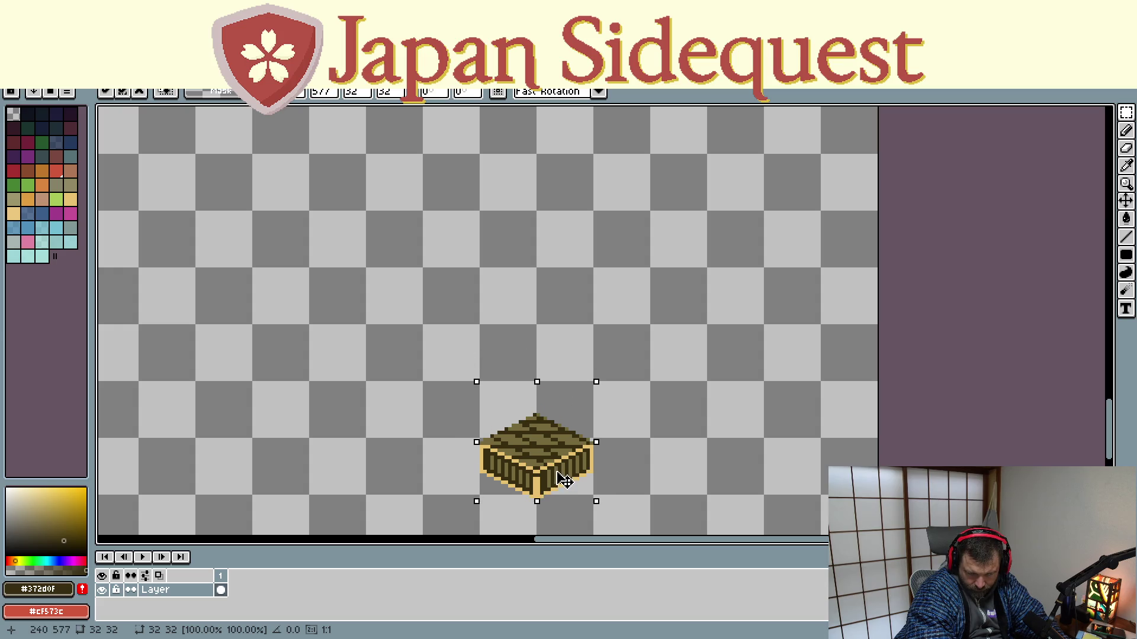
key(Return)
key(ctrl+d)
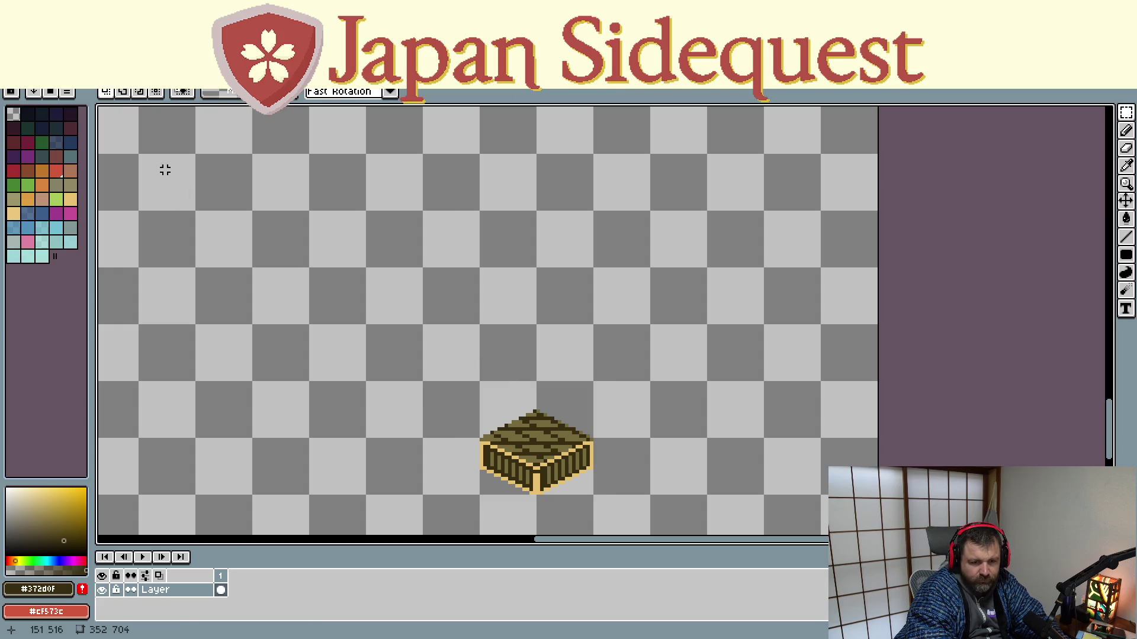
Eyedrop the crate's light gold edge colour and choose the Spray tool
drag(392, 337, 356, 237)
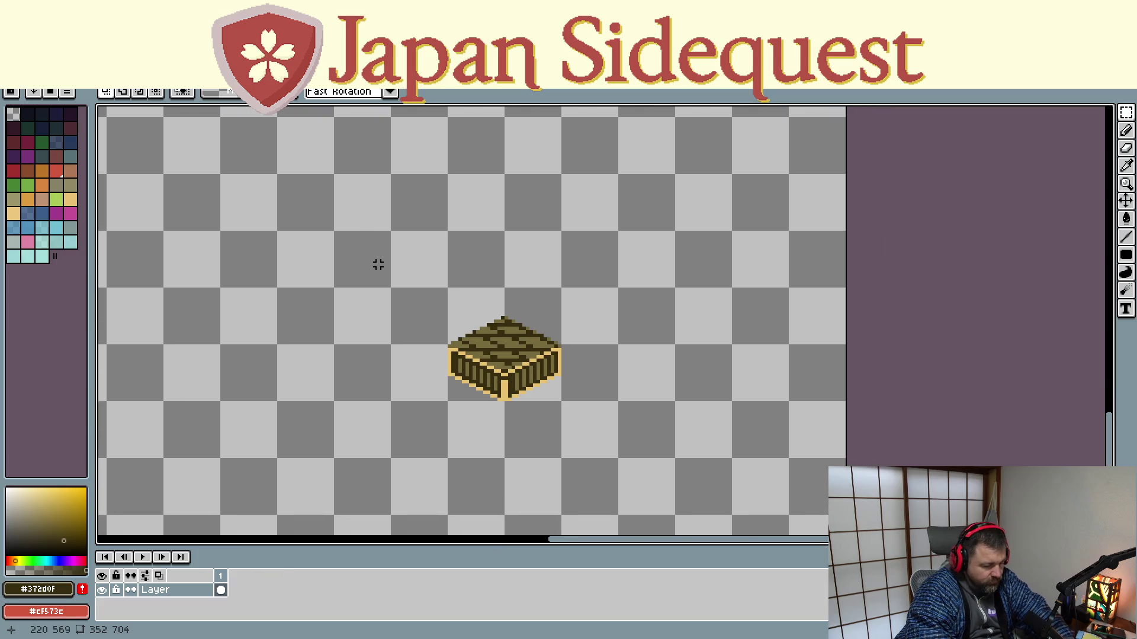
key(i)
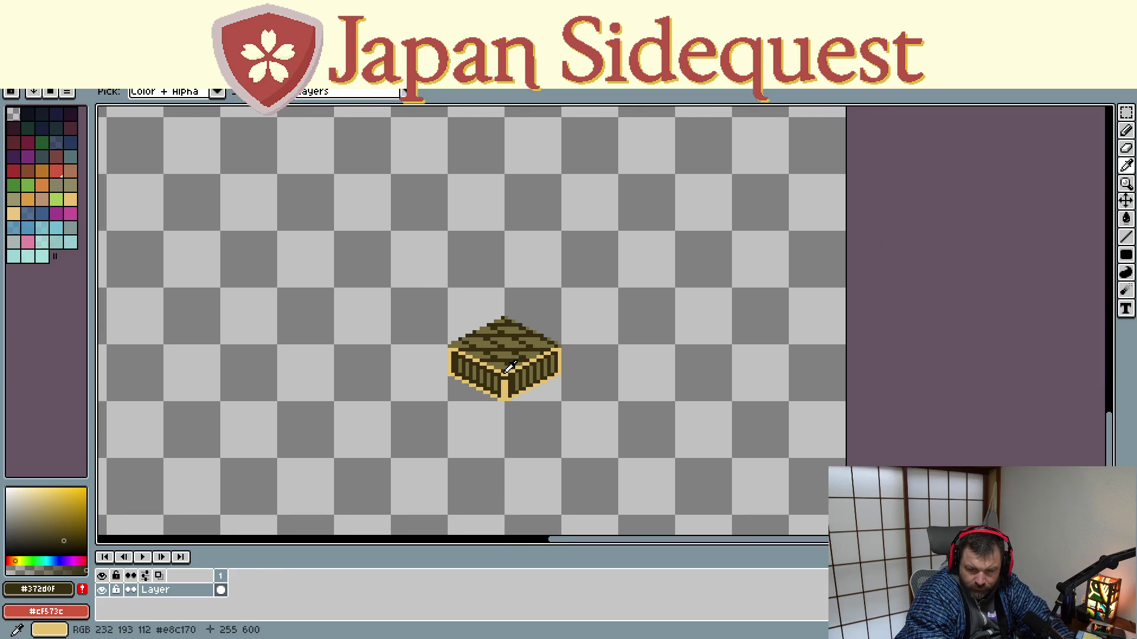
click(508, 371)
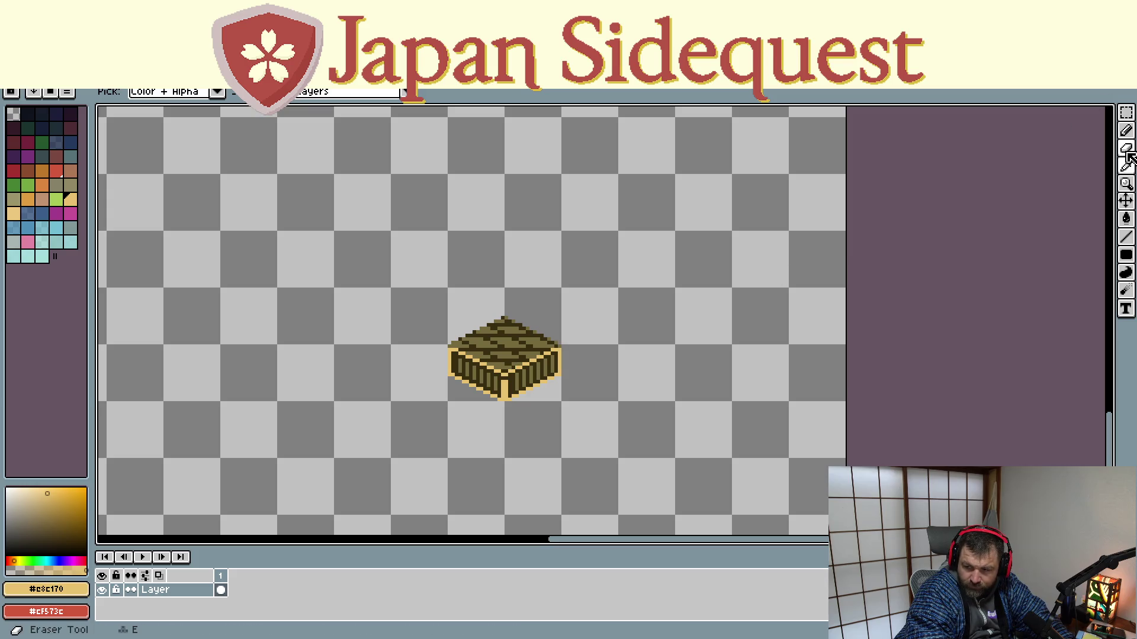
click(1122, 132)
click(1117, 138)
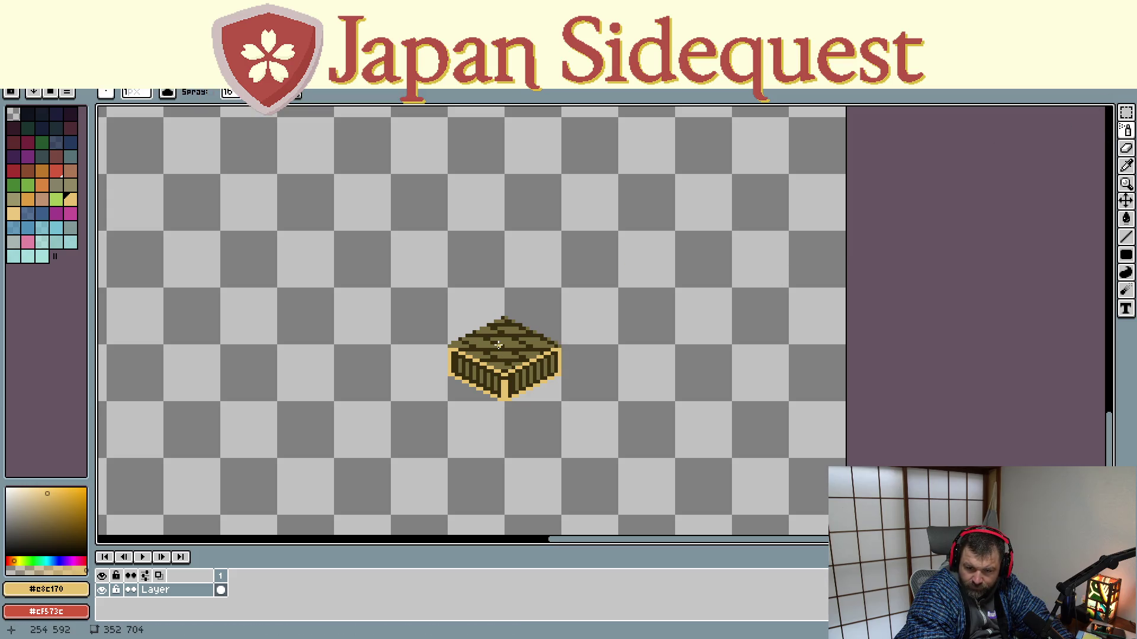
Spray light gold speckles over the crate top, then return to the pencil and recenter the crate
drag(504, 345, 512, 373)
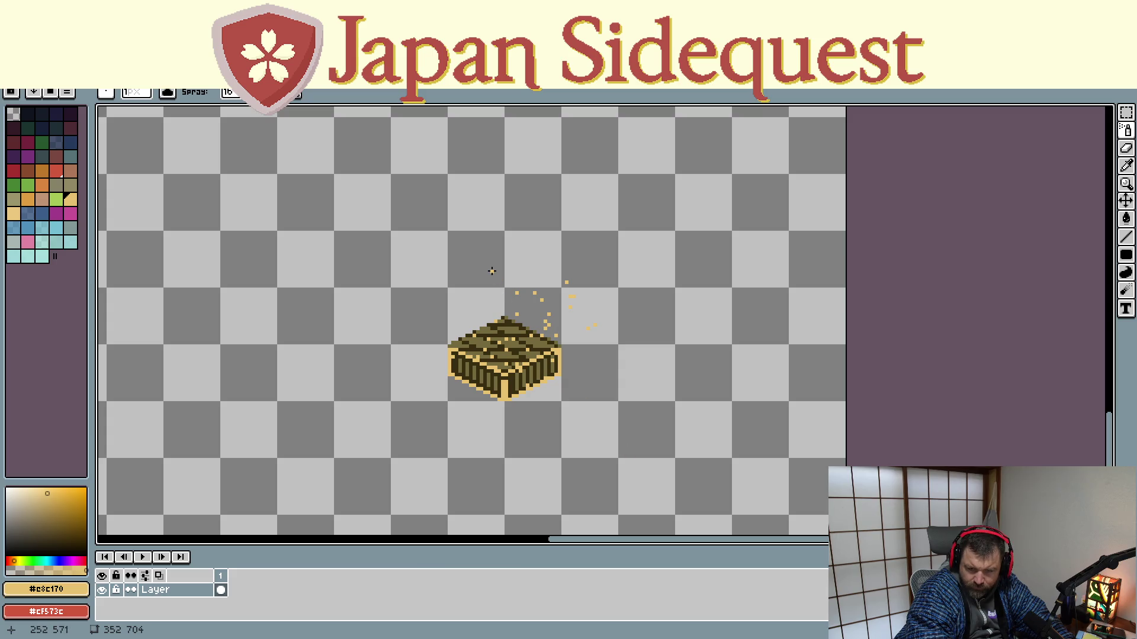
key(b)
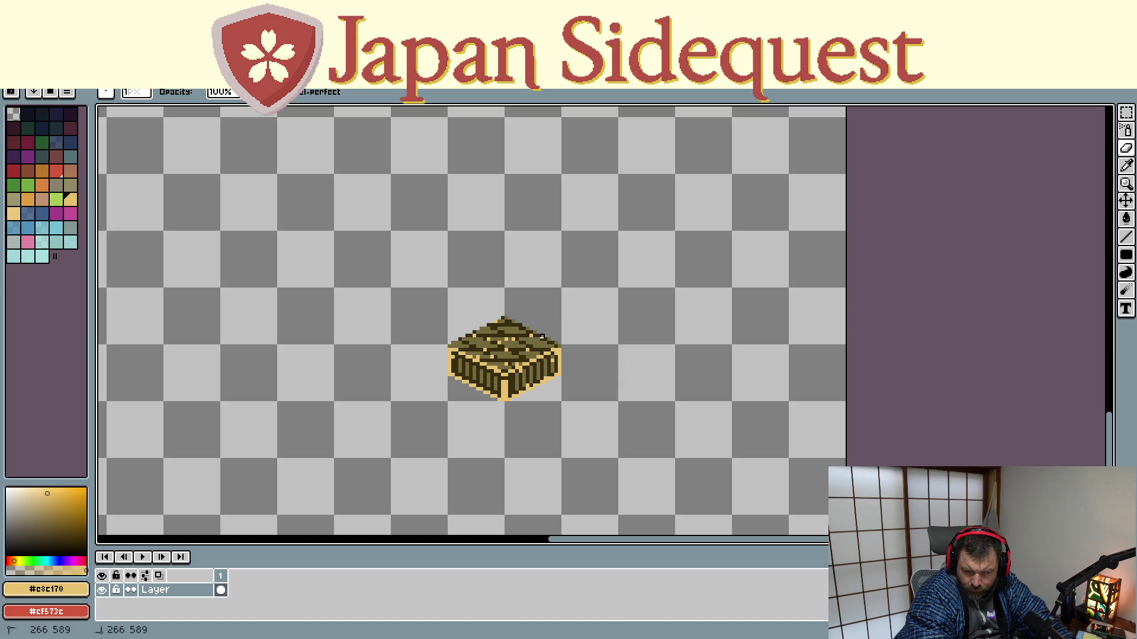
scroll(556, 346, up, 2)
scroll(551, 348, up, 2)
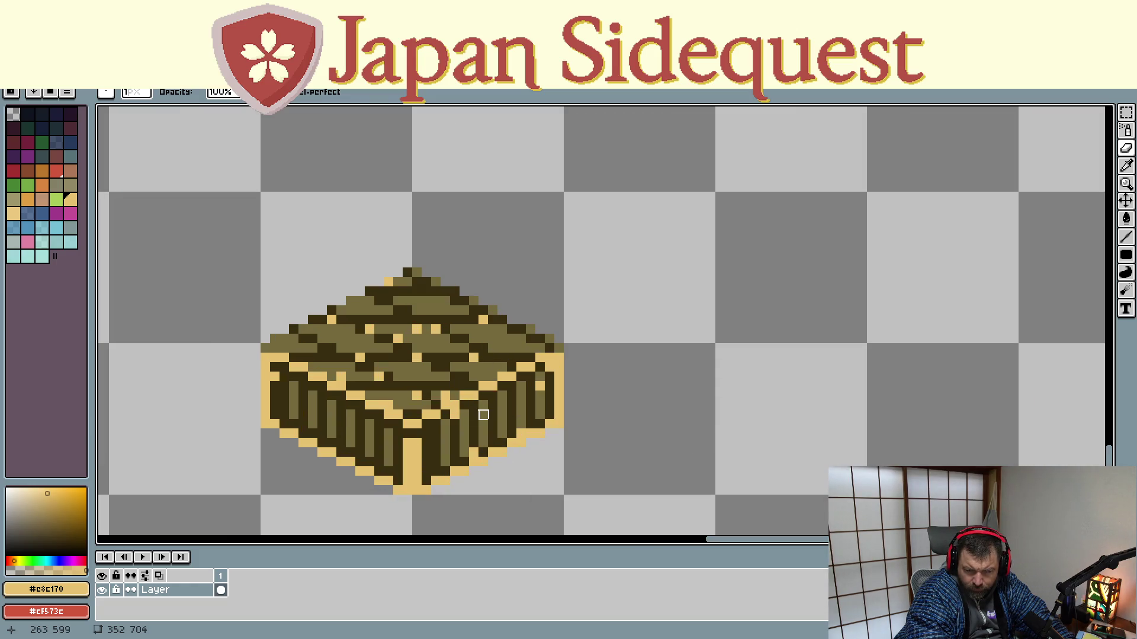
scroll(483, 415, down, 1)
drag(564, 447, 598, 391)
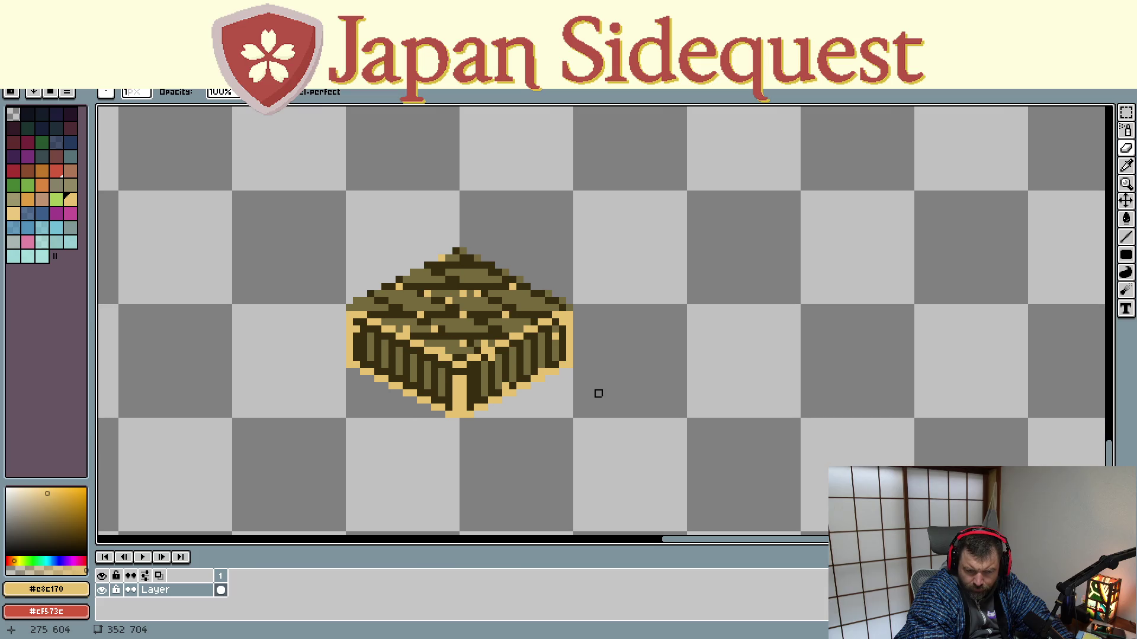
scroll(591, 393, down, 1)
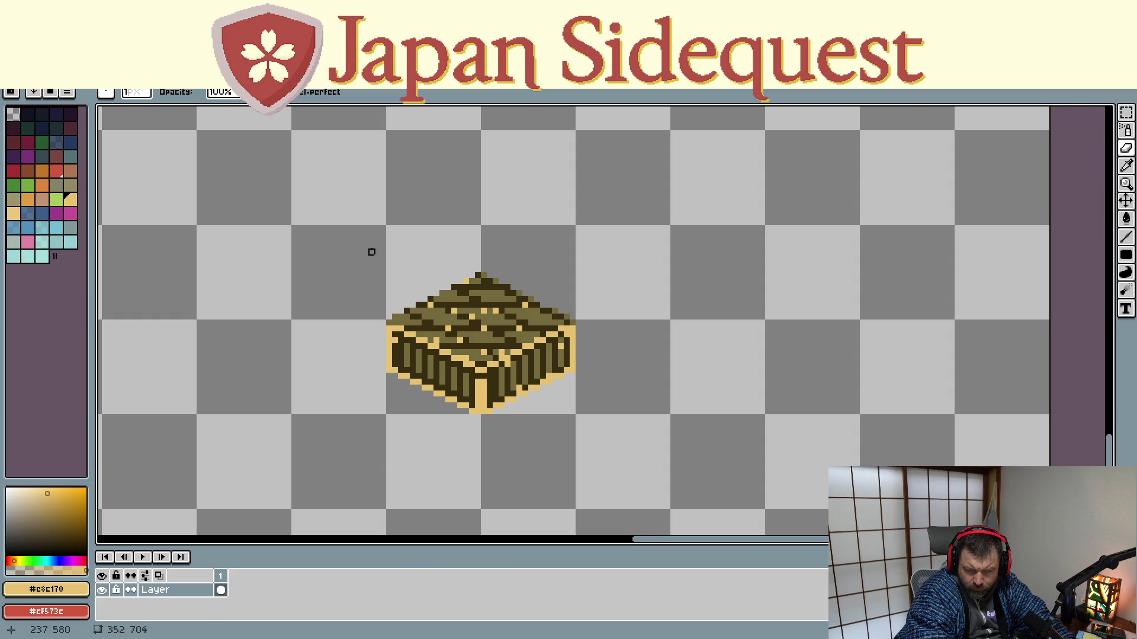
scroll(521, 305, up, 1)
scroll(520, 304, up, 1)
key(i)
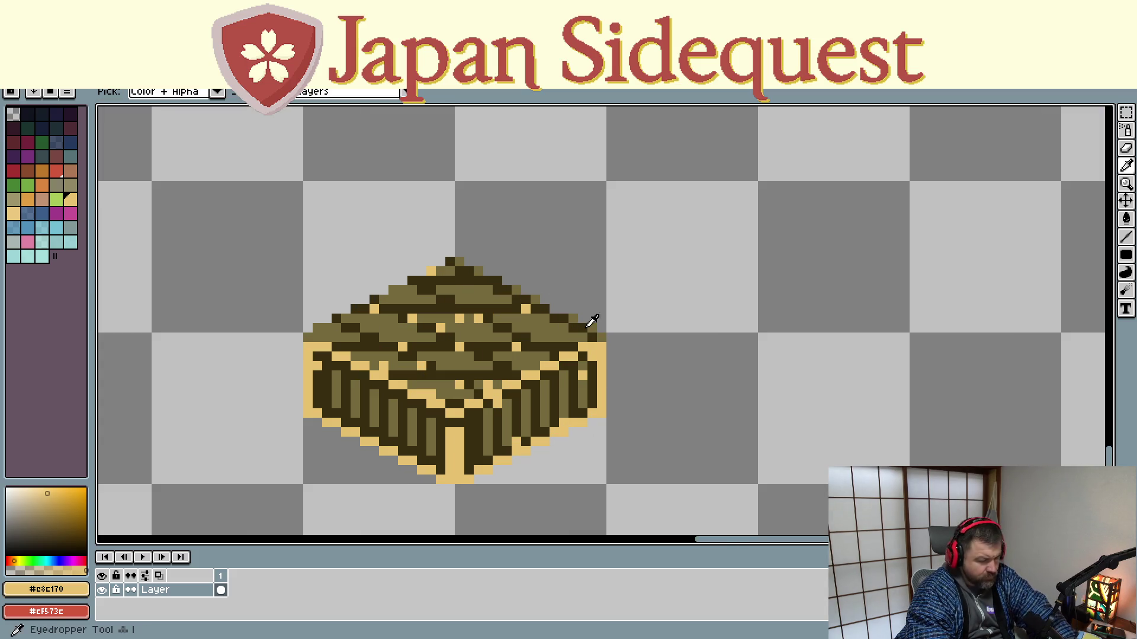
Eyedrop the olive crate-top colour and marquee-select the speckled crate sprite
click(559, 325)
key(b)
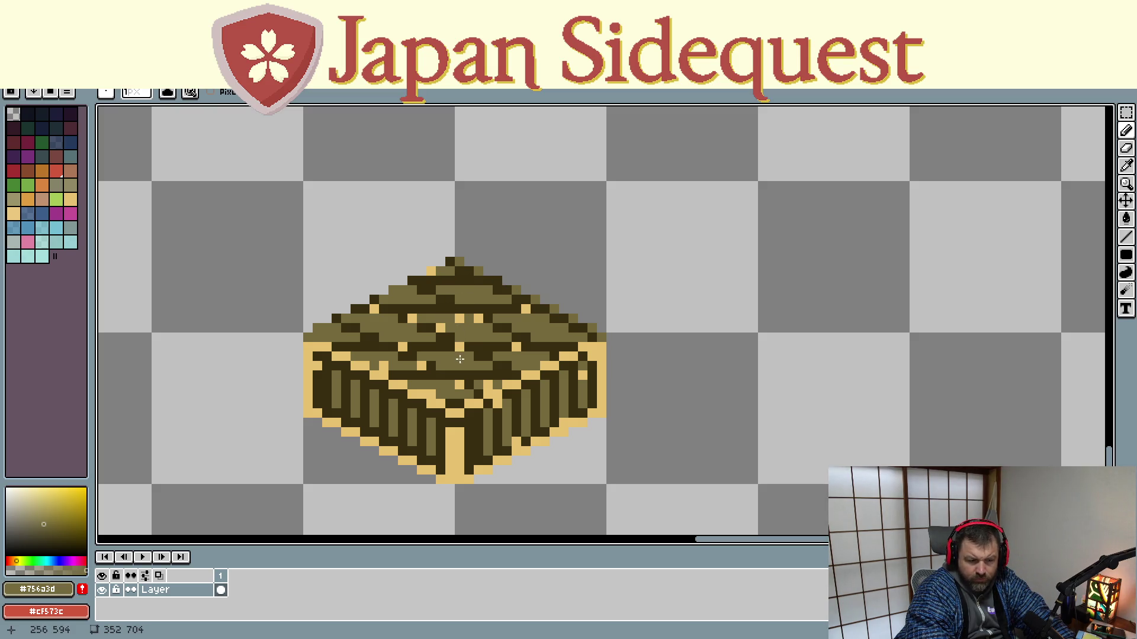
scroll(458, 364, down, 1)
scroll(458, 364, down, 1)
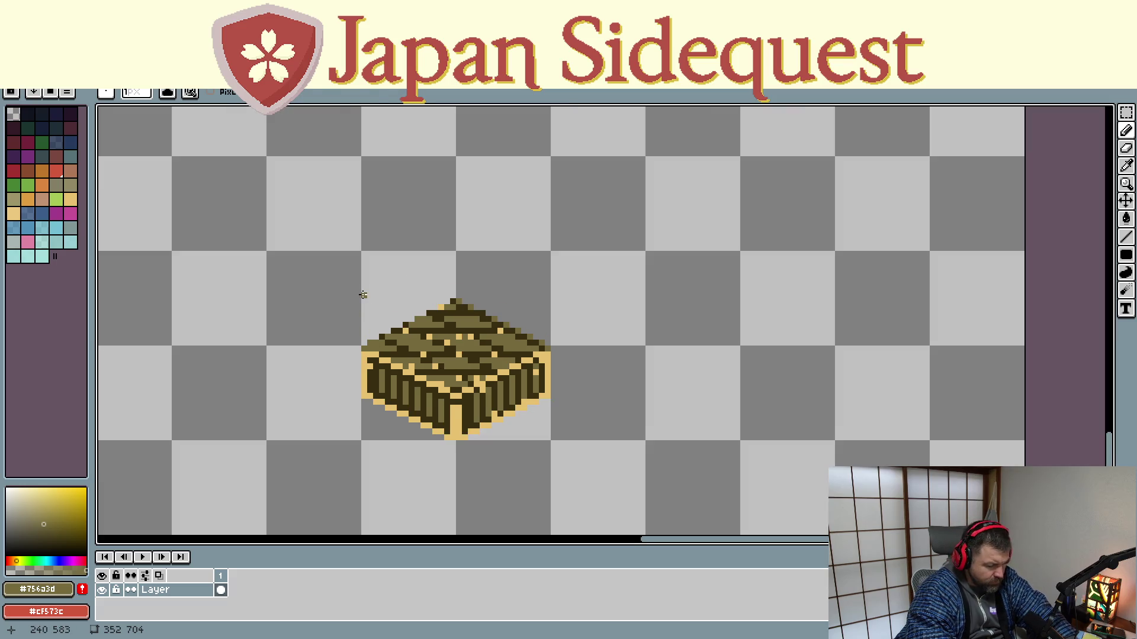
key(m)
drag(362, 254, 546, 437)
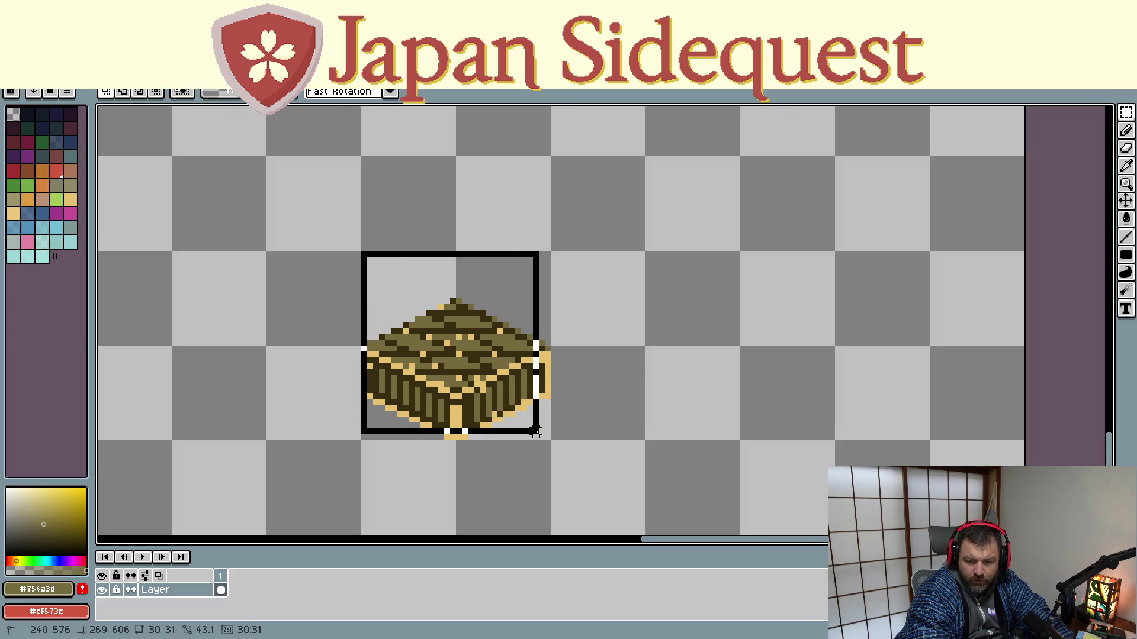
click(358, 266)
drag(363, 255, 547, 438)
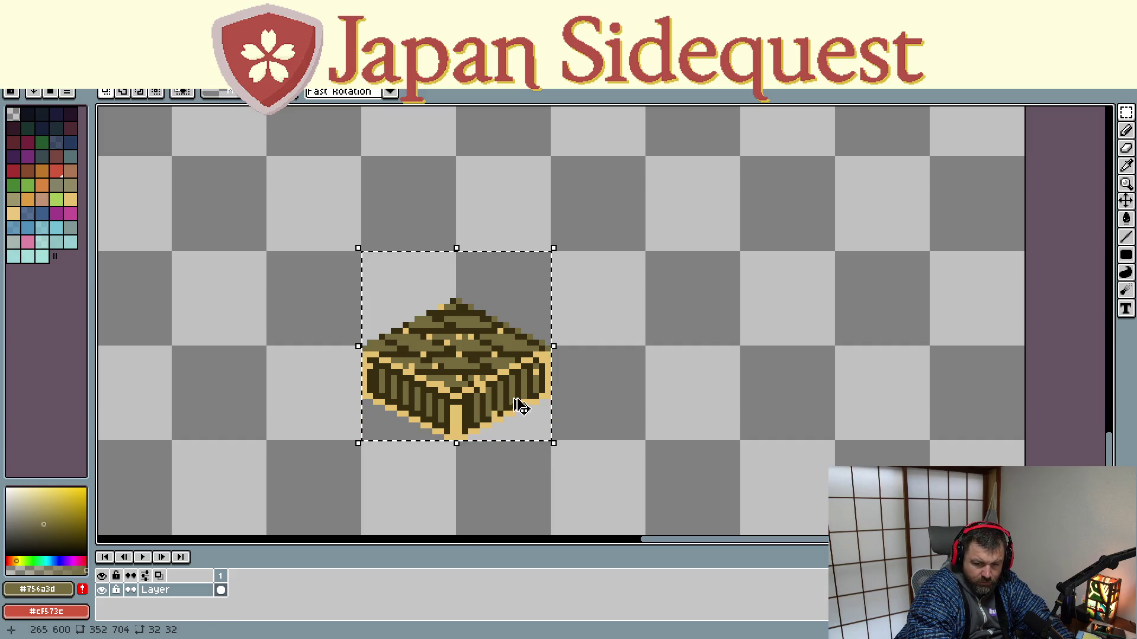
scroll(578, 347, down, 2)
Paste the crate copy into the tile row beside the existing crate, then select the working crate
mouse_move(645, 294)
mouse_down()
mouse_move(575, 465)
mouse_move(620, 396)
mouse_up()
key(ctrl+v)
mouse_move(396, 357)
mouse_down()
mouse_move(551, 318)
mouse_move(681, 324)
mouse_up()
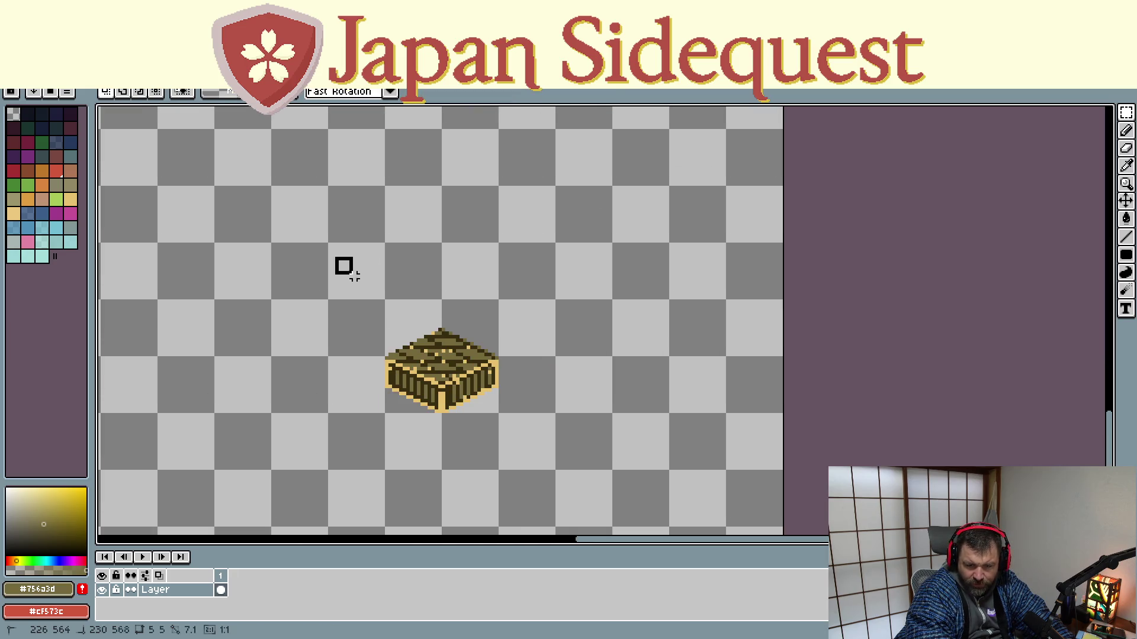
drag(335, 256, 530, 452)
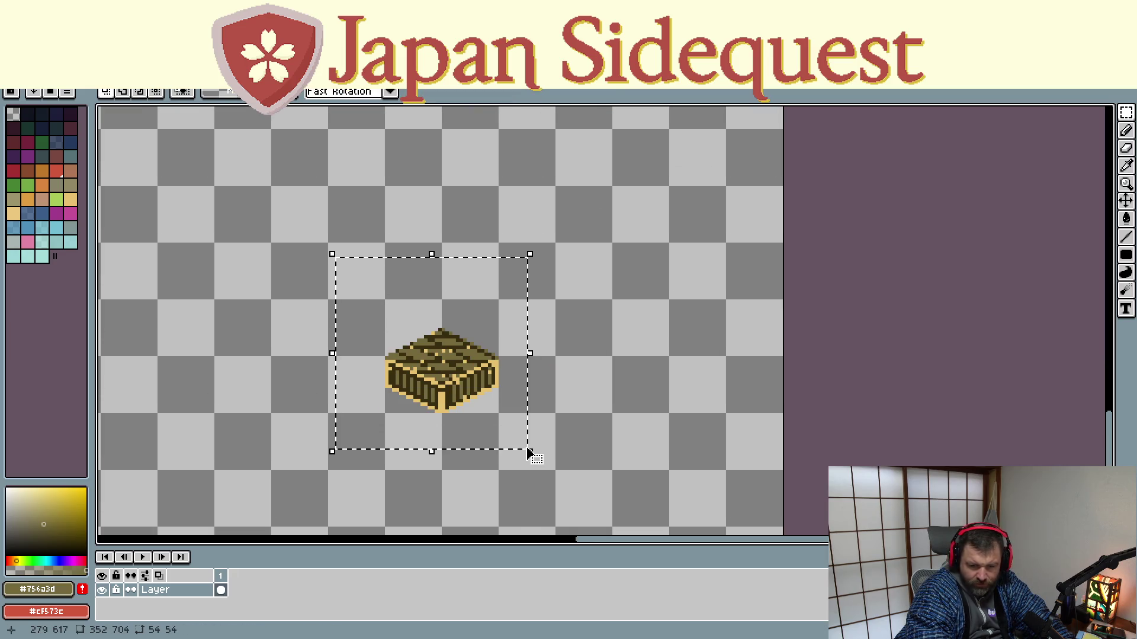
Delete the selected working crate from the blank area
key(Delete)
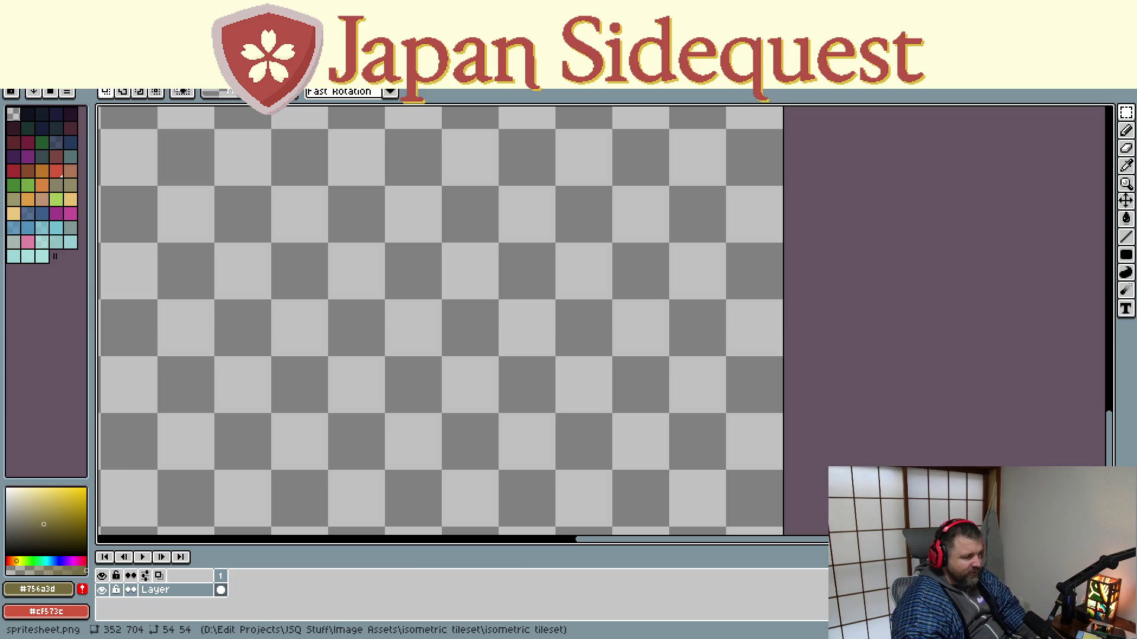
scroll(422, 437, down, 3)
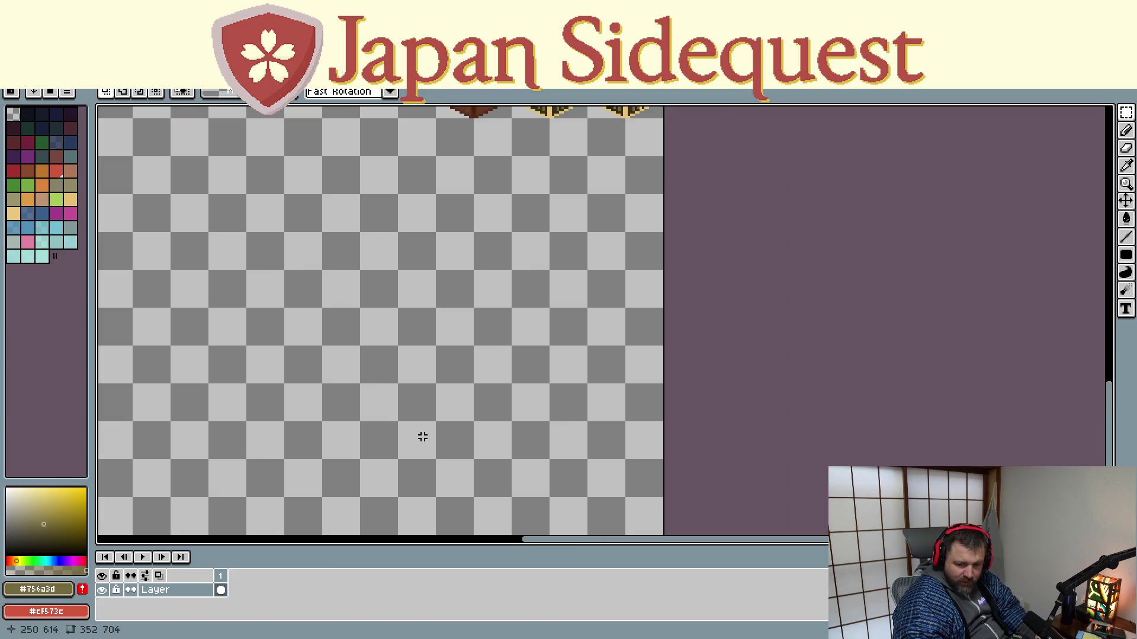
scroll(414, 435, down, 2)
scroll(415, 434, up, 2)
mouse_move(415, 434)
mouse_down()
mouse_move(528, 436)
mouse_move(641, 455)
mouse_up()
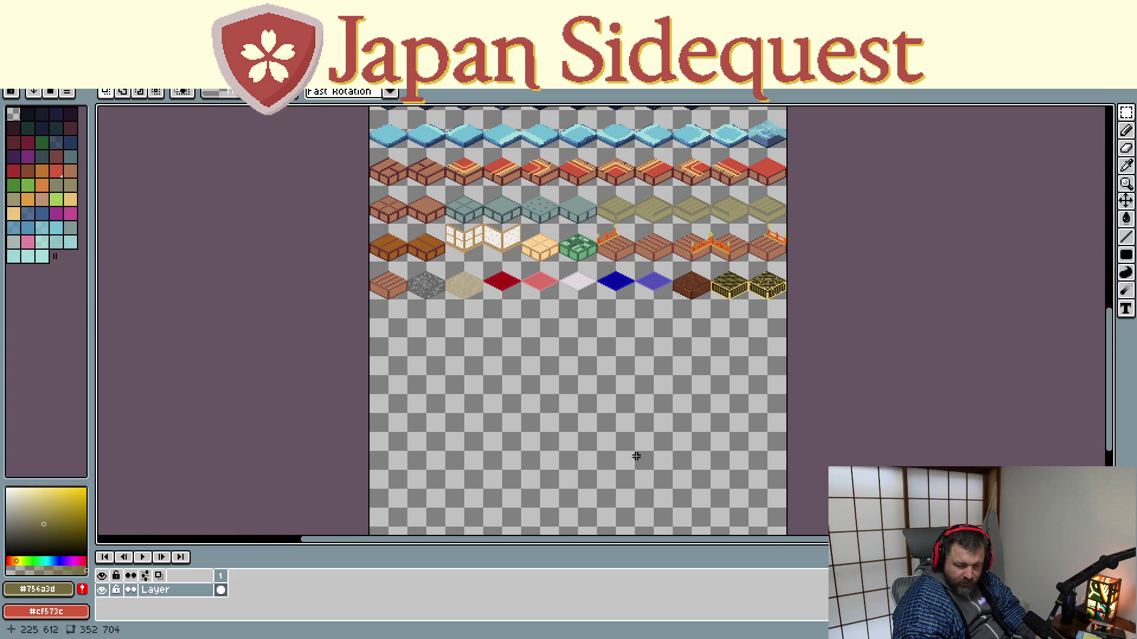
scroll(614, 452, up, 1)
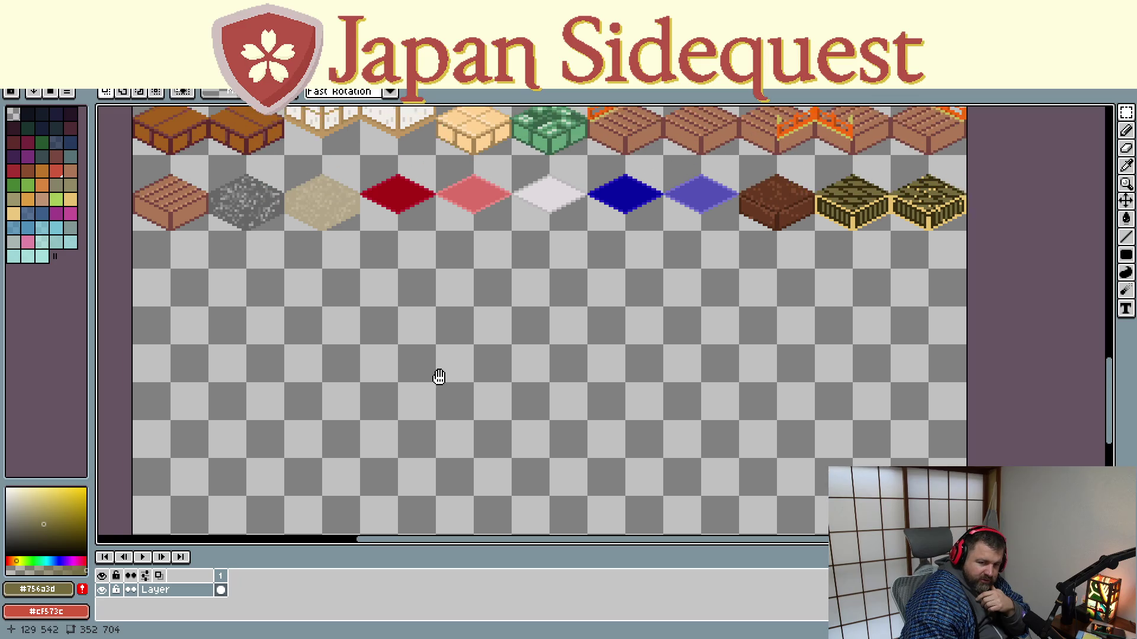
scroll(436, 376, up, 3)
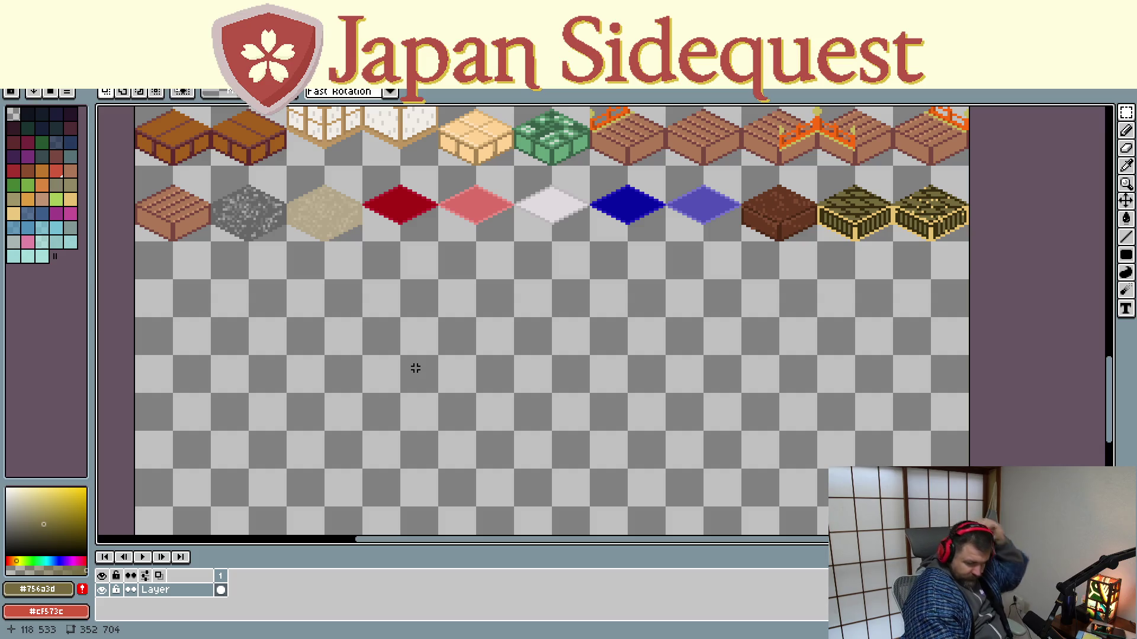
drag(403, 341, 373, 508)
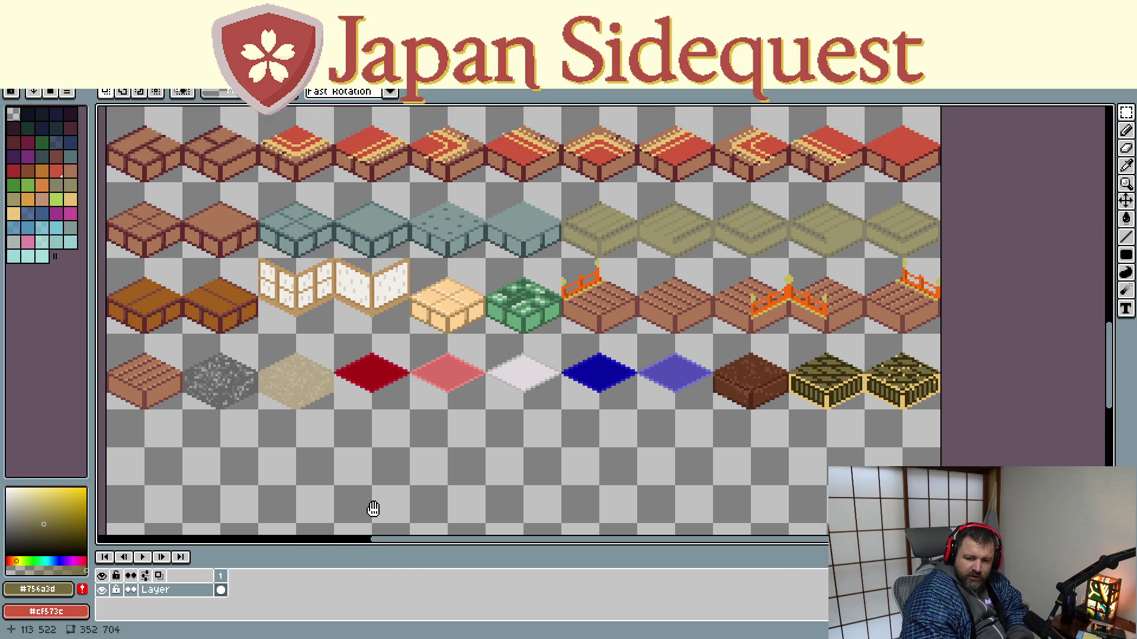
drag(393, 416, 401, 506)
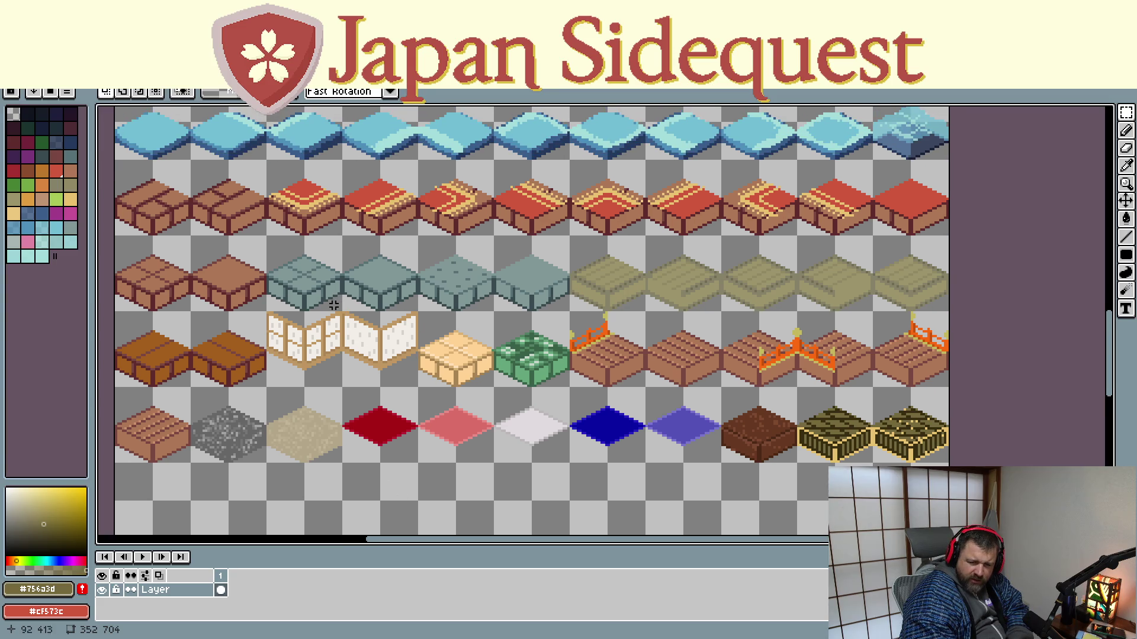
drag(355, 322, 336, 401)
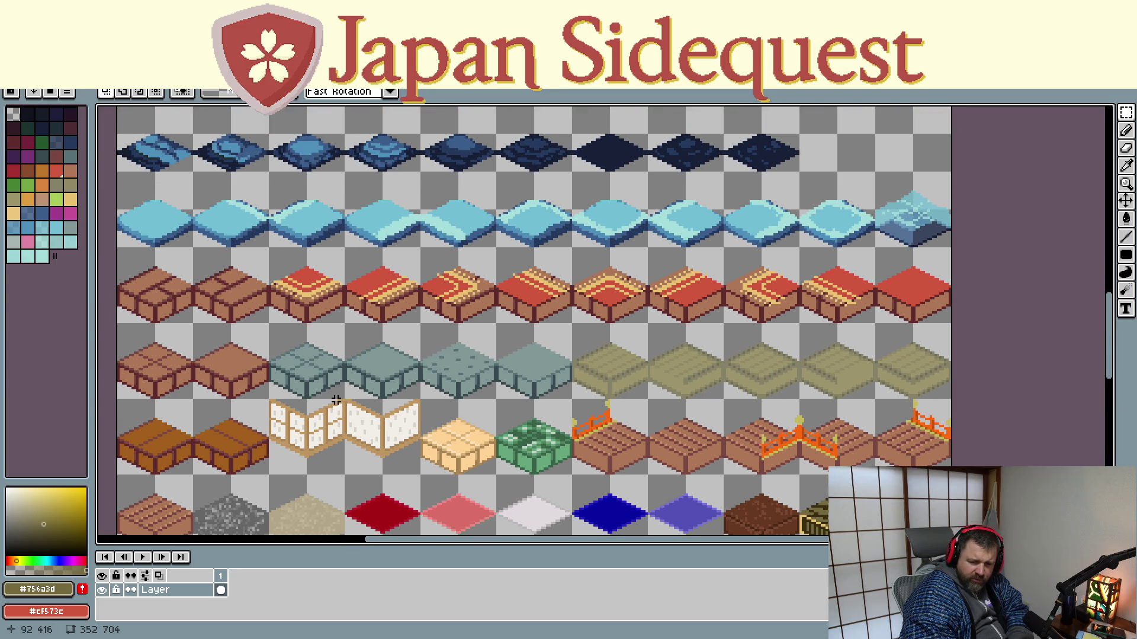
mouse_move(362, 363)
mouse_down()
mouse_move(371, 451)
mouse_move(415, 284)
mouse_up()
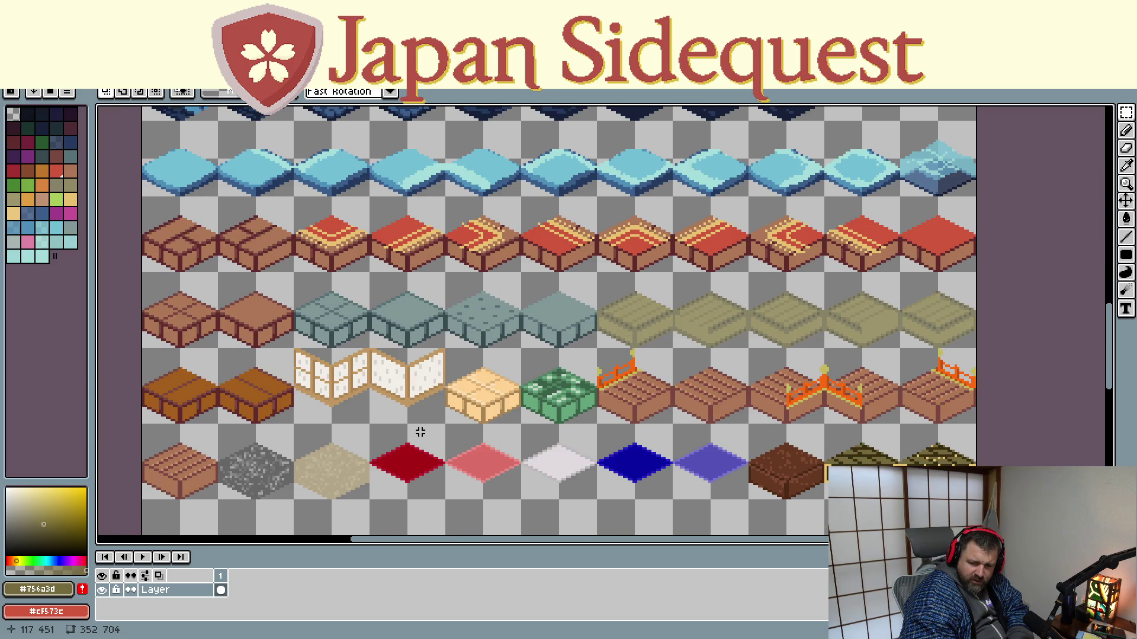
drag(415, 450, 399, 423)
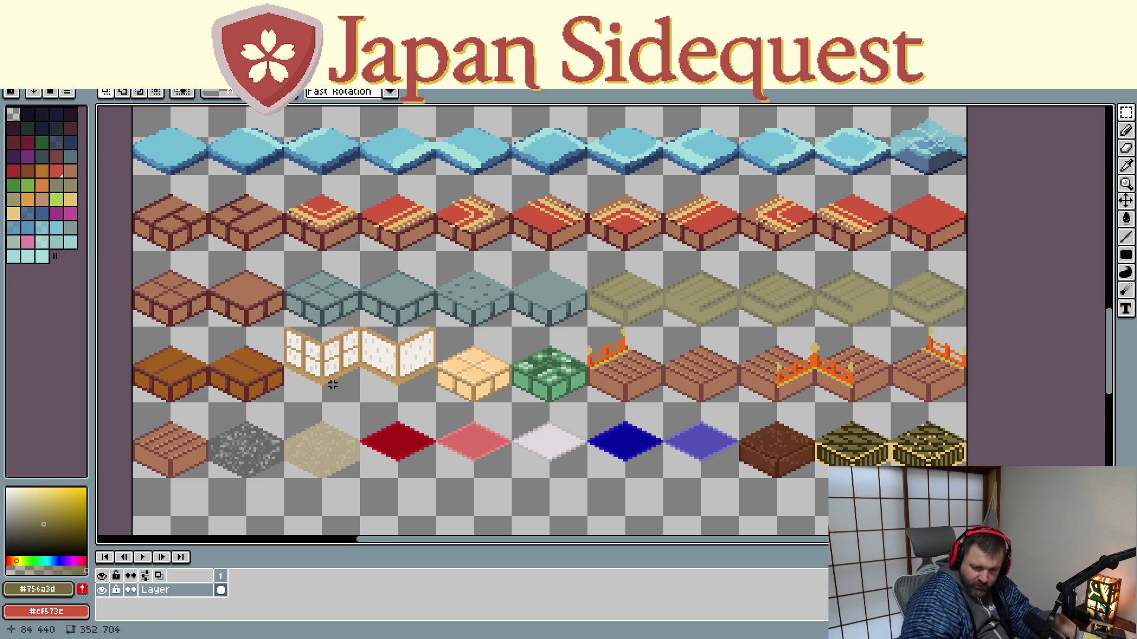
drag(332, 384, 339, 226)
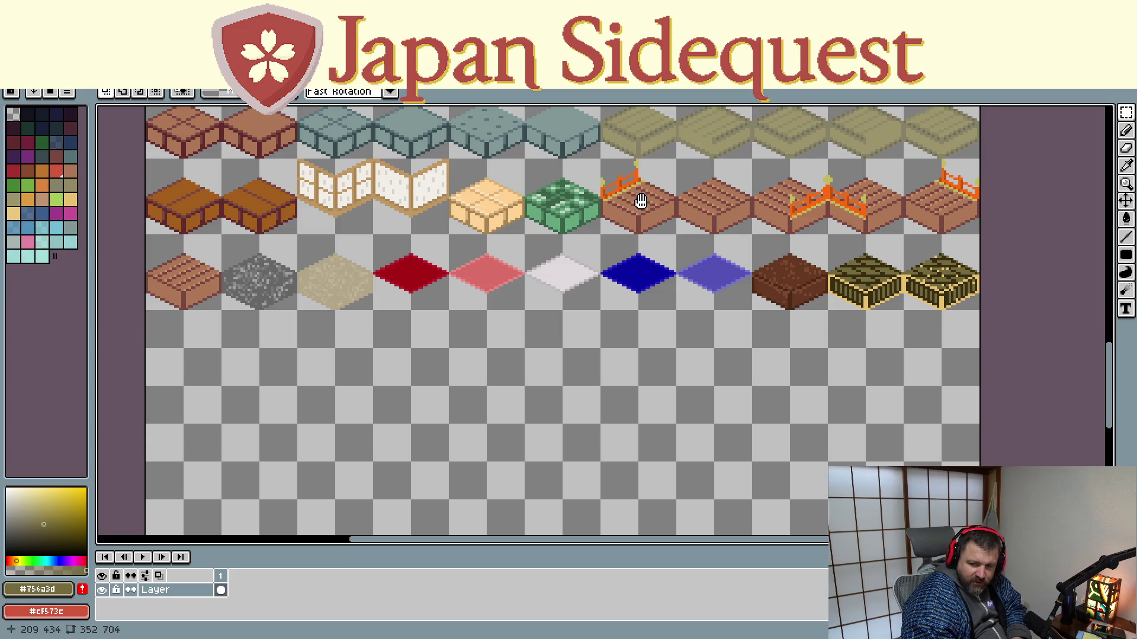
scroll(653, 346, up, 3)
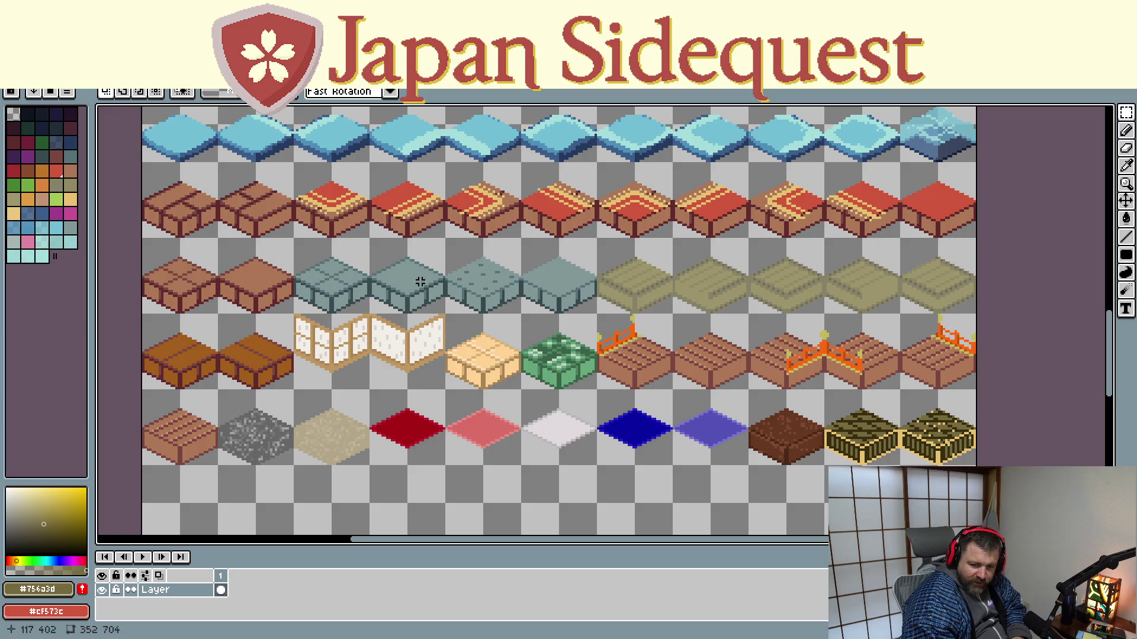
scroll(458, 350, up, 1)
scroll(458, 349, up, 2)
scroll(462, 320, up, 1)
scroll(469, 355, up, 1)
scroll(471, 364, up, 1)
scroll(480, 417, up, 1)
scroll(483, 450, up, 1)
scroll(480, 497, down, 3)
scroll(495, 258, down, 3)
scroll(494, 258, down, 2)
scroll(501, 355, down, 2)
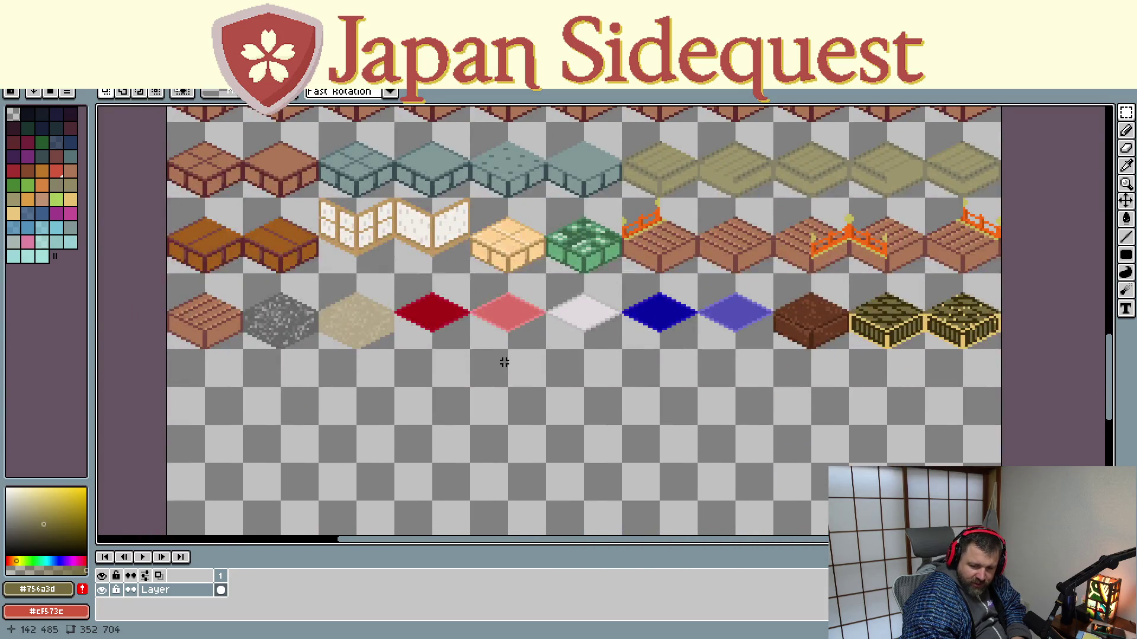
scroll(505, 310, down, 1)
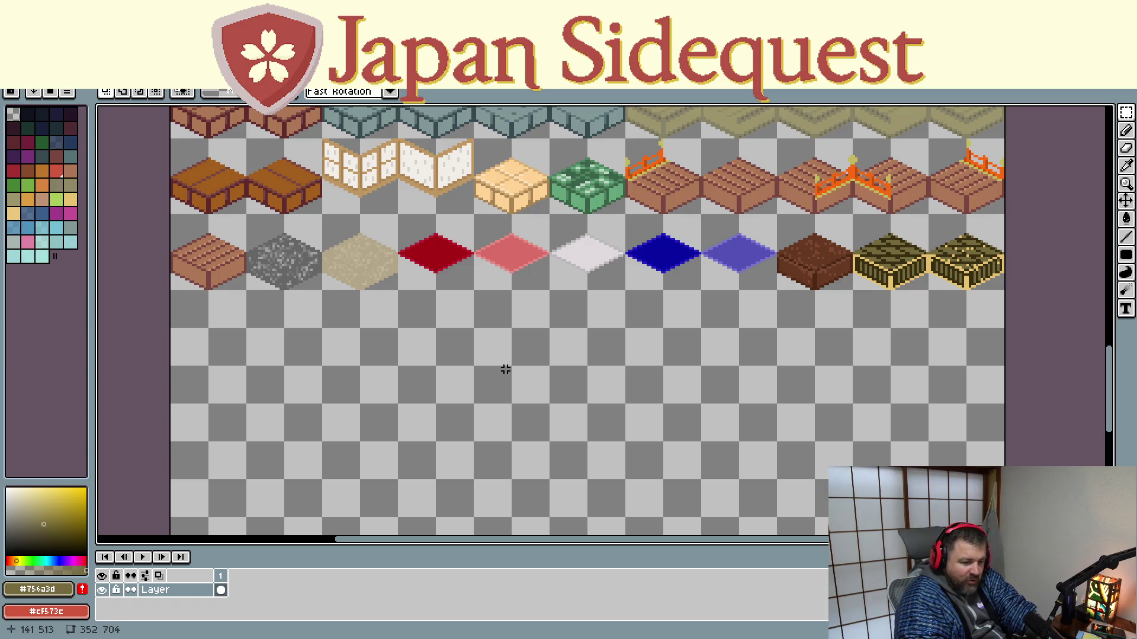
scroll(393, 241, up, 2)
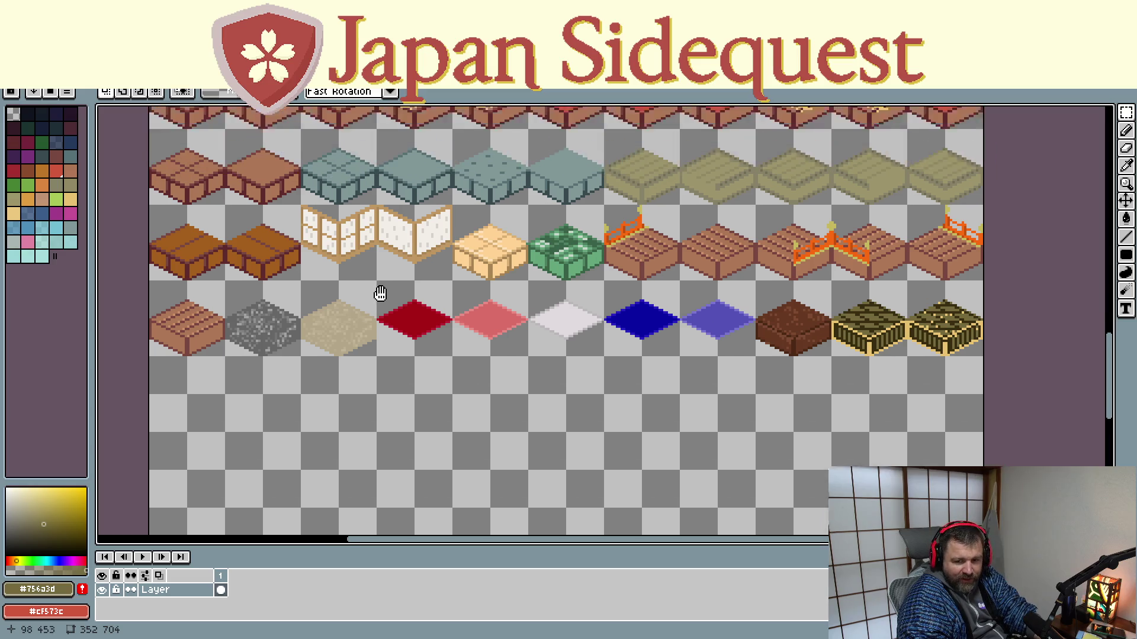
scroll(376, 275, up, 5)
scroll(507, 216, up, 5)
scroll(444, 418, up, 5)
scroll(554, 343, up, 1)
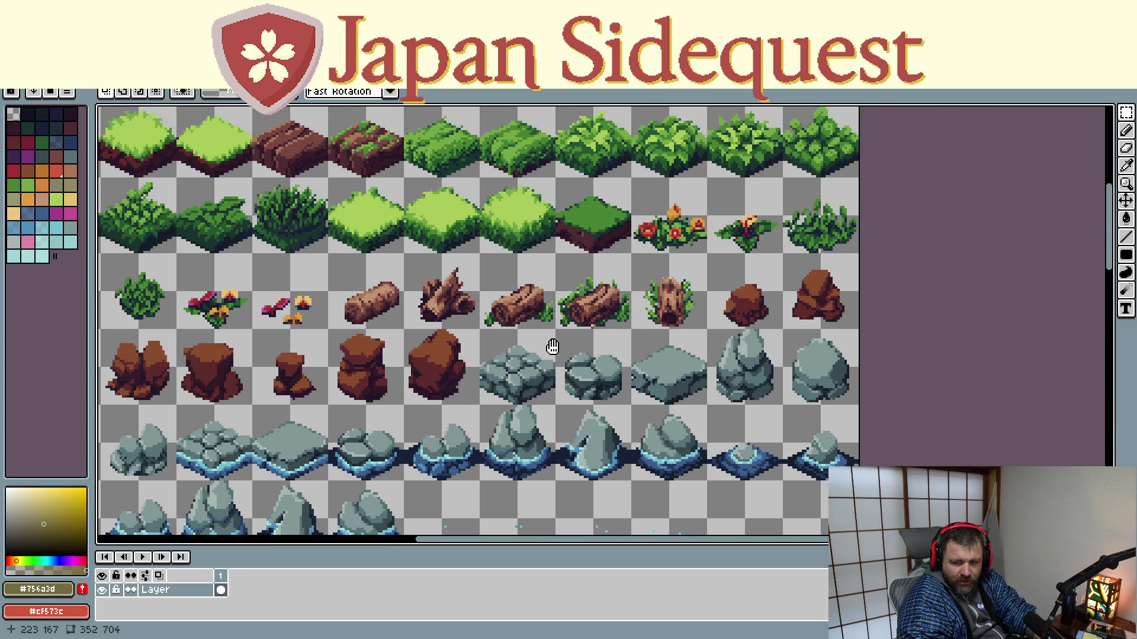
scroll(584, 385, up, 1)
scroll(584, 385, up, 1)
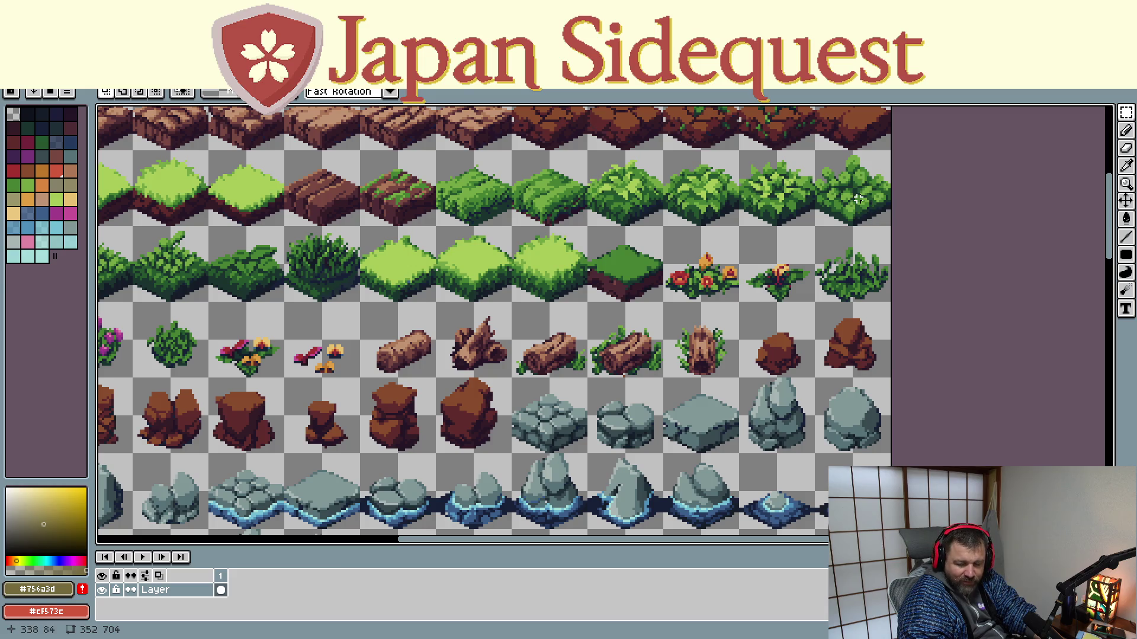
mouse_move(512, 252)
mouse_down()
mouse_move(569, 384)
mouse_move(587, 340)
mouse_up()
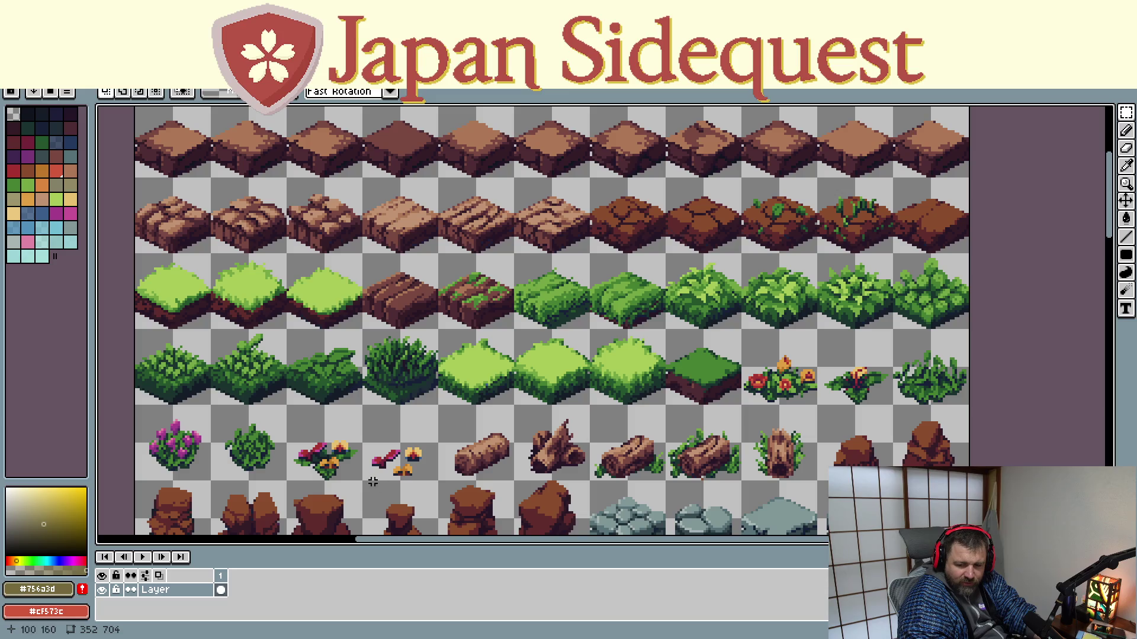
scroll(343, 390, down, 5)
scroll(353, 384, down, 5)
scroll(360, 391, down, 5)
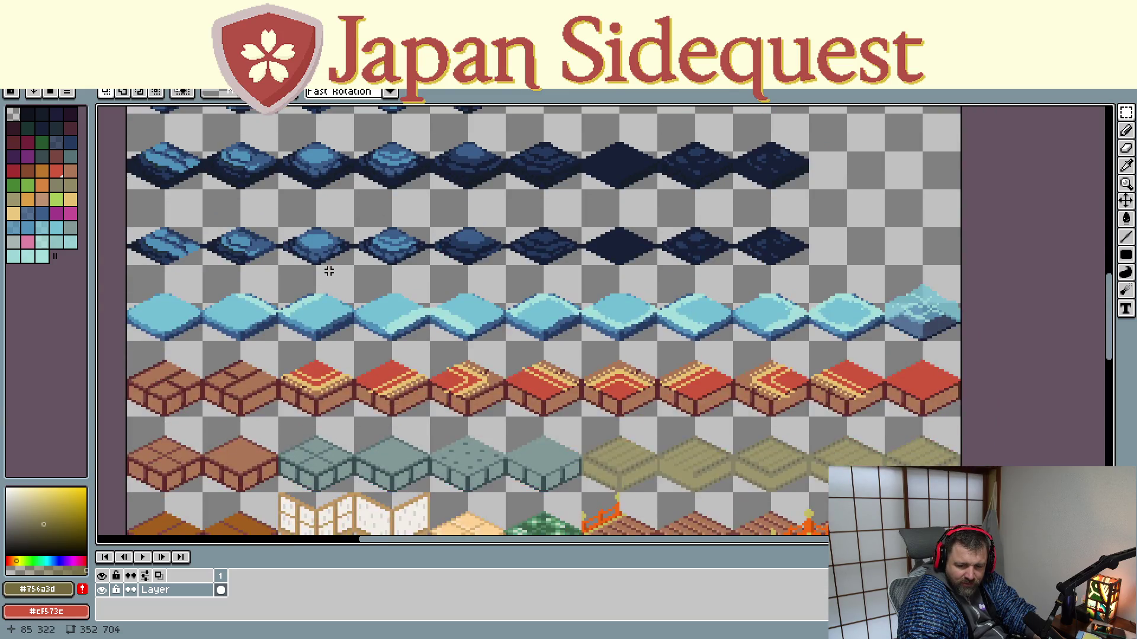
scroll(364, 396, down, 5)
drag(365, 397, 533, 410)
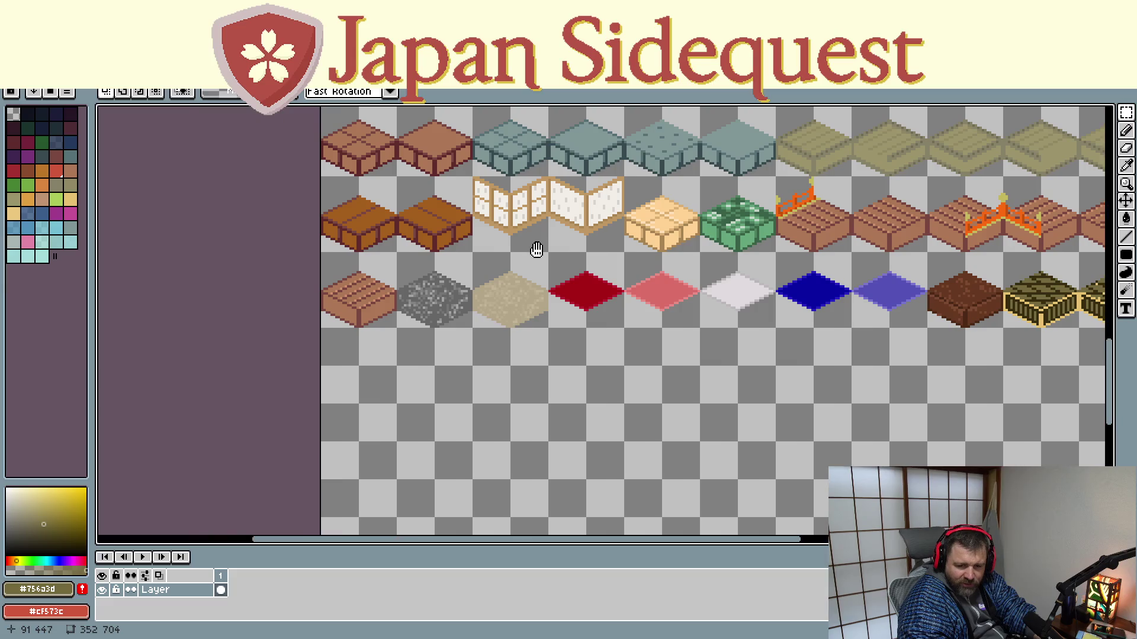
scroll(586, 373, down, 1)
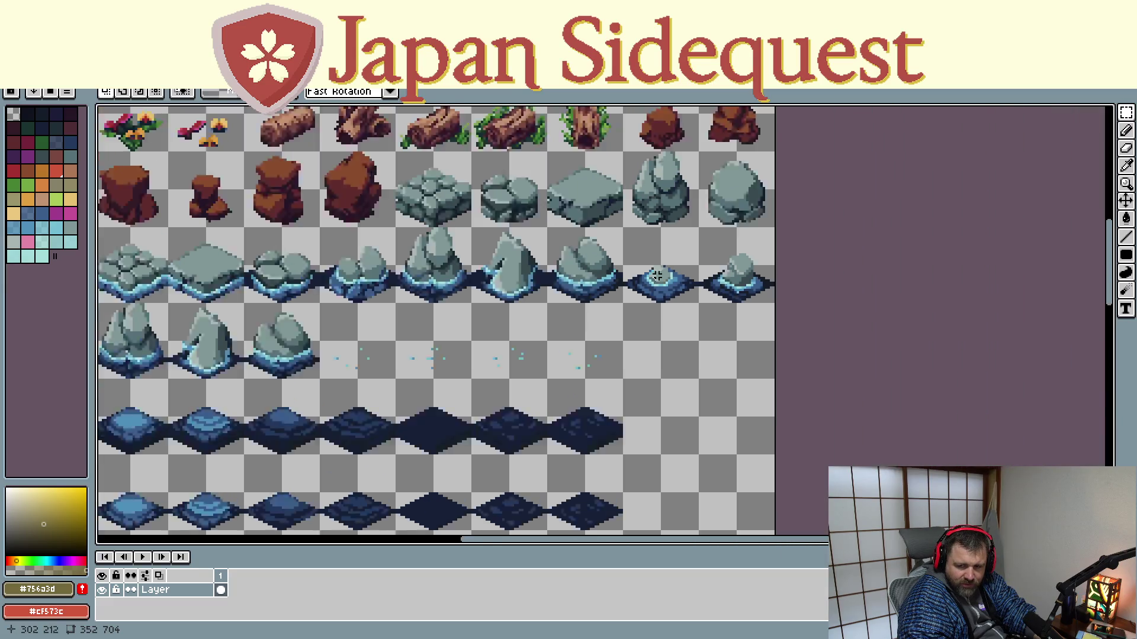
scroll(586, 373, down, 3)
scroll(694, 191, up, 4)
drag(694, 190, 680, 376)
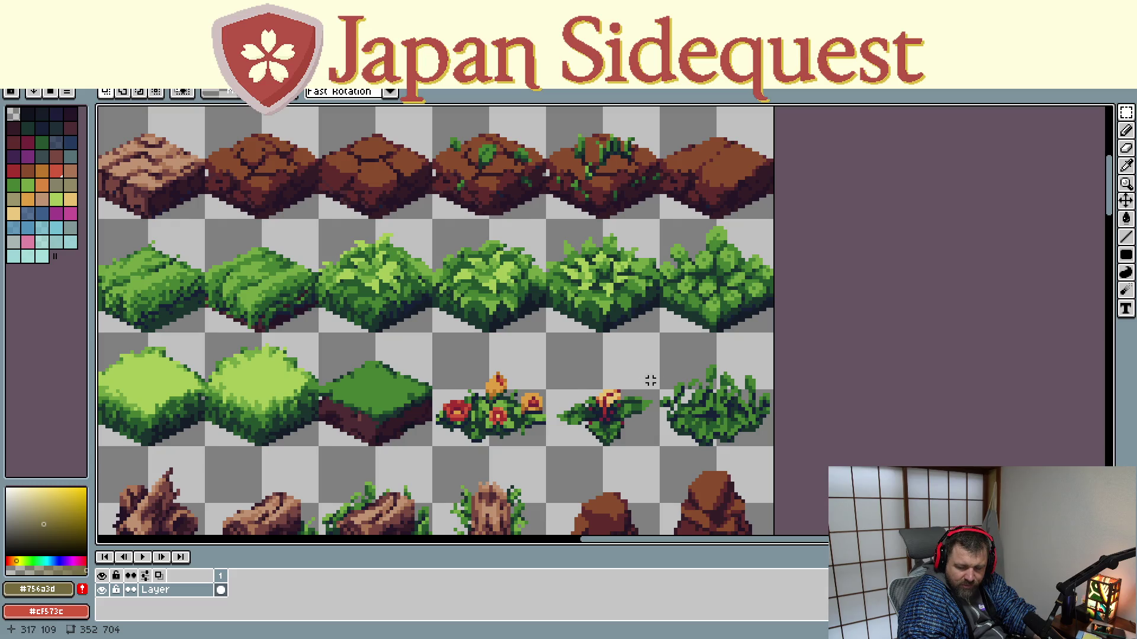
drag(447, 449, 528, 295)
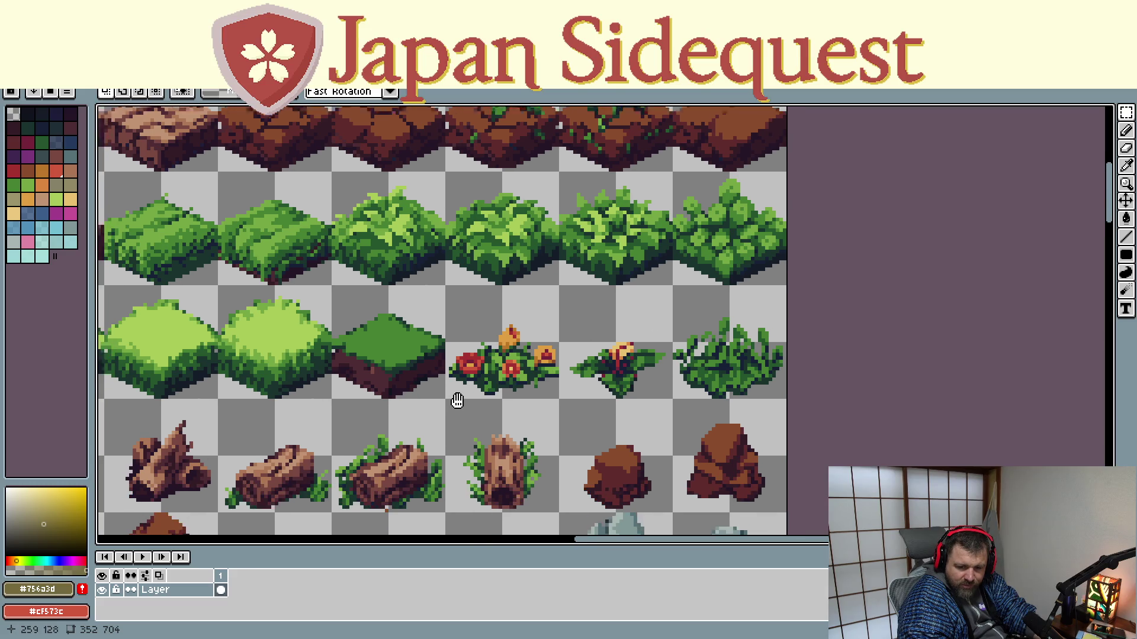
scroll(528, 294, down, 1)
scroll(462, 375, down, 3)
scroll(566, 267, down, 3)
scroll(566, 266, down, 2)
scroll(588, 280, down, 2)
scroll(601, 296, down, 3)
scroll(527, 226, down, 3)
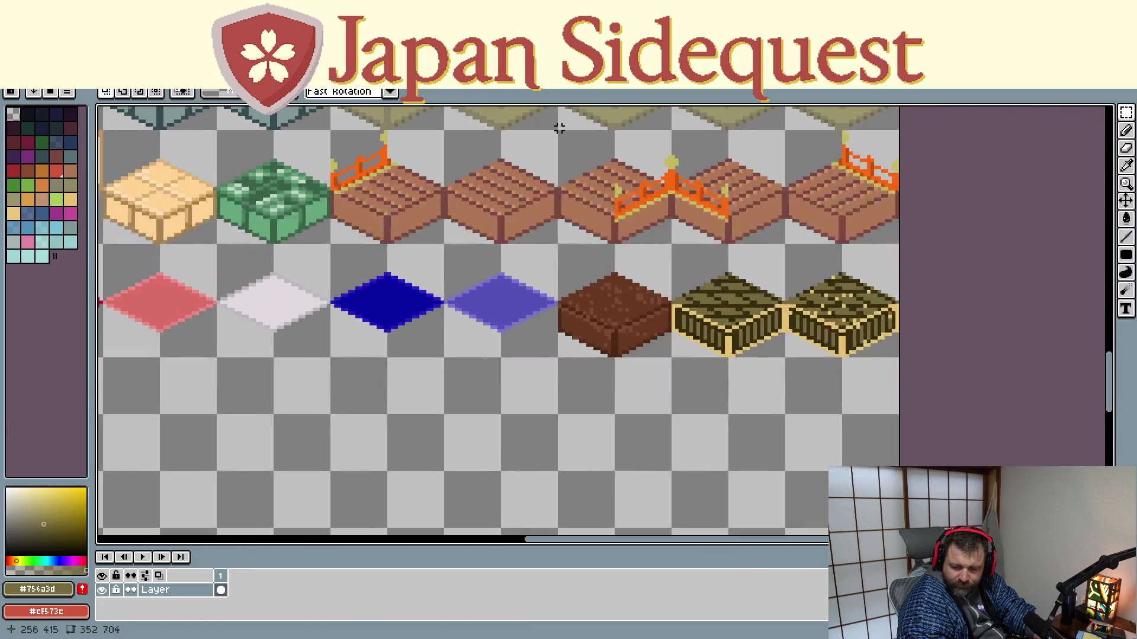
scroll(558, 122, down, 2)
drag(565, 243, 570, 240)
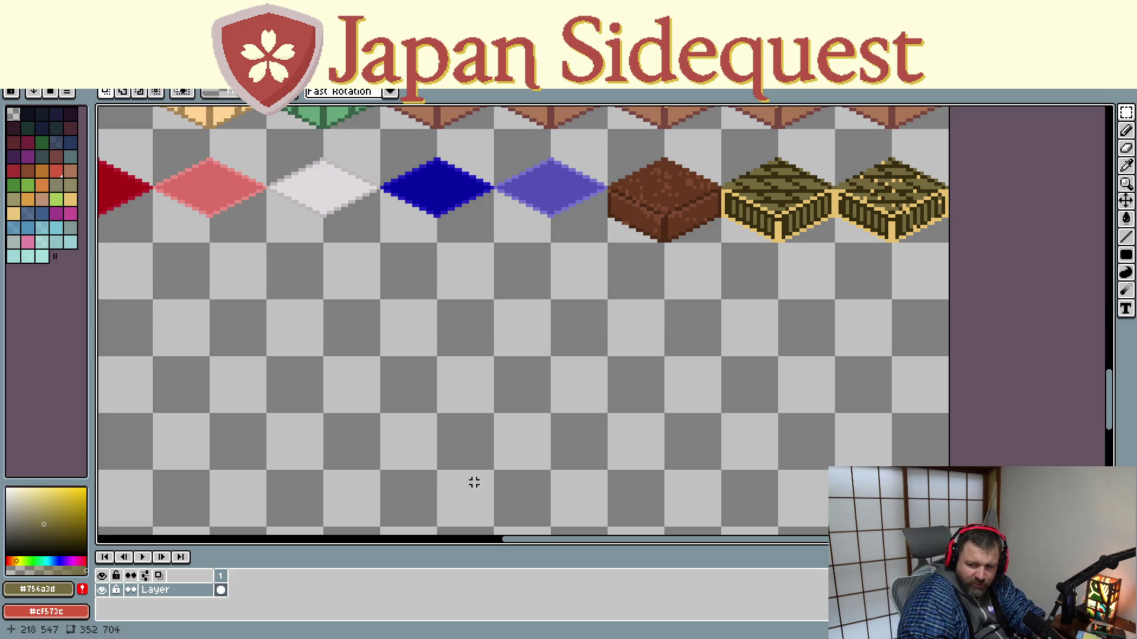
mouse_move(381, 415)
mouse_down()
mouse_move(596, 370)
mouse_move(918, 376)
mouse_up()
drag(617, 400, 761, 406)
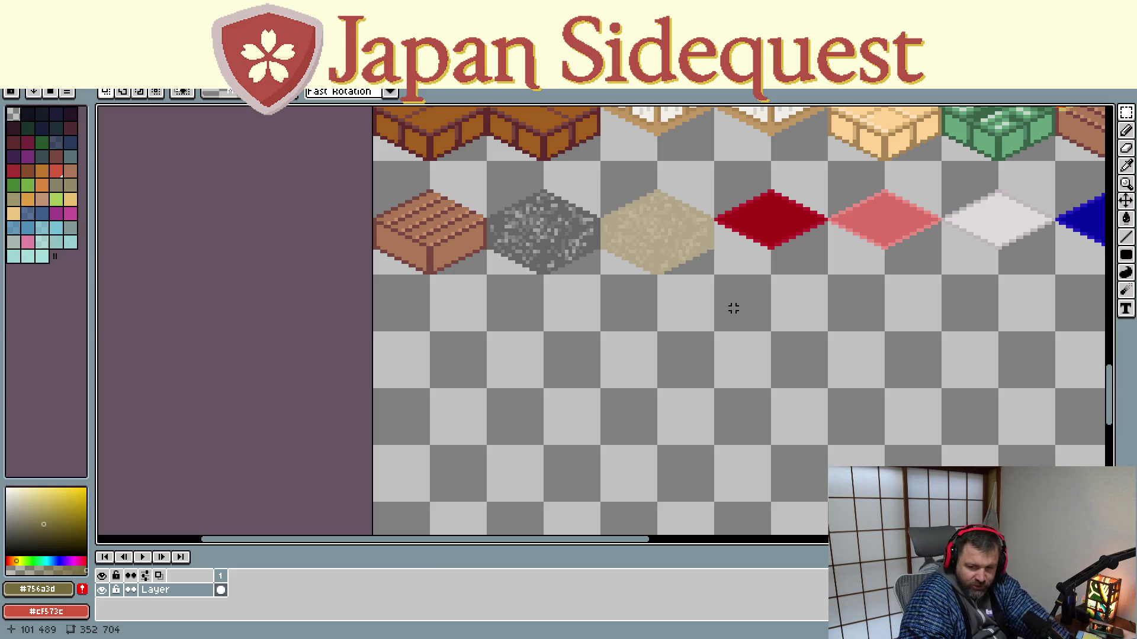
scroll(560, 271, down, 1)
Paste the yellow cube outline brush and stamp it below the wooden crate tile
mouse_move(686, 313)
mouse_down()
mouse_move(488, 385)
mouse_move(627, 380)
mouse_up()
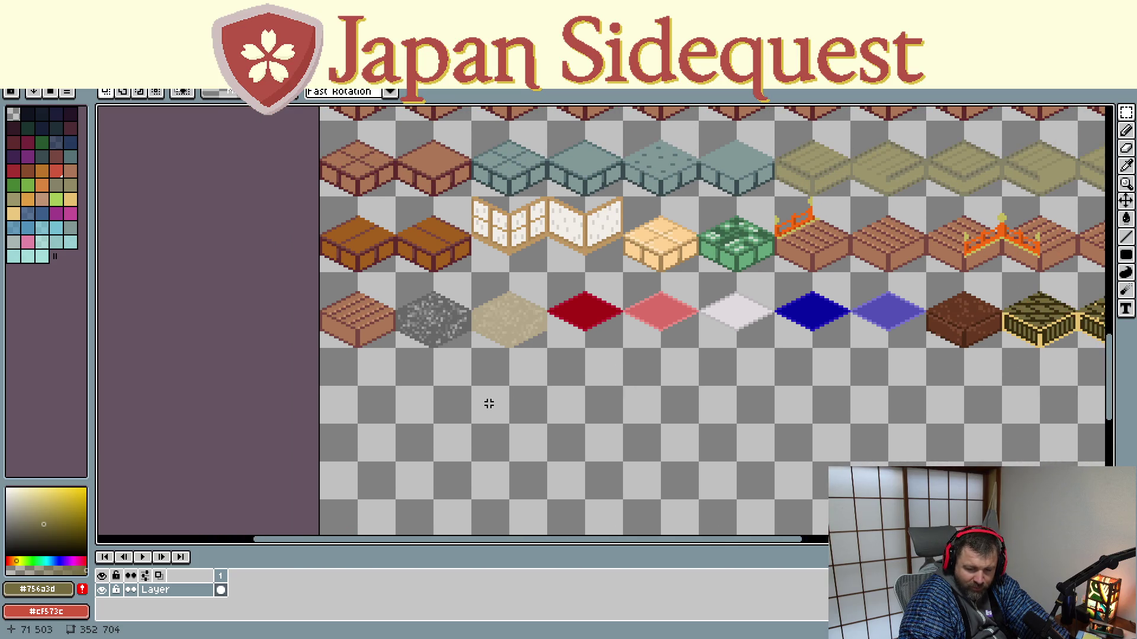
drag(491, 404, 524, 397)
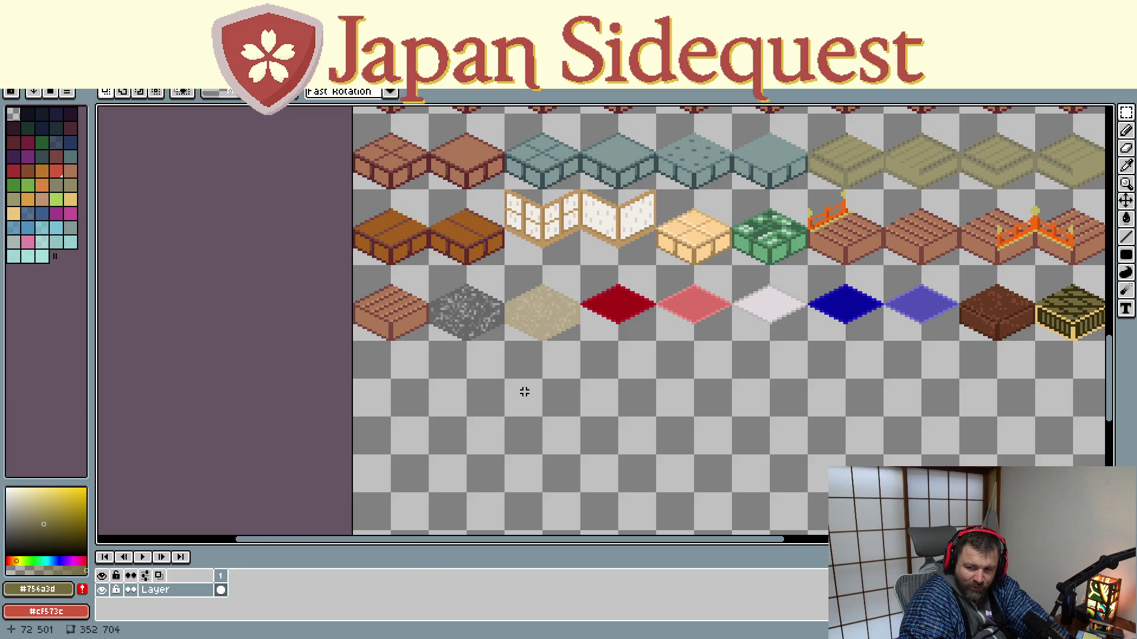
drag(559, 358, 664, 269)
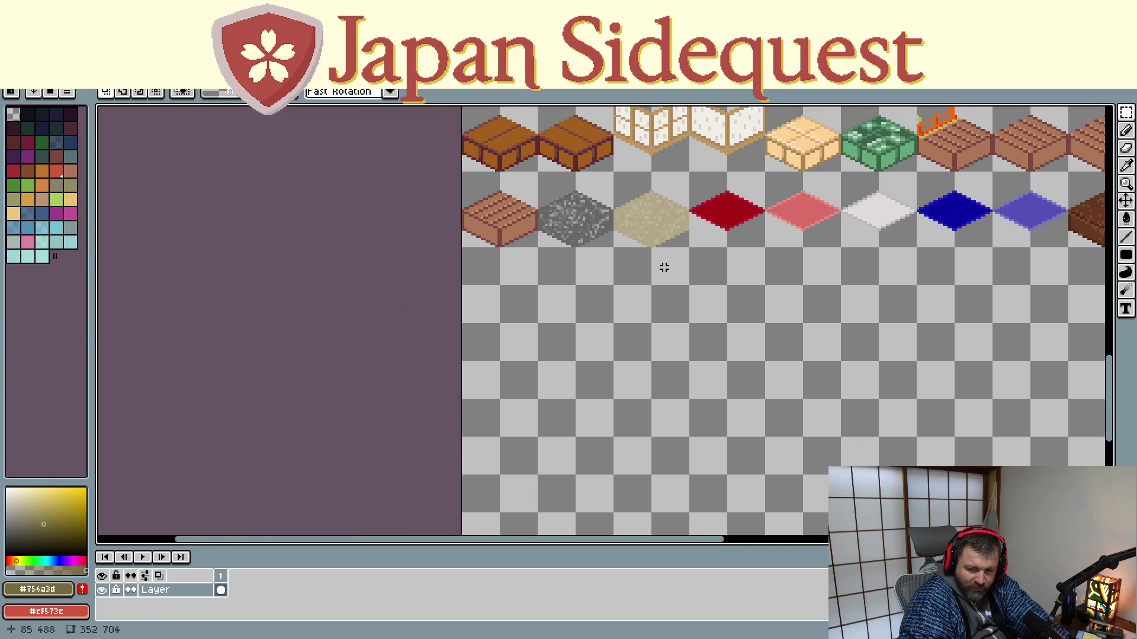
scroll(464, 285, up, 1)
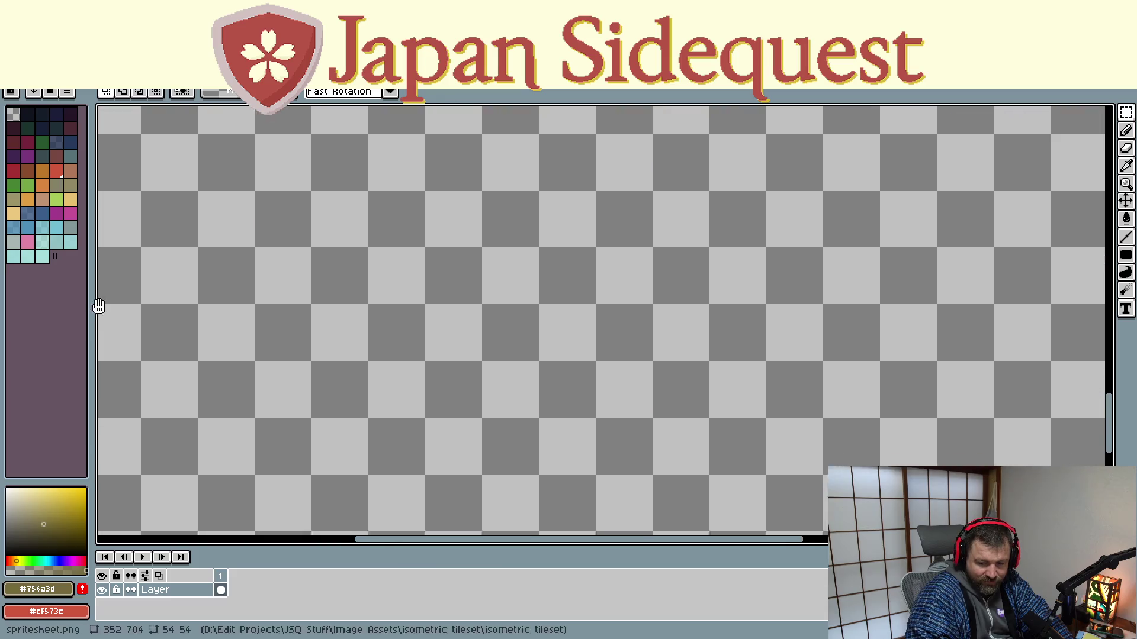
drag(449, 545, 97, 315)
mouse_move(802, 433)
mouse_down()
mouse_move(557, 308)
mouse_move(489, 259)
mouse_move(451, 279)
mouse_up()
key(ctrl+v)
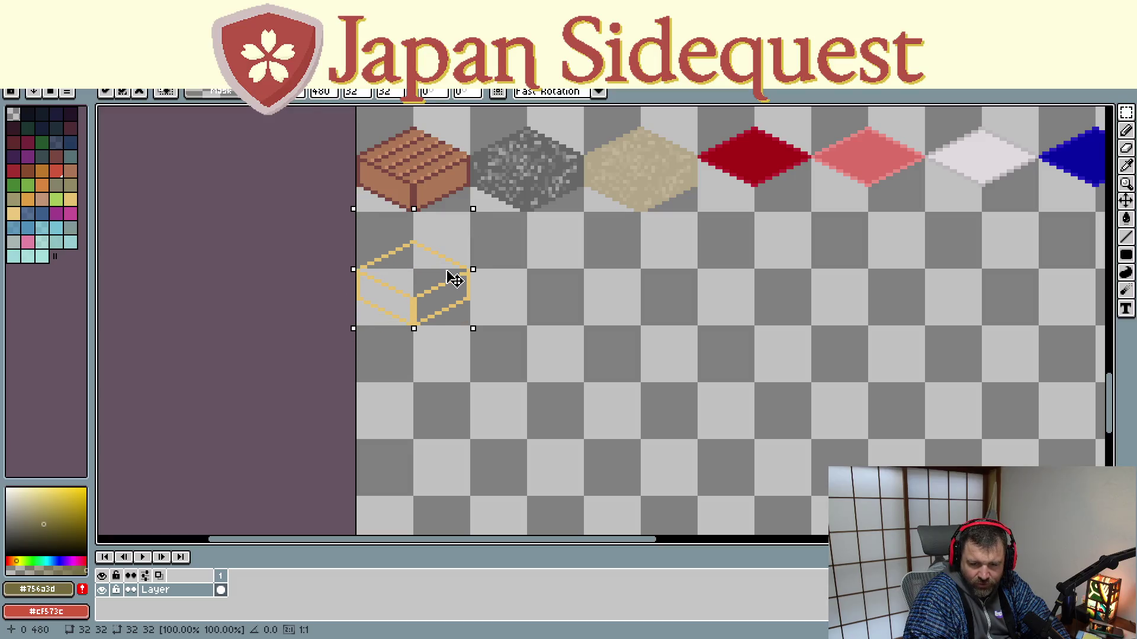
click(547, 326)
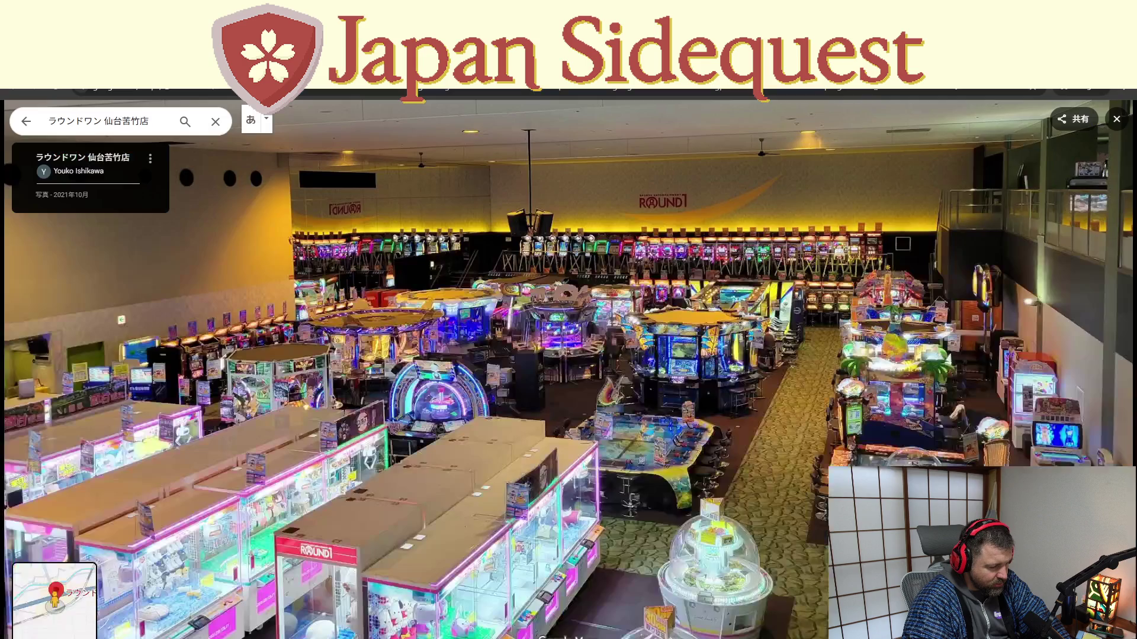
Run a web search for Itsukushima Shrine from Chrome's address bar
key(ctrl+l)
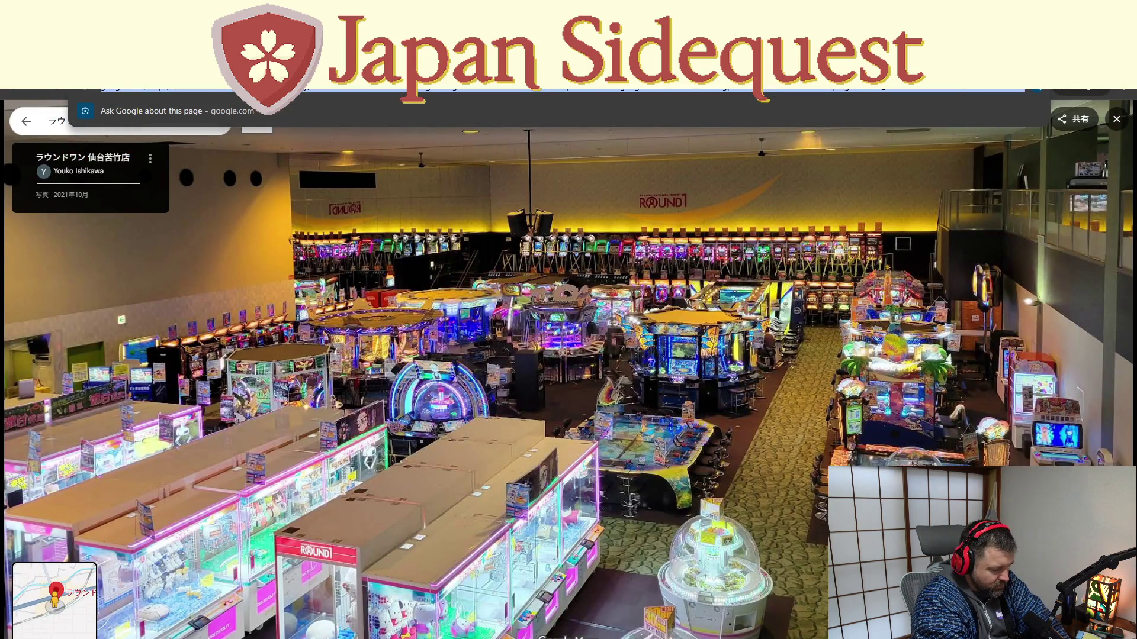
text(itsukushima shr)
key(Return)
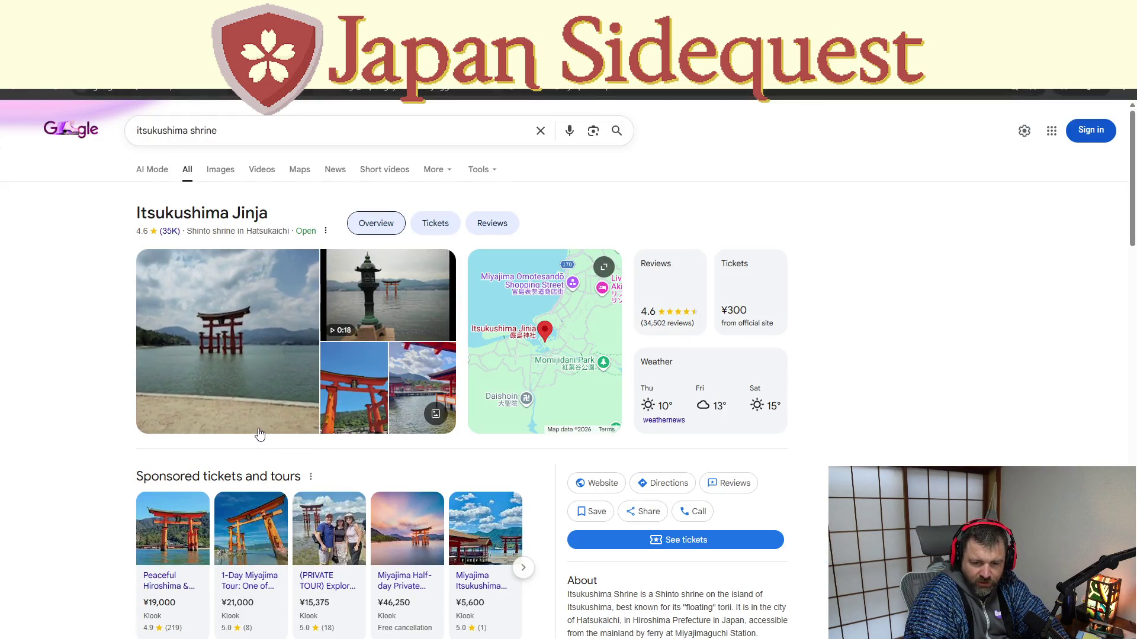
scroll(258, 427, down, 2)
scroll(254, 418, down, 2)
scroll(248, 404, up, 2)
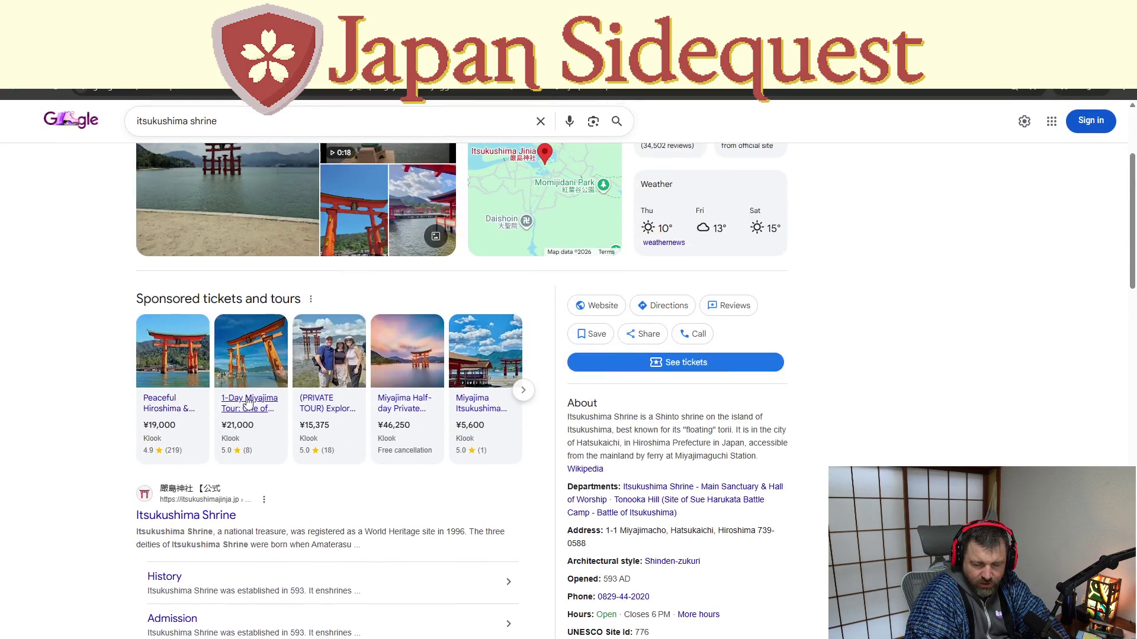
scroll(248, 404, up, 2)
Preview the Japan Guide, GaijinPot red corridor and Arigato Travel courtyard shrine images
click(221, 174)
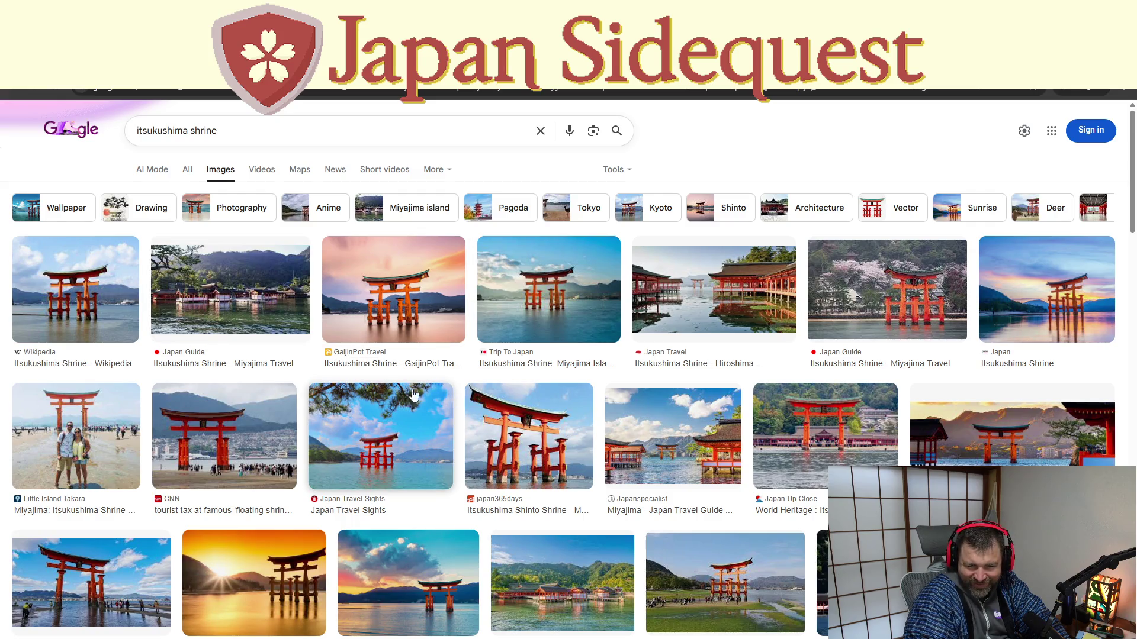
click(248, 303)
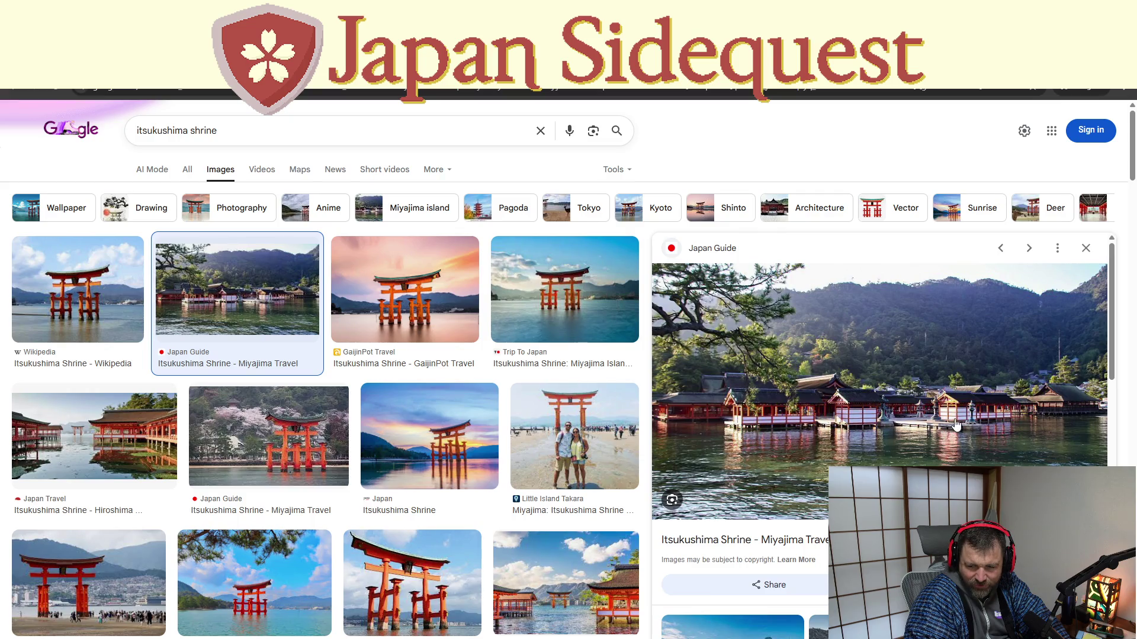
scroll(472, 503, down, 3)
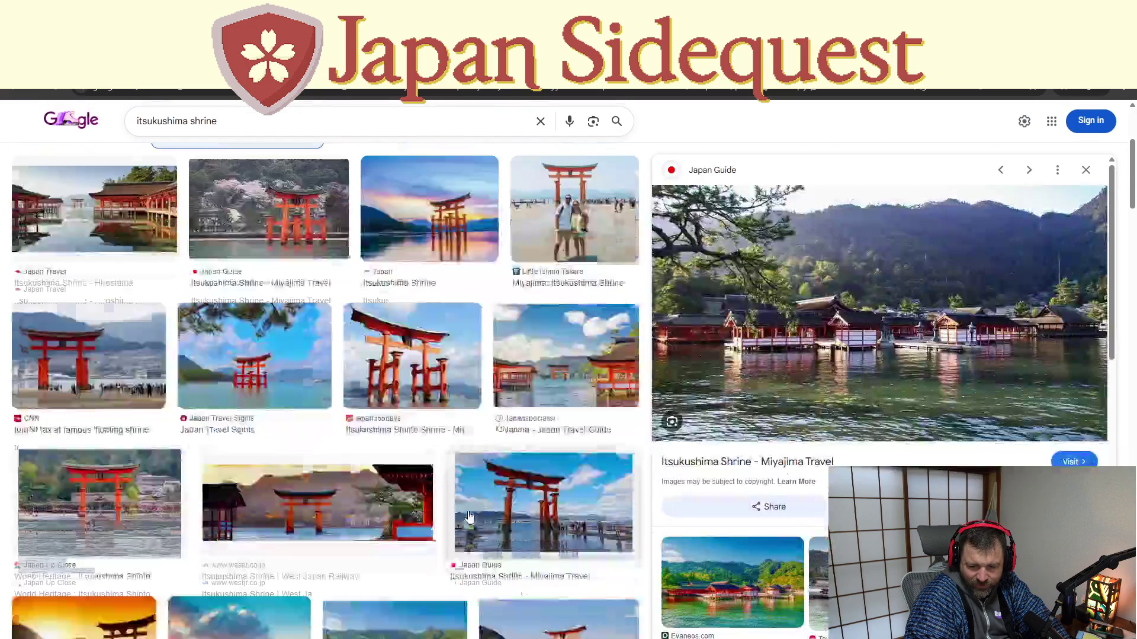
scroll(469, 519, down, 3)
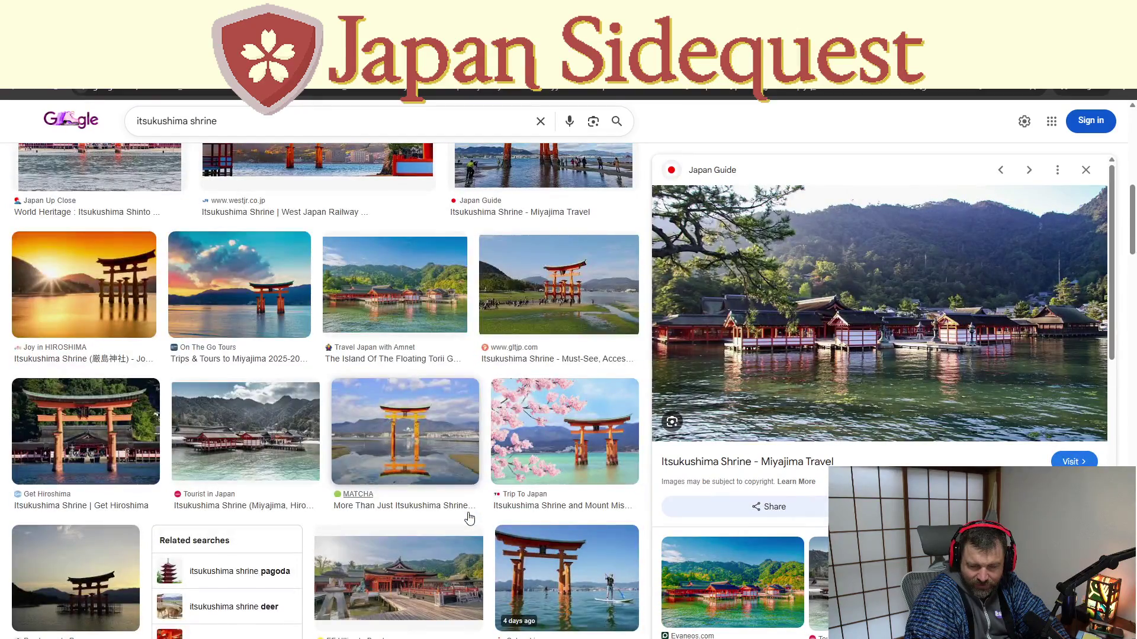
scroll(20, 420, down, 1)
scroll(39, 431, down, 1)
scroll(64, 444, down, 1)
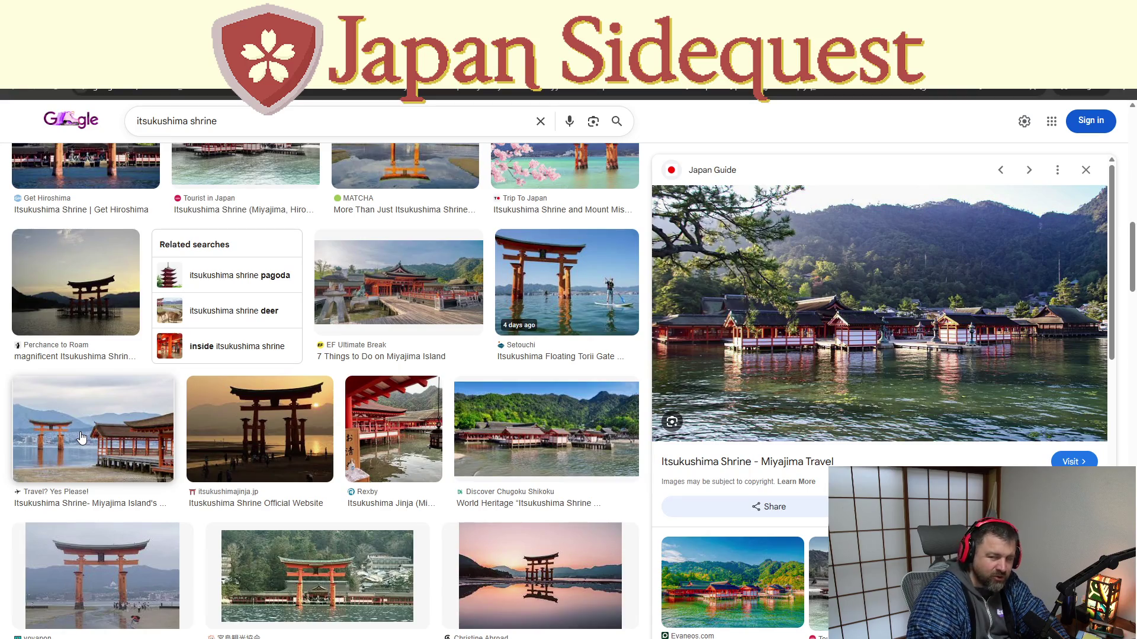
scroll(110, 444, down, 1)
scroll(110, 445, down, 1)
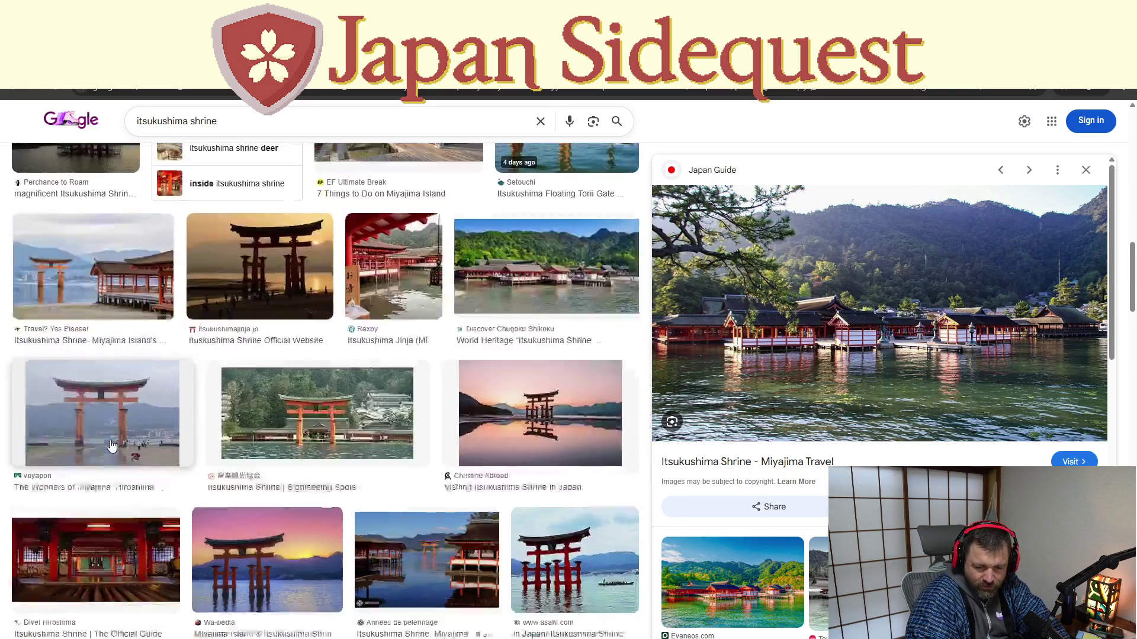
scroll(110, 444, down, 1)
scroll(109, 447, down, 1)
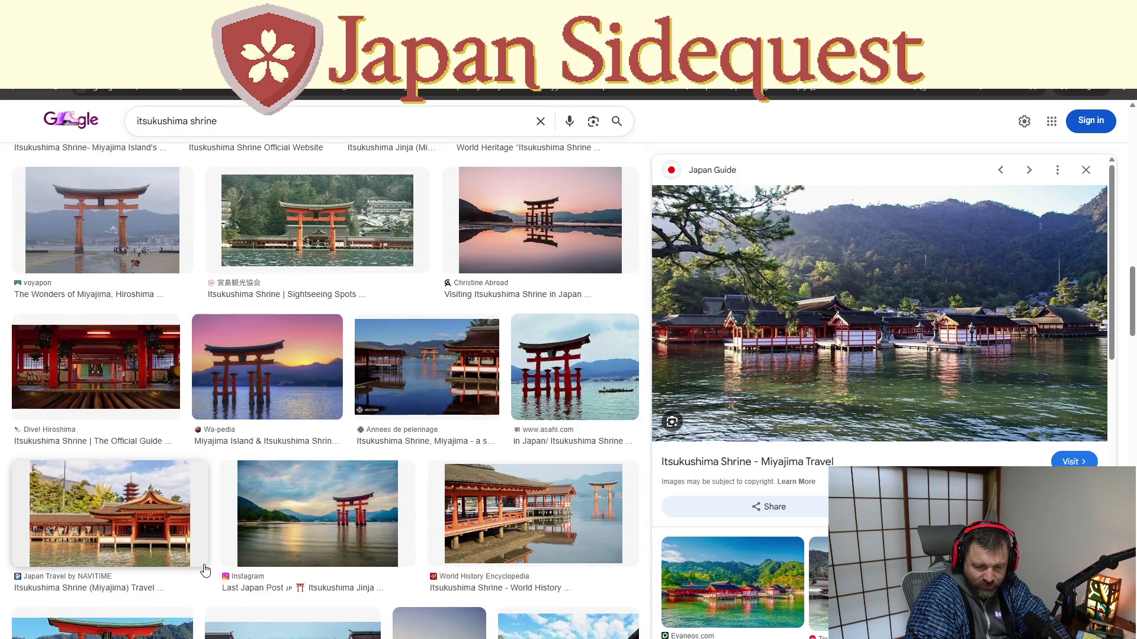
scroll(202, 569, down, 2)
scroll(203, 569, down, 1)
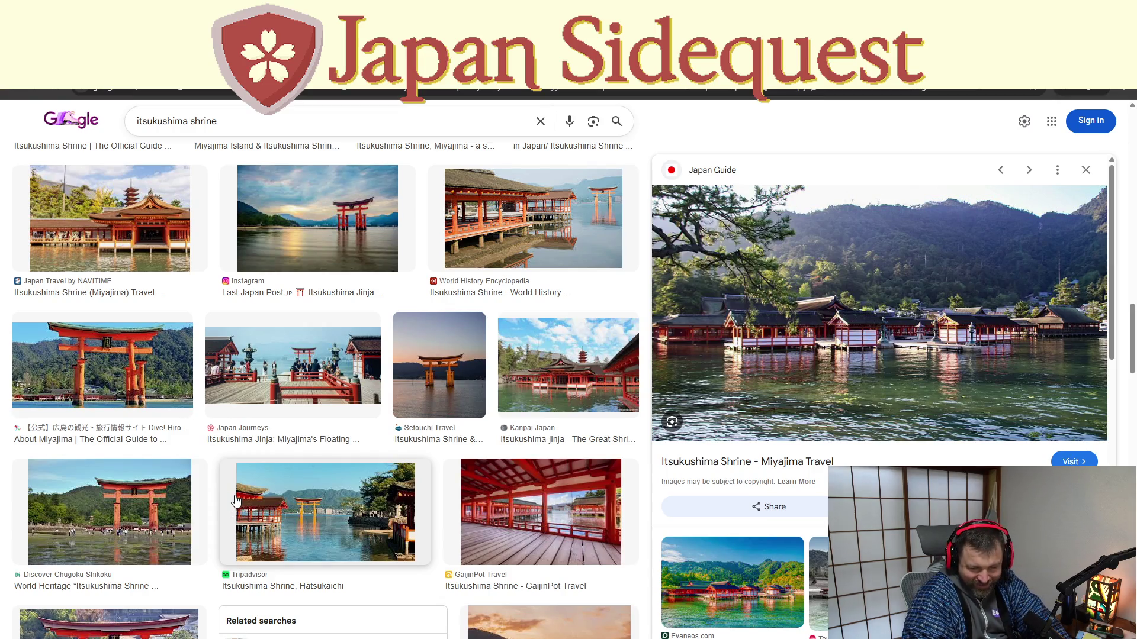
scroll(242, 508, down, 1)
click(568, 397)
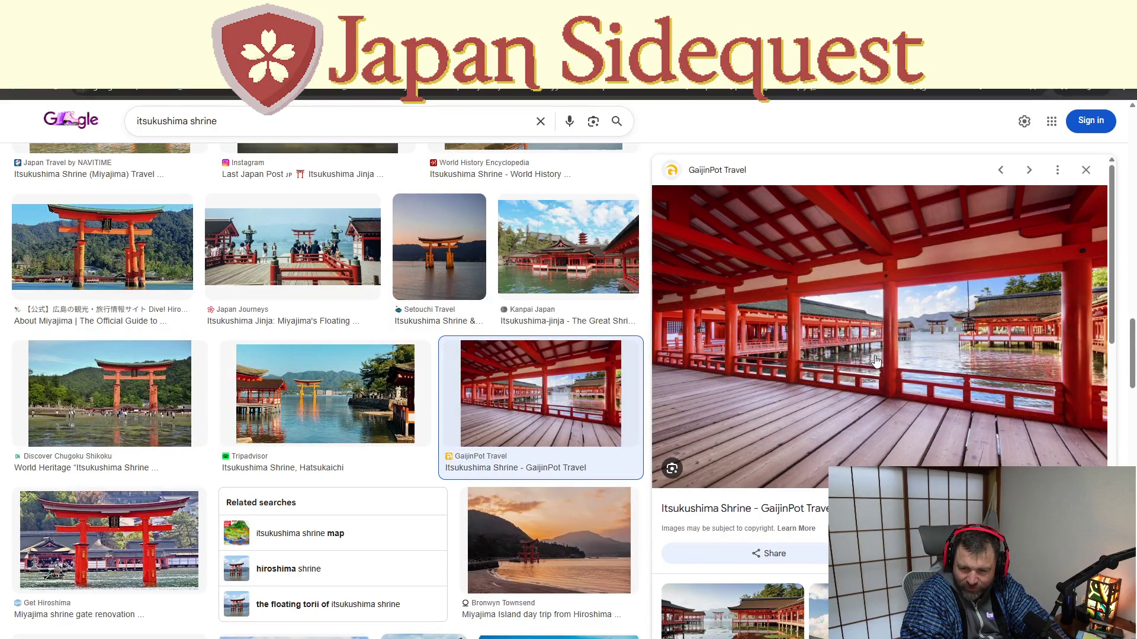
scroll(464, 466, down, 1)
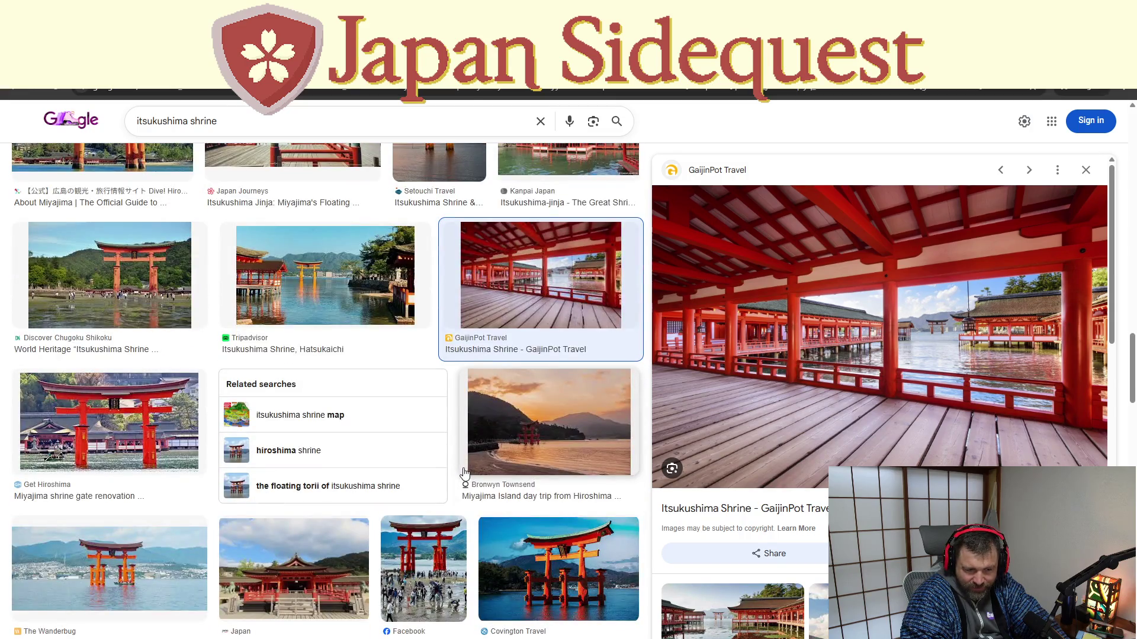
scroll(490, 512, down, 1)
scroll(490, 512, down, 2)
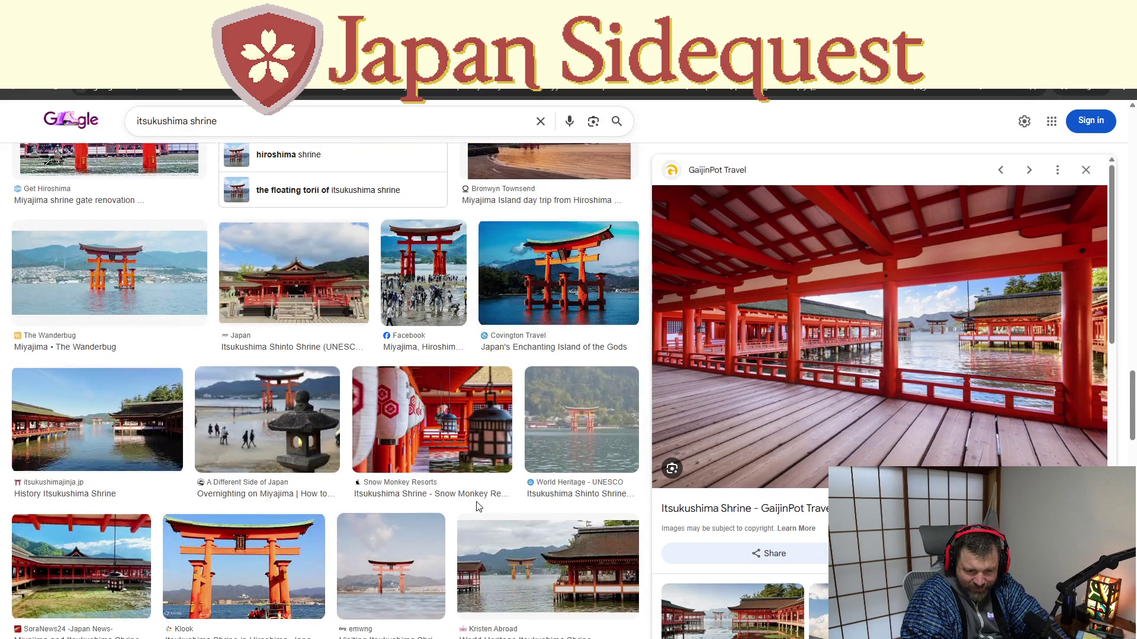
scroll(476, 506, down, 1)
scroll(476, 507, down, 2)
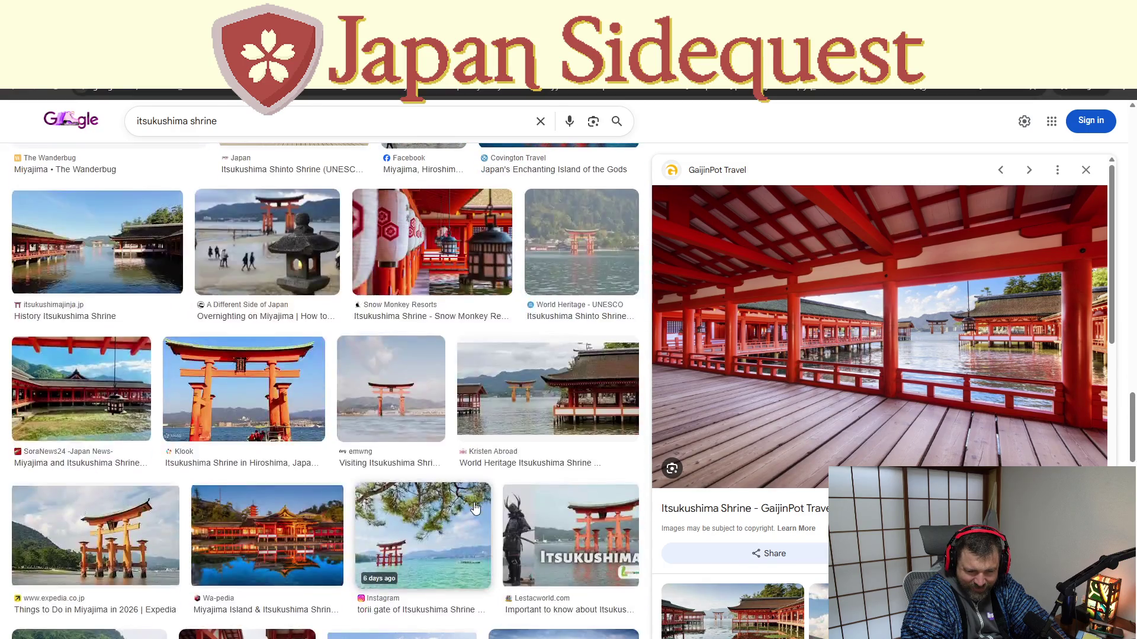
scroll(476, 508, down, 1)
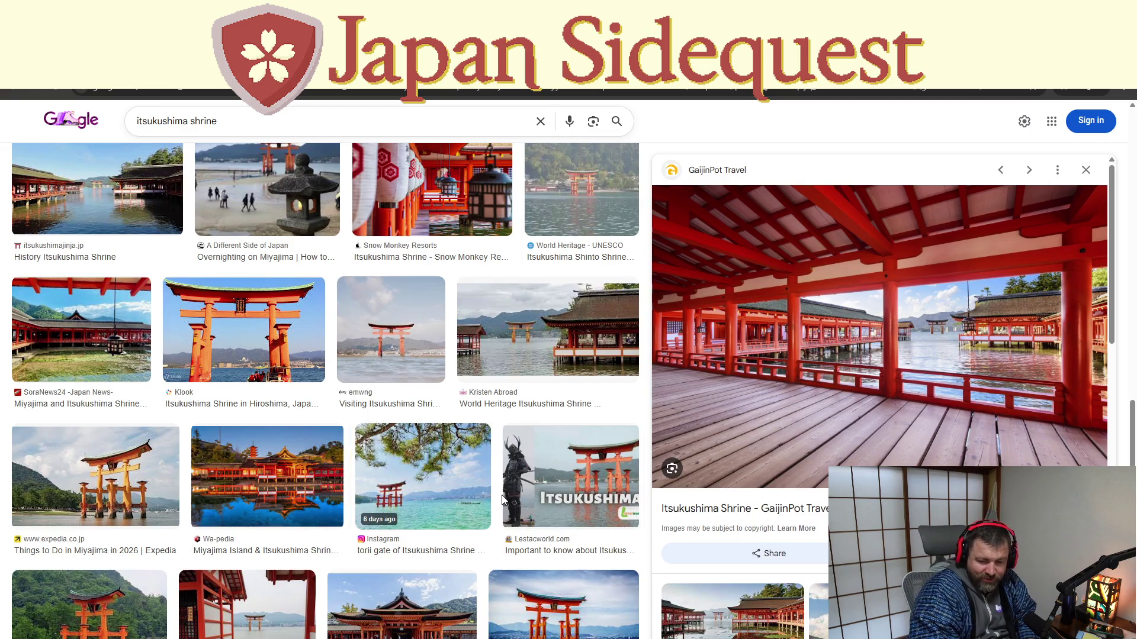
scroll(494, 517, down, 2)
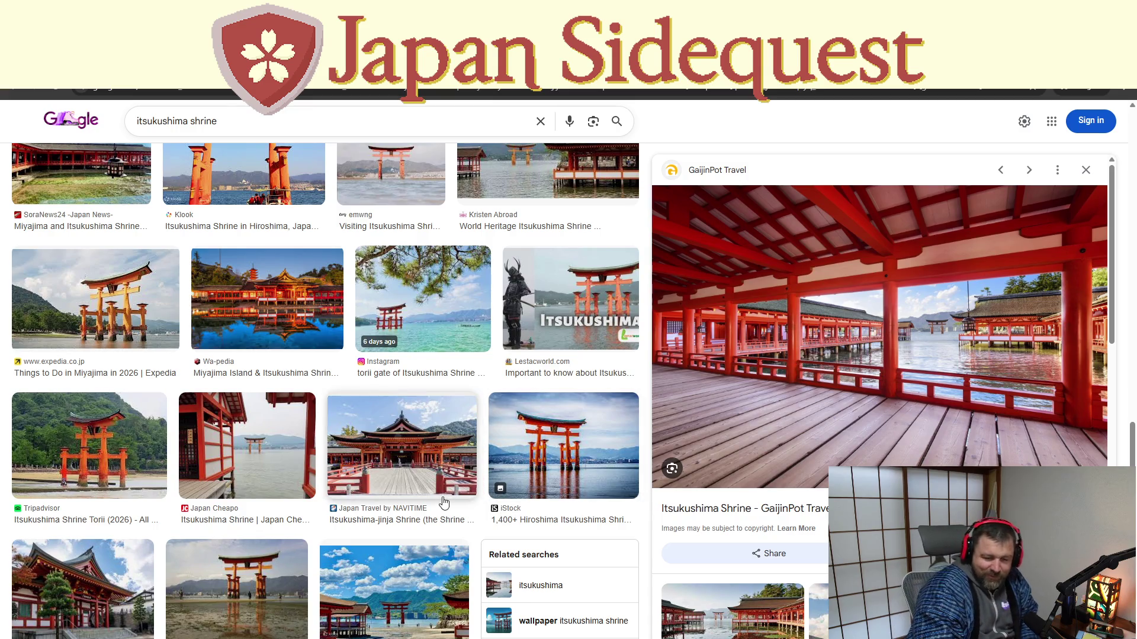
scroll(439, 500, down, 1)
scroll(435, 480, down, 1)
scroll(429, 453, down, 1)
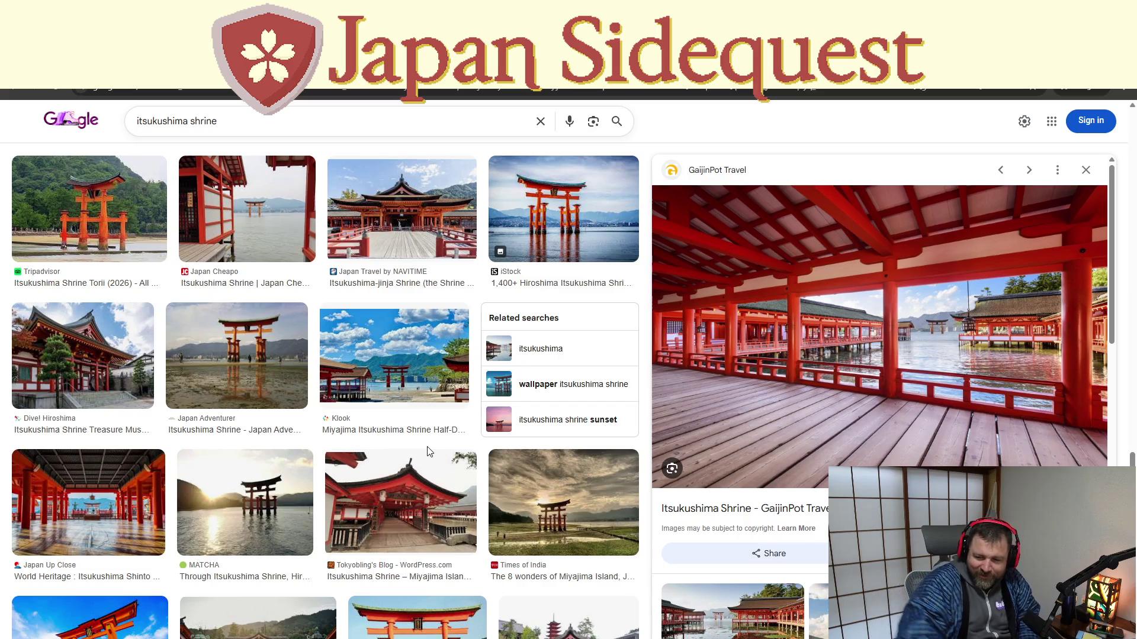
scroll(429, 452, down, 1)
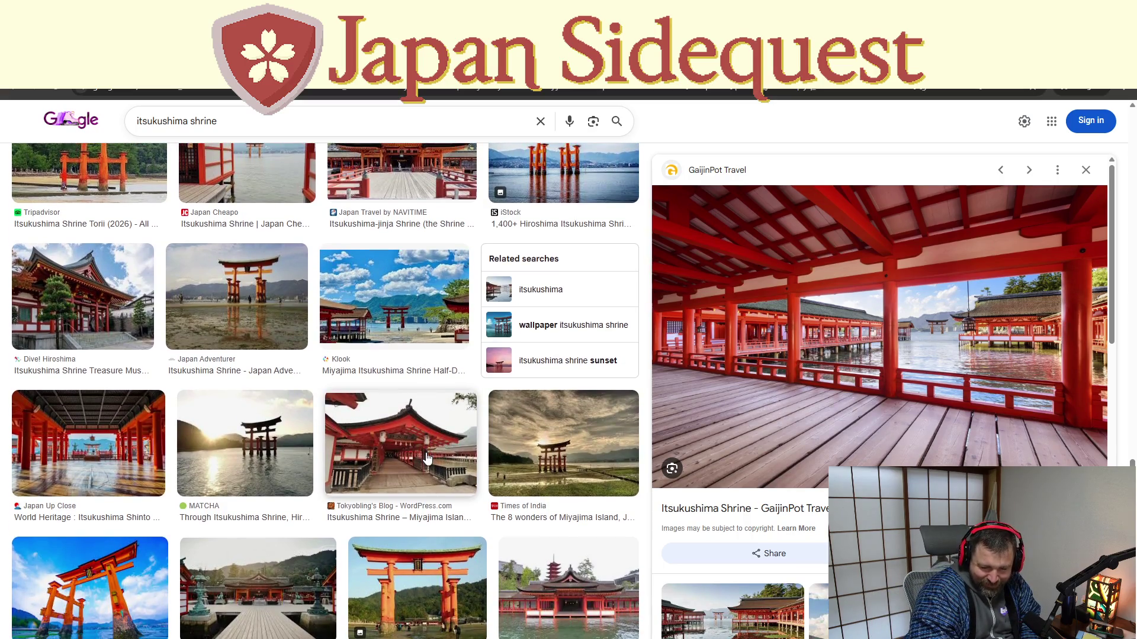
scroll(427, 458, down, 2)
click(219, 488)
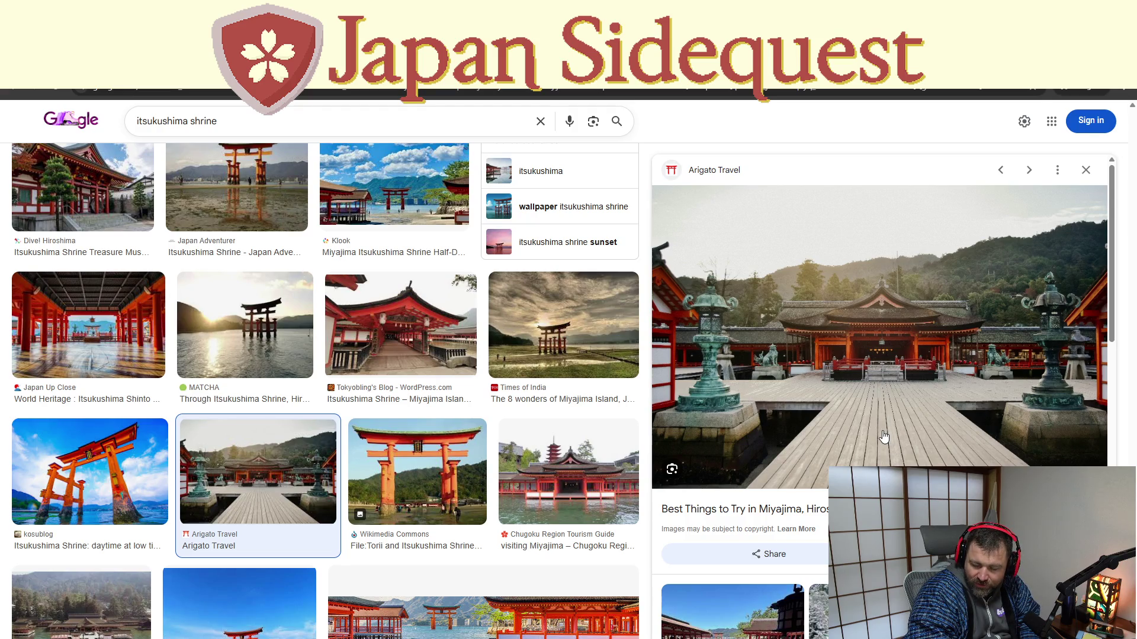
scroll(374, 473, down, 3)
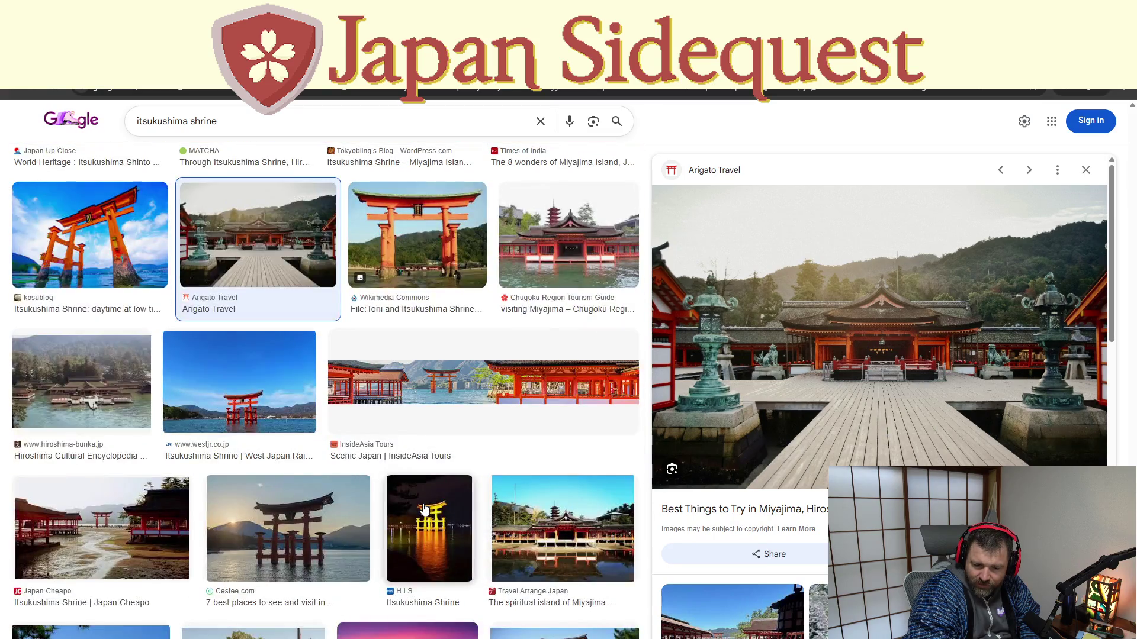
scroll(374, 473, up, 4)
scroll(374, 473, up, 3)
scroll(374, 473, up, 3)
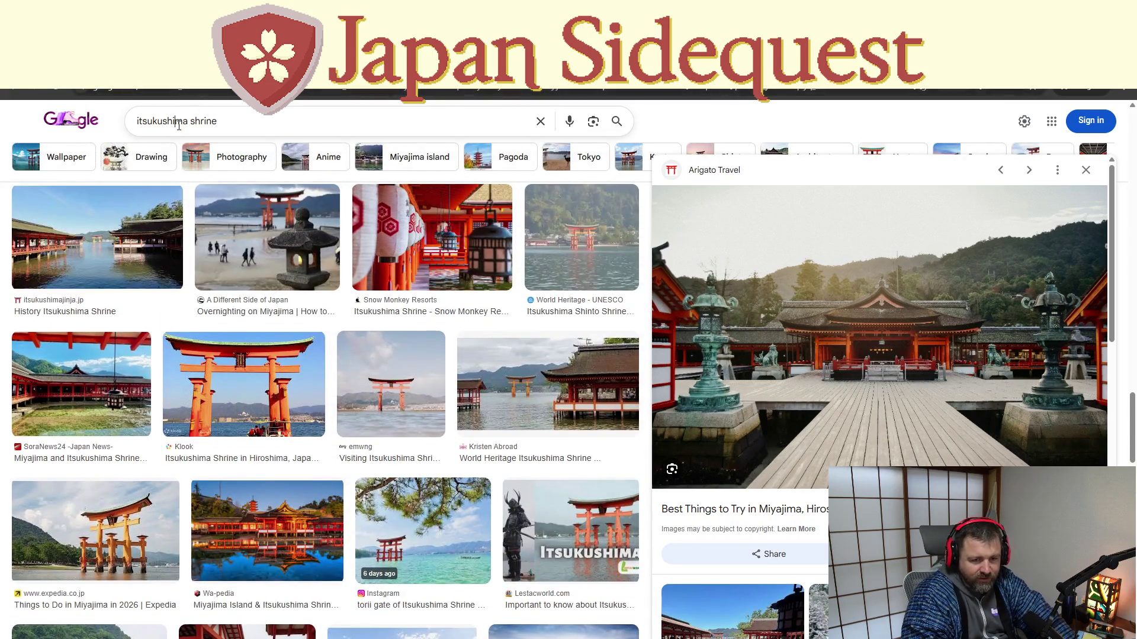
Search images for 'shiogama shrine' and open the Japan Guide page behind the cherry-blossom lantern photo
triple_click(178, 126)
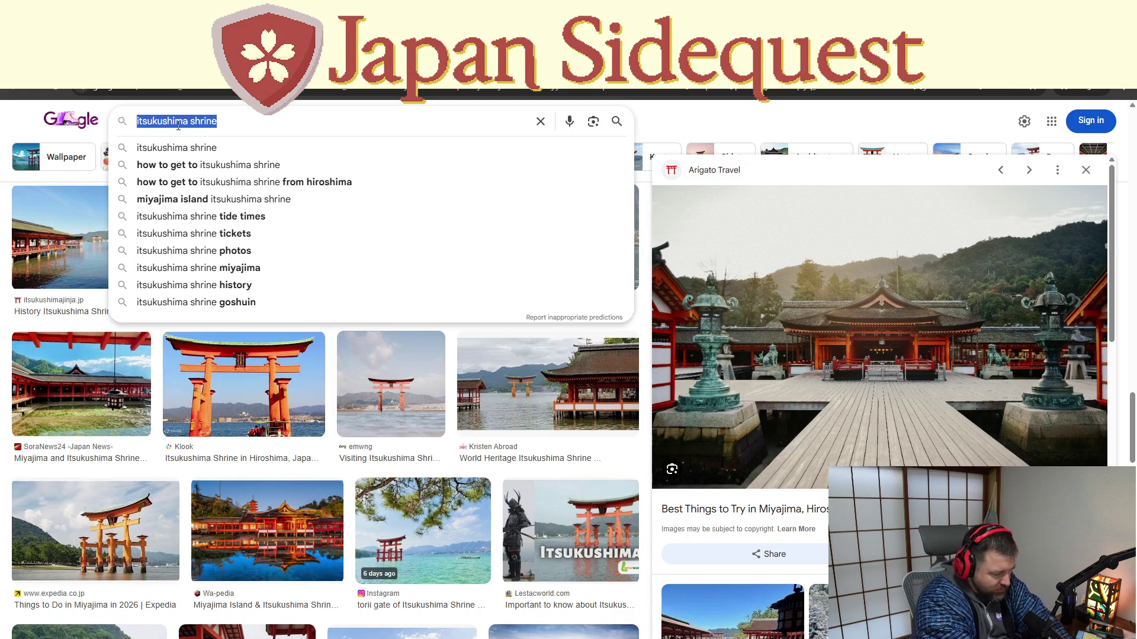
text(shiogama shrine)
key(Return)
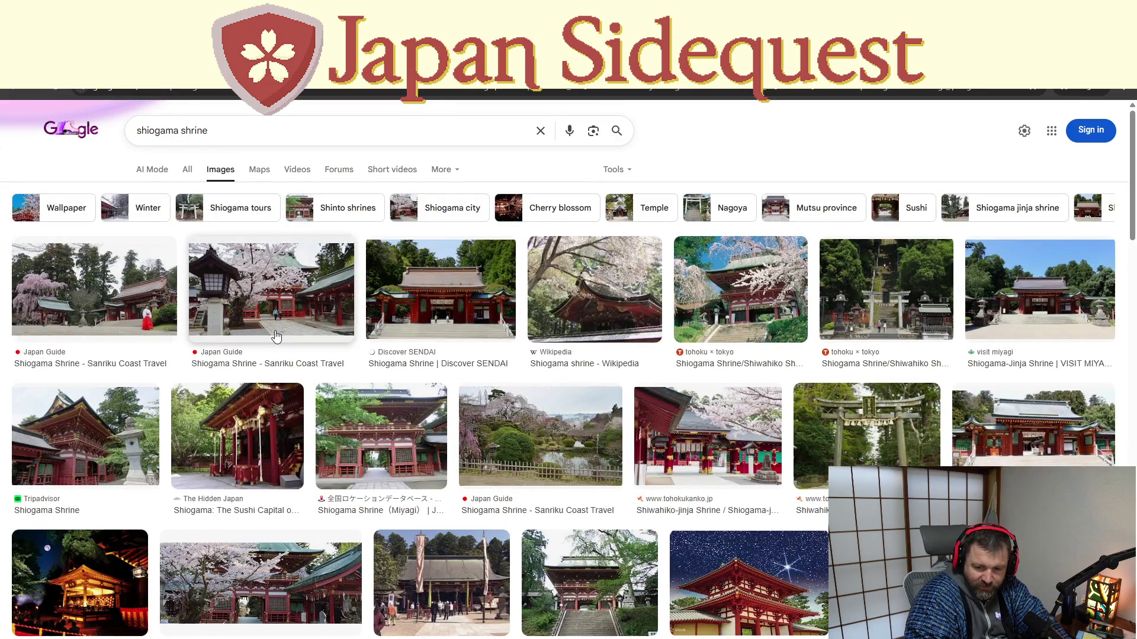
click(302, 285)
click(763, 288)
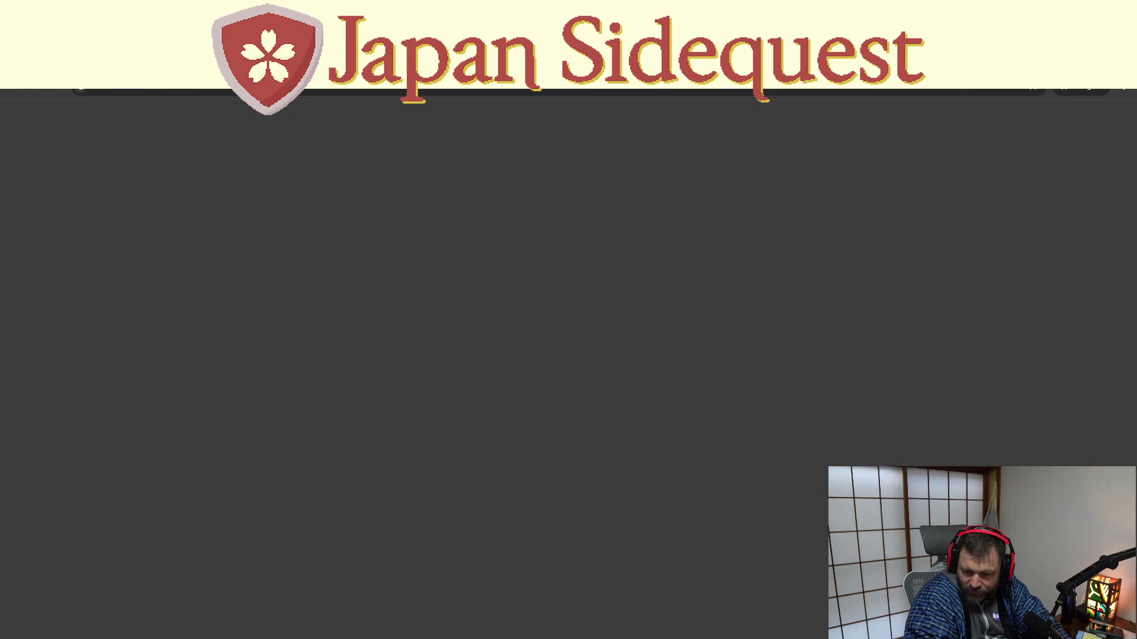
scroll(448, 416, down, 2)
scroll(448, 417, down, 5)
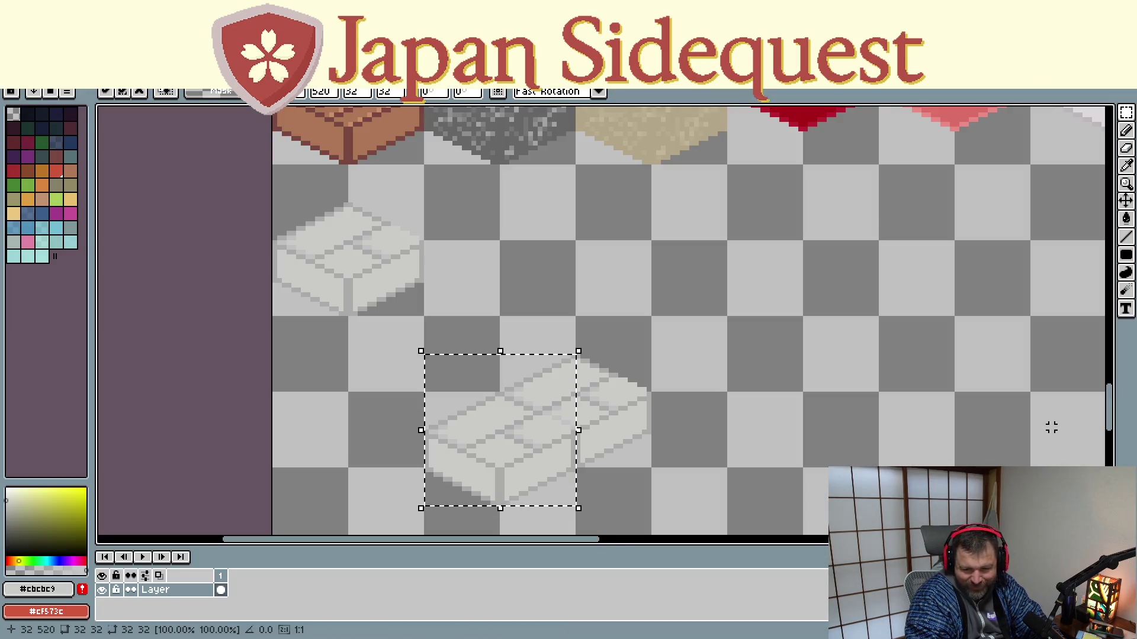
Deselect, then erase the lower double stone block from the sheet
key(ctrl+d)
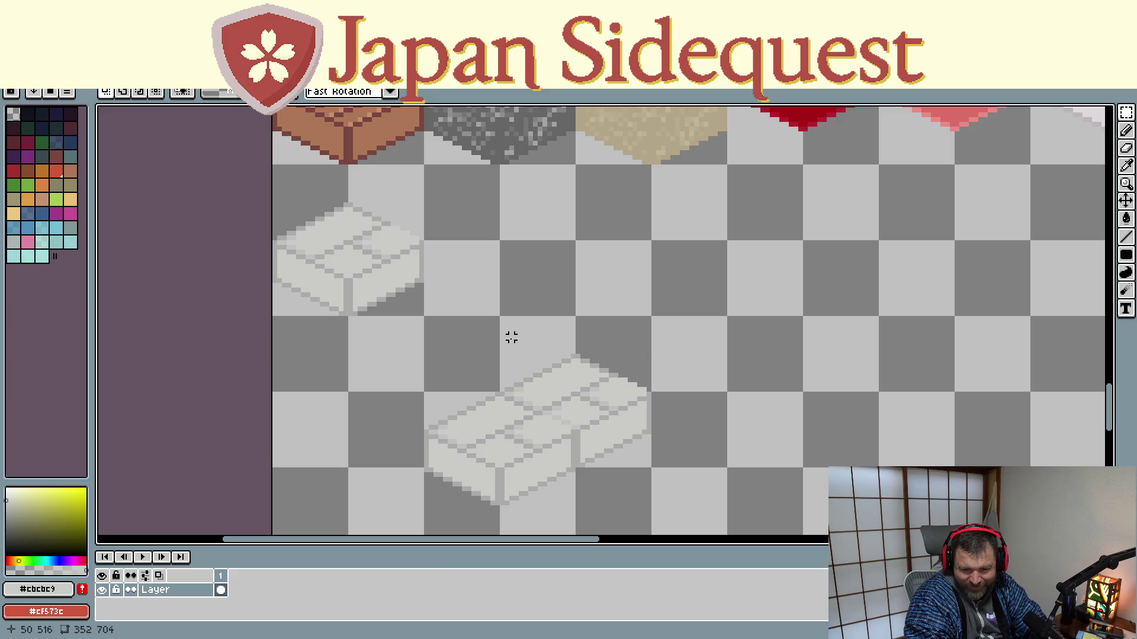
mouse_move(420, 333)
mouse_down()
mouse_move(681, 512)
mouse_move(684, 533)
mouse_up()
key(Delete)
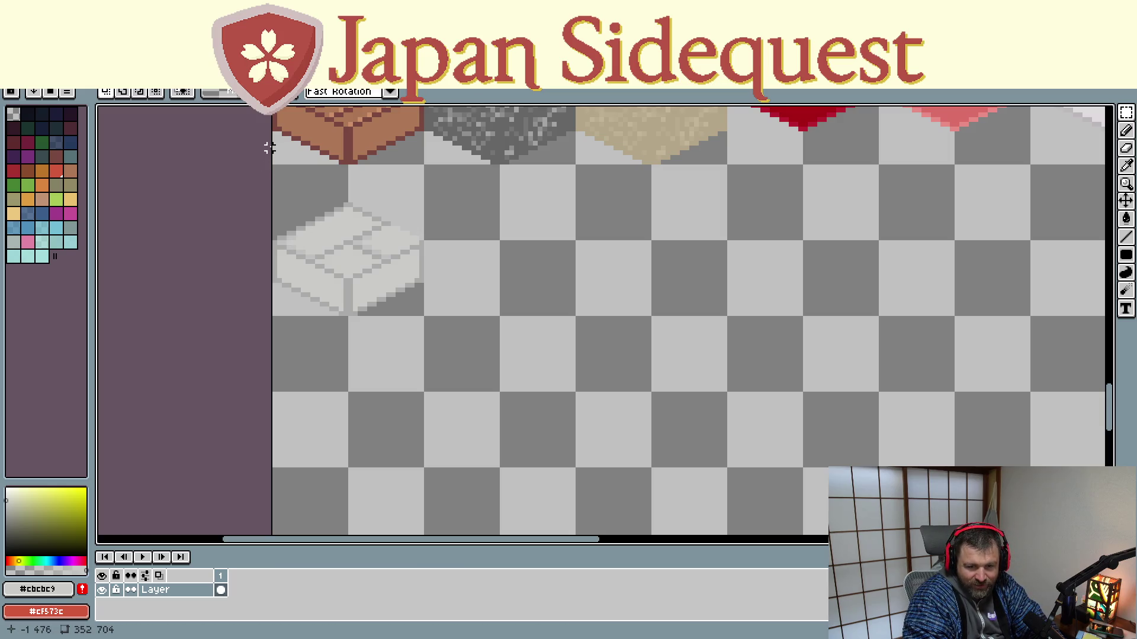
Duplicate the single pale stone tile and place the copy lower on the sheet
drag(272, 166, 427, 318)
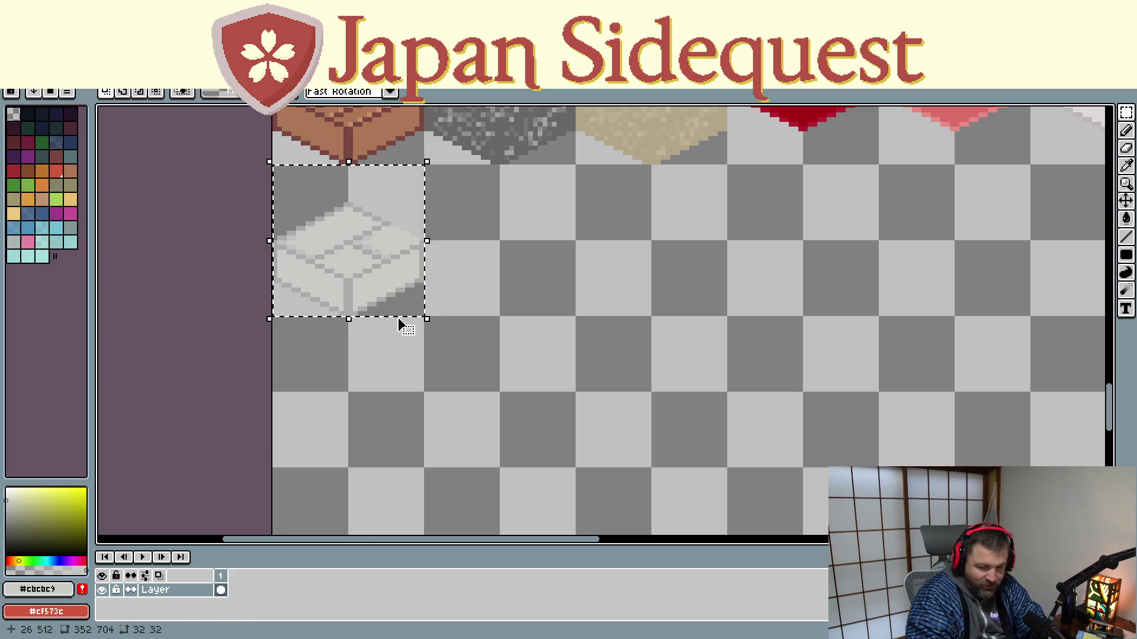
key(ctrl+c)
key(ctrl+v)
mouse_move(320, 254)
mouse_down()
mouse_move(552, 410)
mouse_move(548, 376)
mouse_move(551, 409)
mouse_up()
key(Return)
scroll(394, 317, down, 3)
Duplicate the pale stone tile again and place the second copy beside the first
key(ctrl+z)
key(ctrl+c)
key(ctrl+v)
mouse_move(311, 177)
mouse_down()
mouse_move(442, 421)
mouse_move(476, 392)
mouse_move(472, 366)
mouse_up()
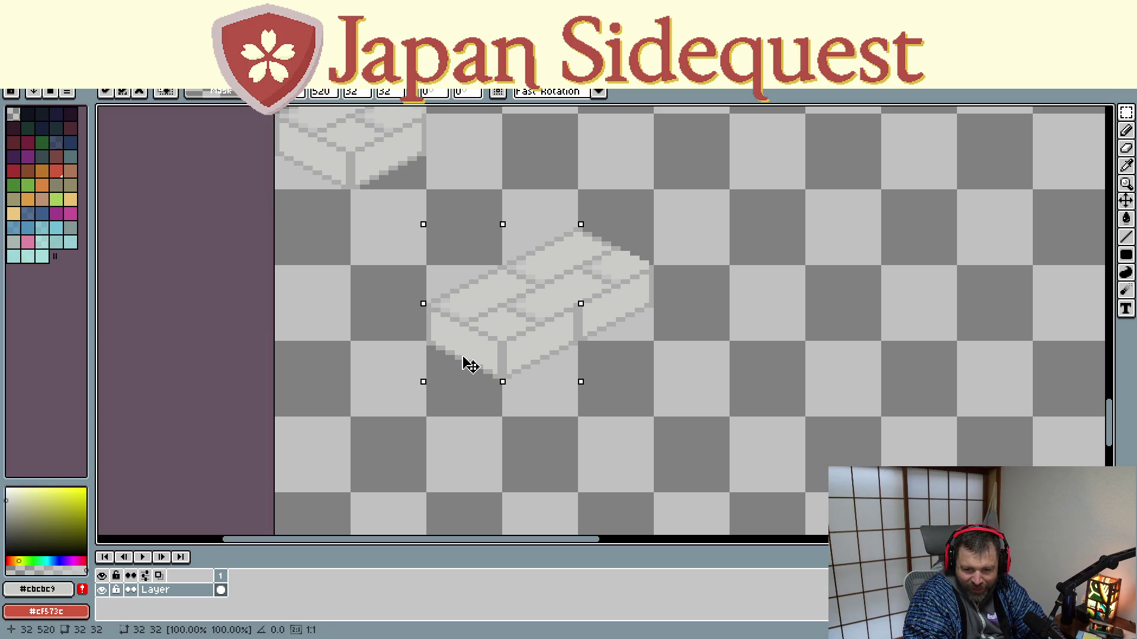
key(Return)
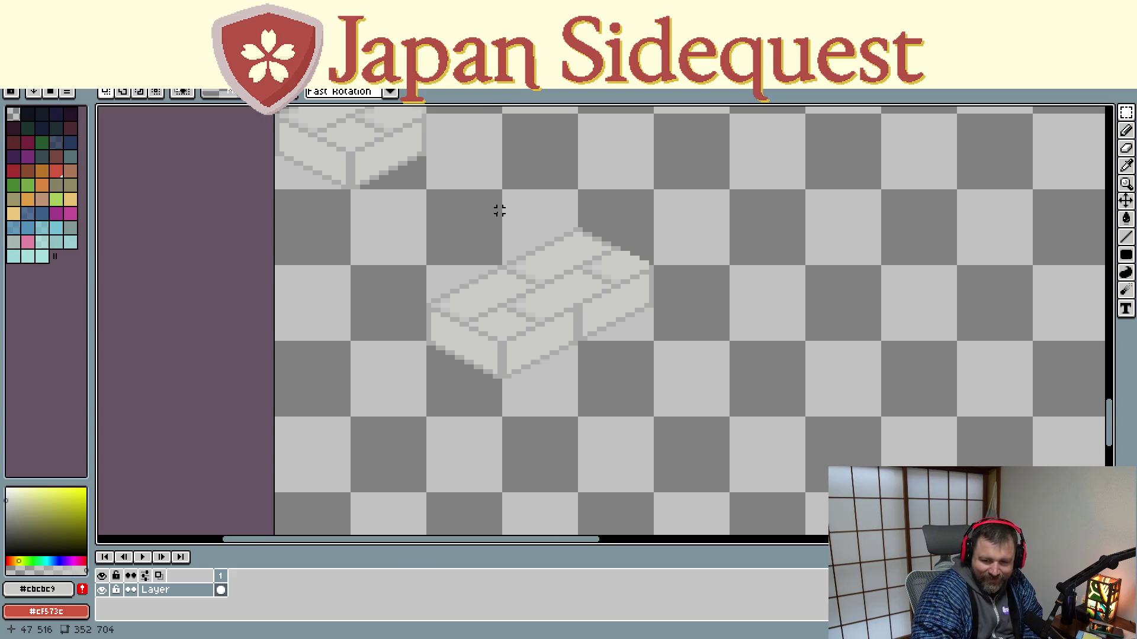
scroll(510, 284, up, 1)
scroll(556, 325, up, 1)
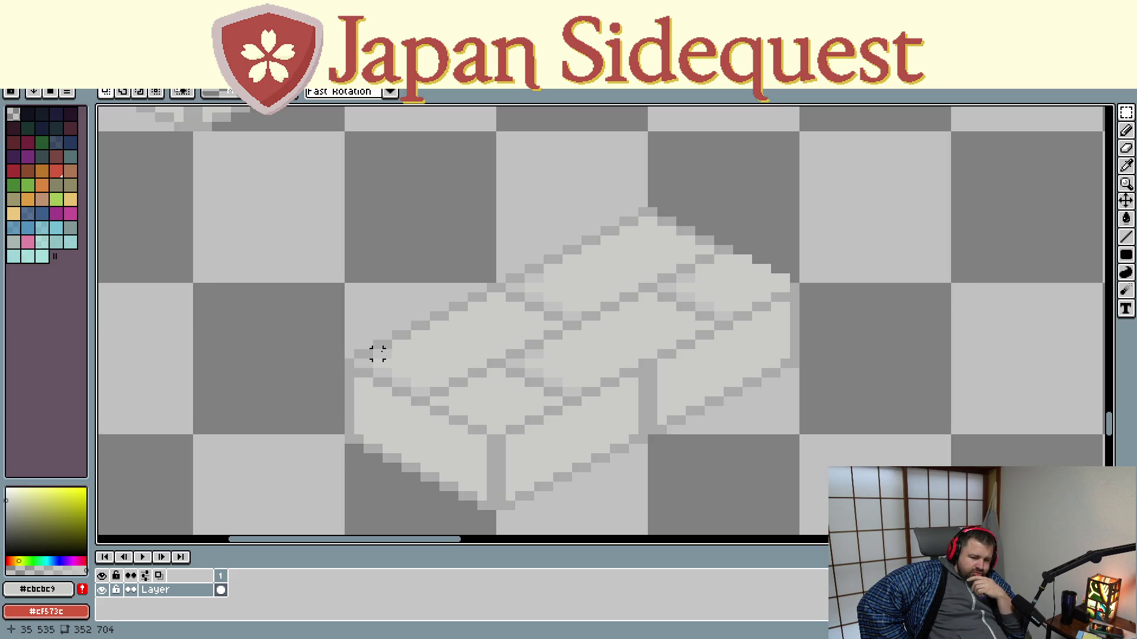
scroll(378, 353, down, 2)
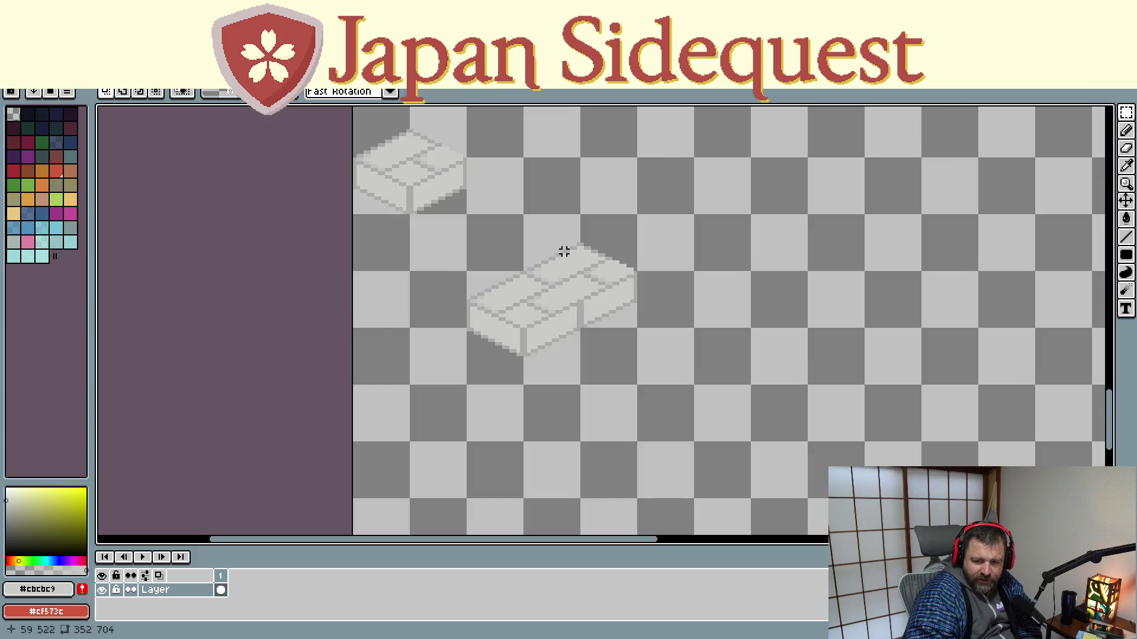
scroll(558, 254, down, 2)
scroll(742, 227, up, 1)
scroll(566, 400, up, 1)
scroll(565, 399, up, 2)
scroll(487, 323, up, 1)
scroll(524, 241, up, 1)
scroll(516, 247, up, 1)
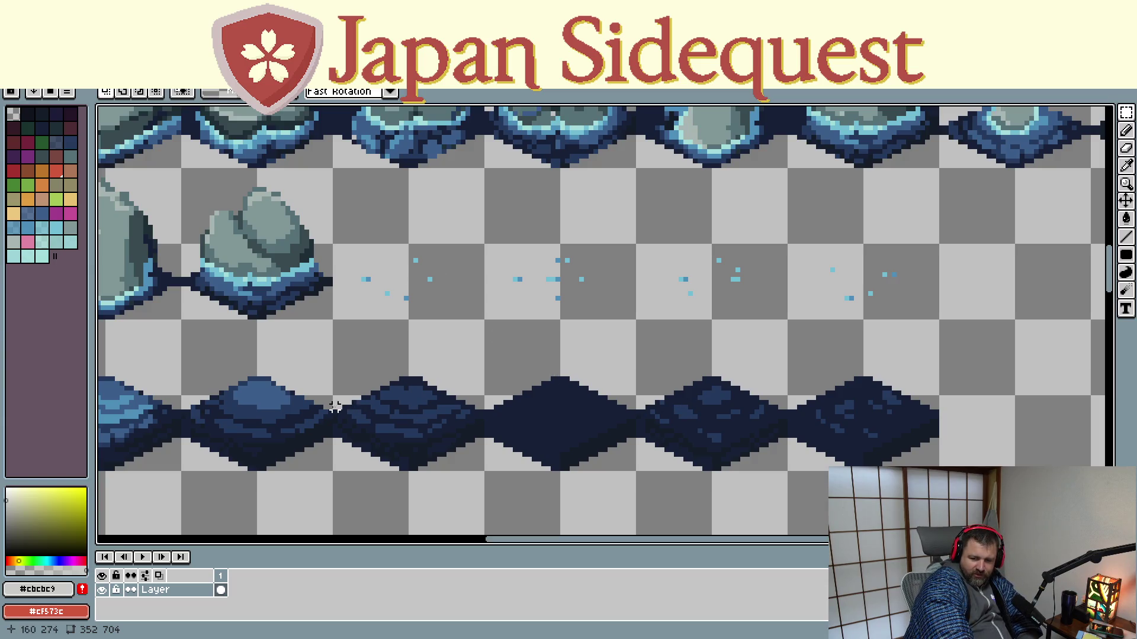
mouse_move(325, 381)
mouse_down()
mouse_move(545, 345)
mouse_move(504, 320)
mouse_up()
scroll(545, 346, down, 1)
scroll(541, 355, down, 2)
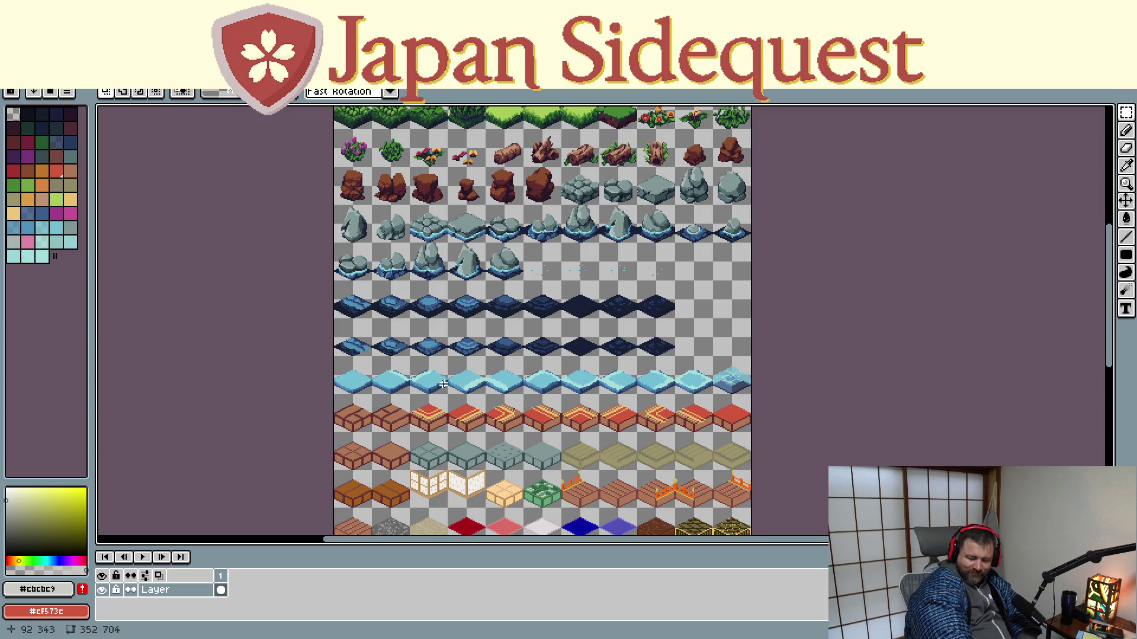
drag(478, 435, 534, 279)
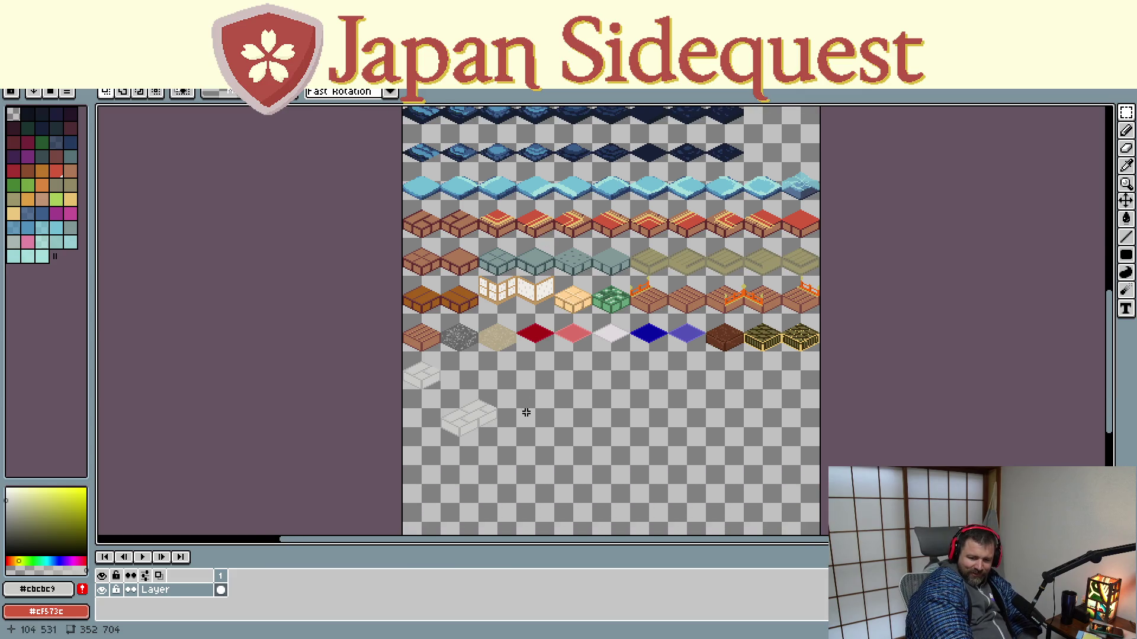
scroll(410, 416, up, 2)
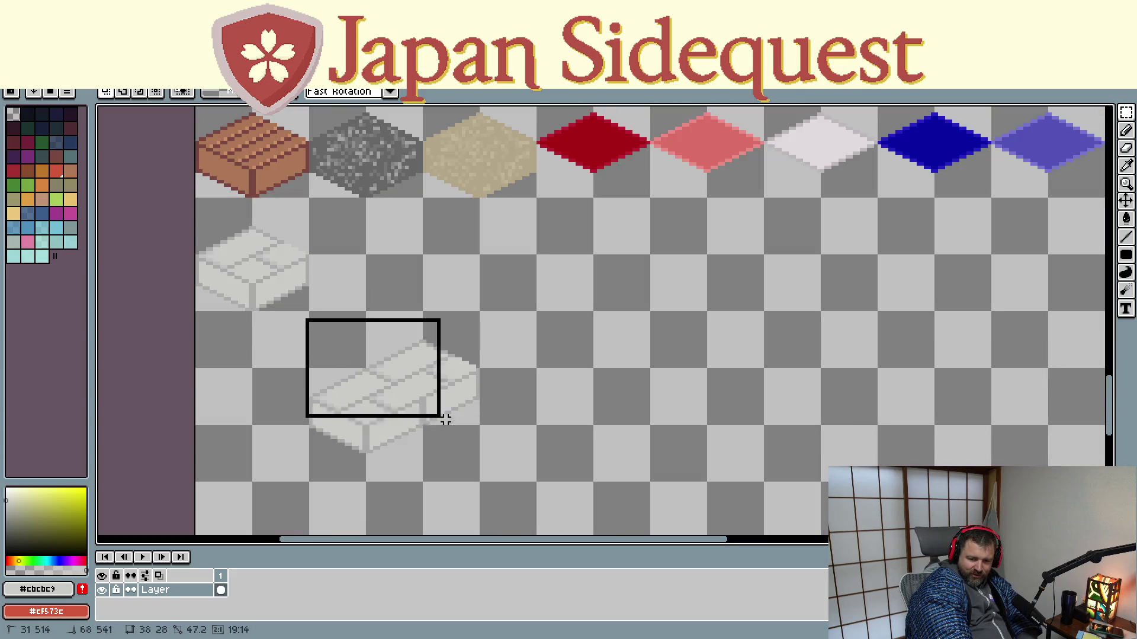
Erase the double stone block and select the remaining single pale stone tile
drag(307, 324, 497, 481)
key(Delete)
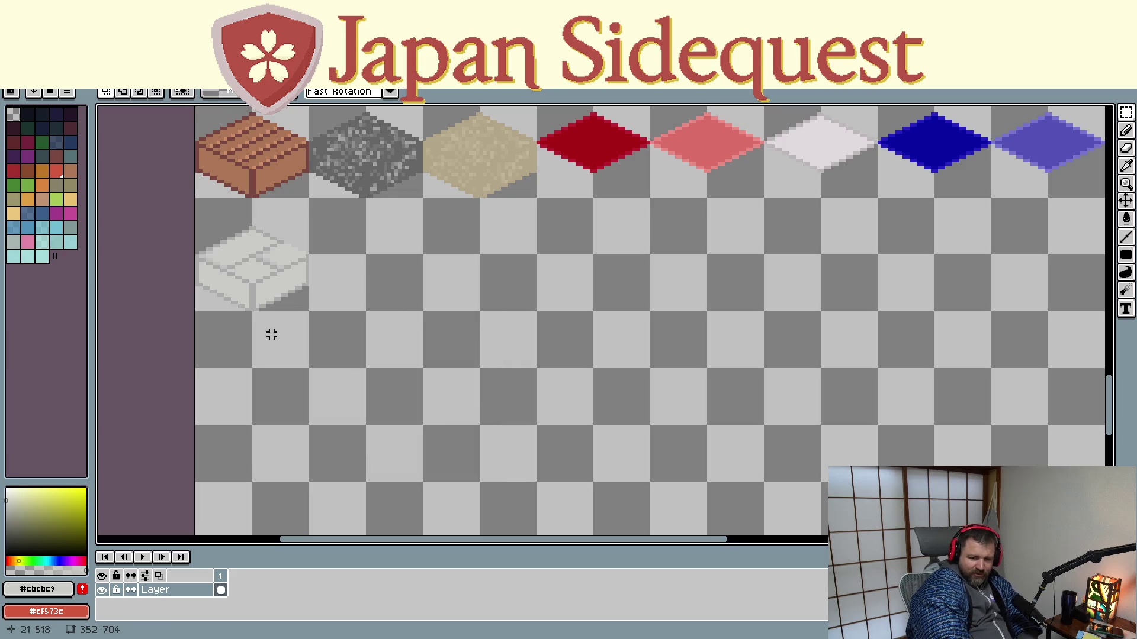
scroll(302, 254, up, 1)
scroll(367, 255, up, 1)
drag(368, 255, 608, 302)
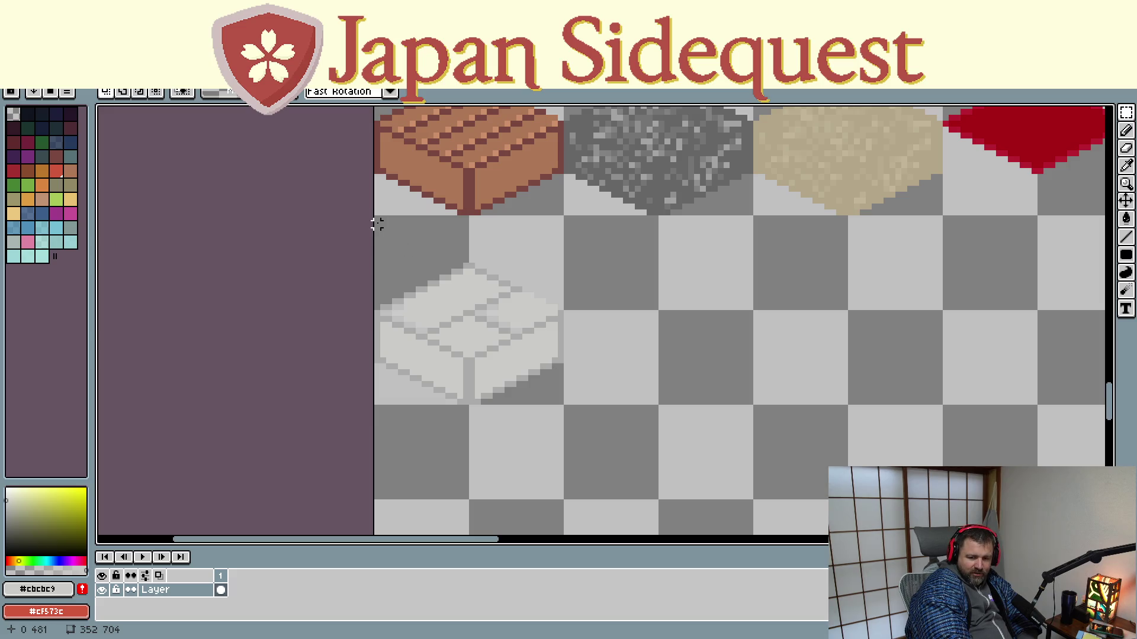
drag(378, 219, 566, 406)
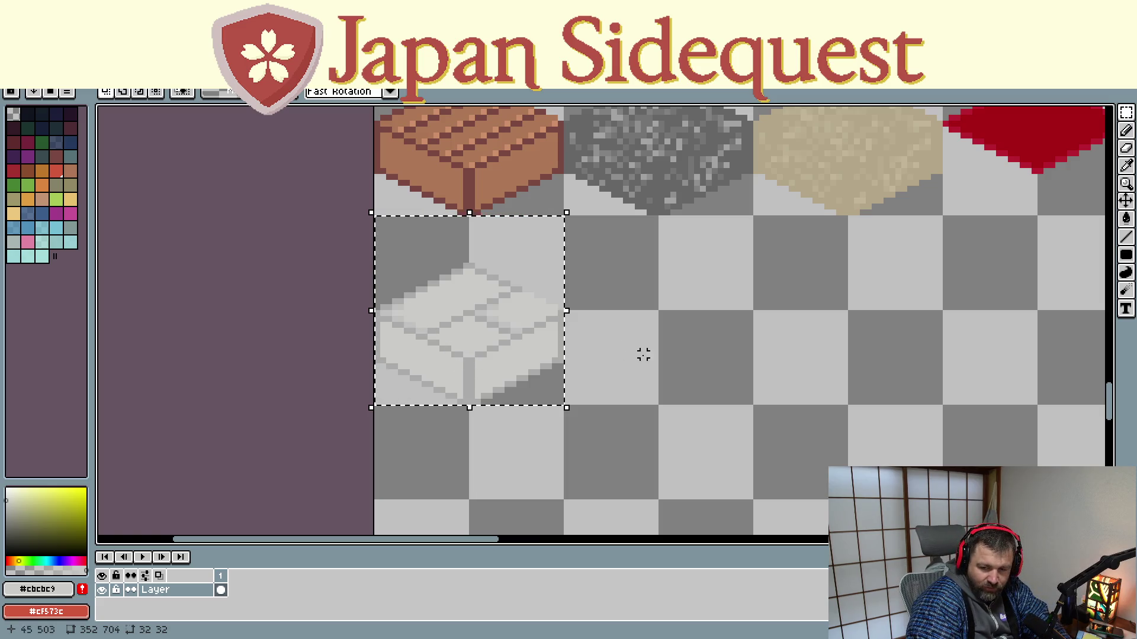
Duplicate the pale stone tile twice into a staggered double block and commit the copies
drag(701, 360, 471, 199)
mouse_move(271, 191)
mouse_down()
mouse_move(488, 338)
mouse_move(584, 362)
mouse_move(549, 380)
mouse_up()
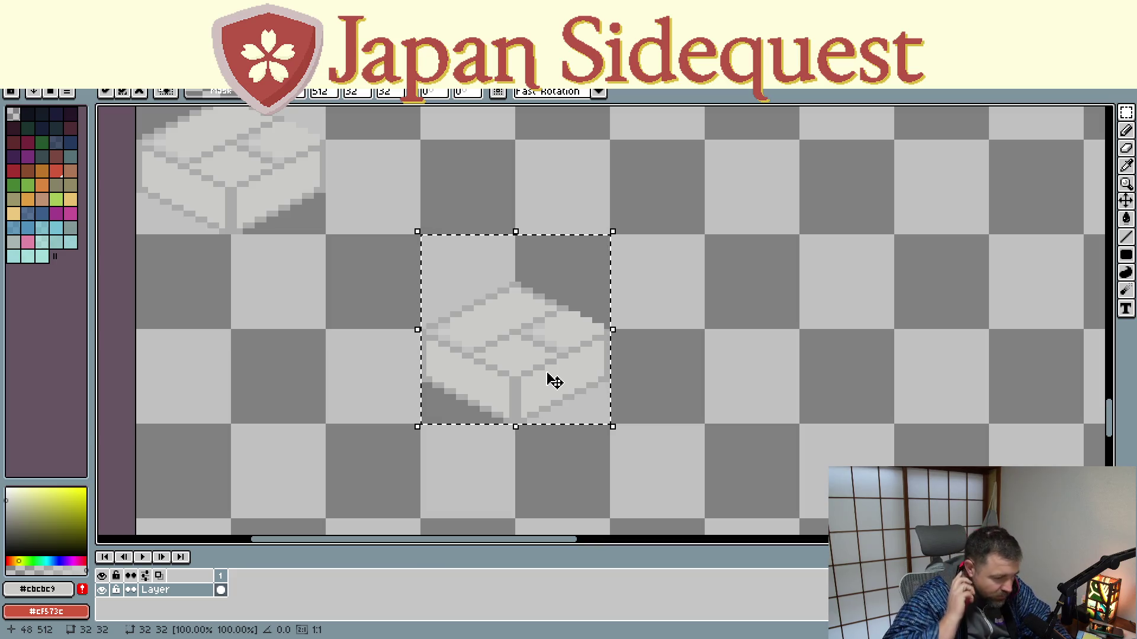
mouse_move(178, 134)
mouse_down()
mouse_move(311, 210)
mouse_move(373, 313)
mouse_move(490, 420)
mouse_up()
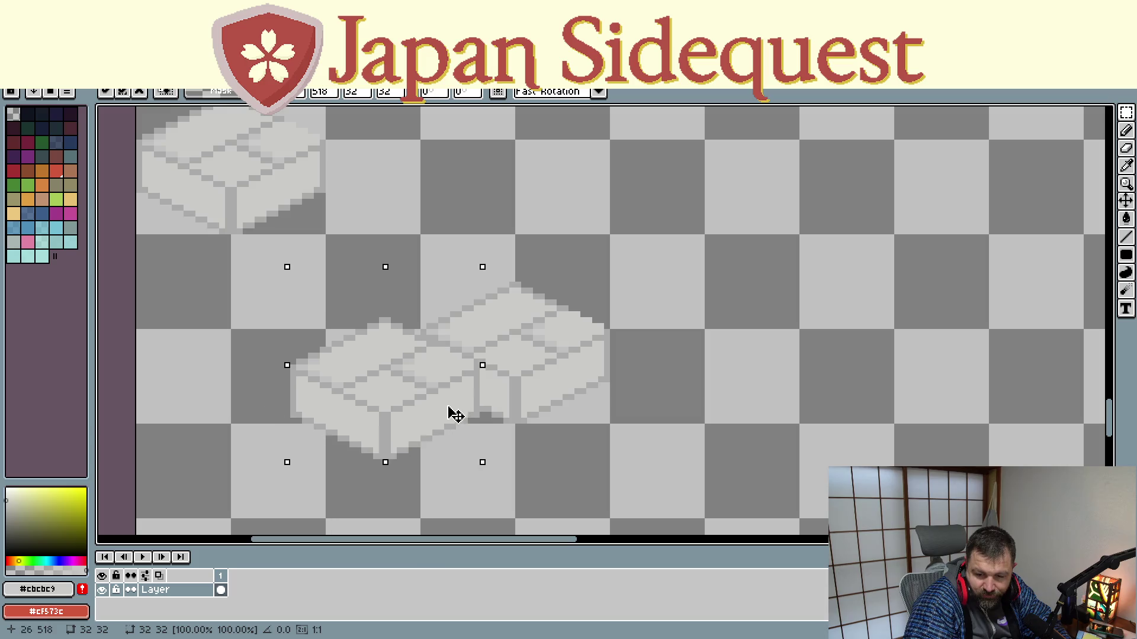
click(488, 424)
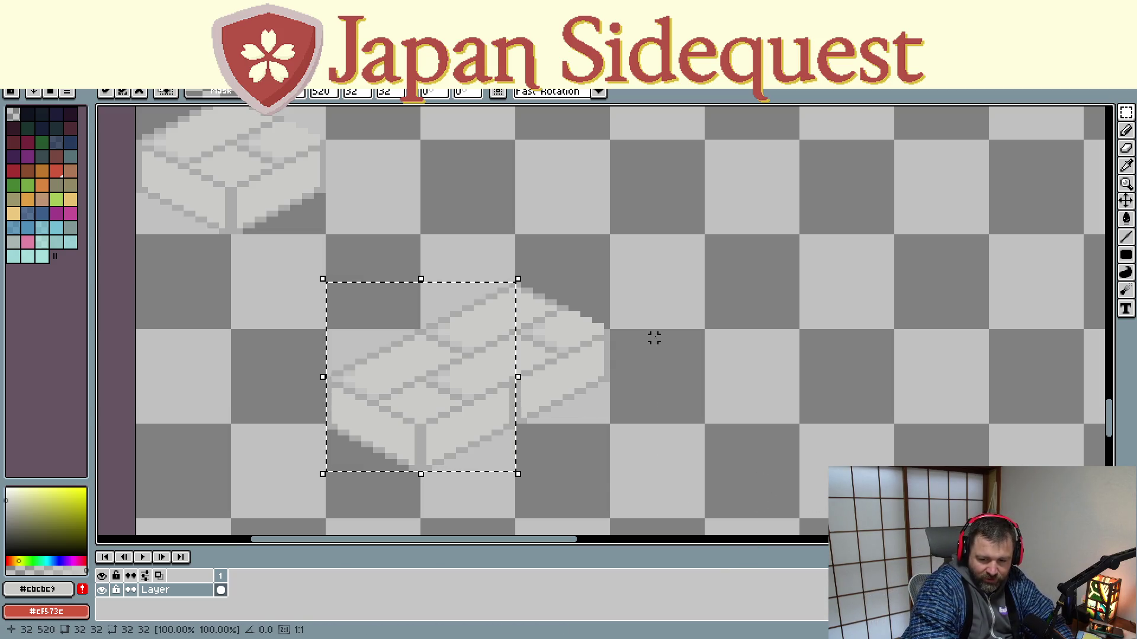
scroll(661, 339, down, 2)
scroll(661, 340, down, 1)
scroll(659, 331, down, 1)
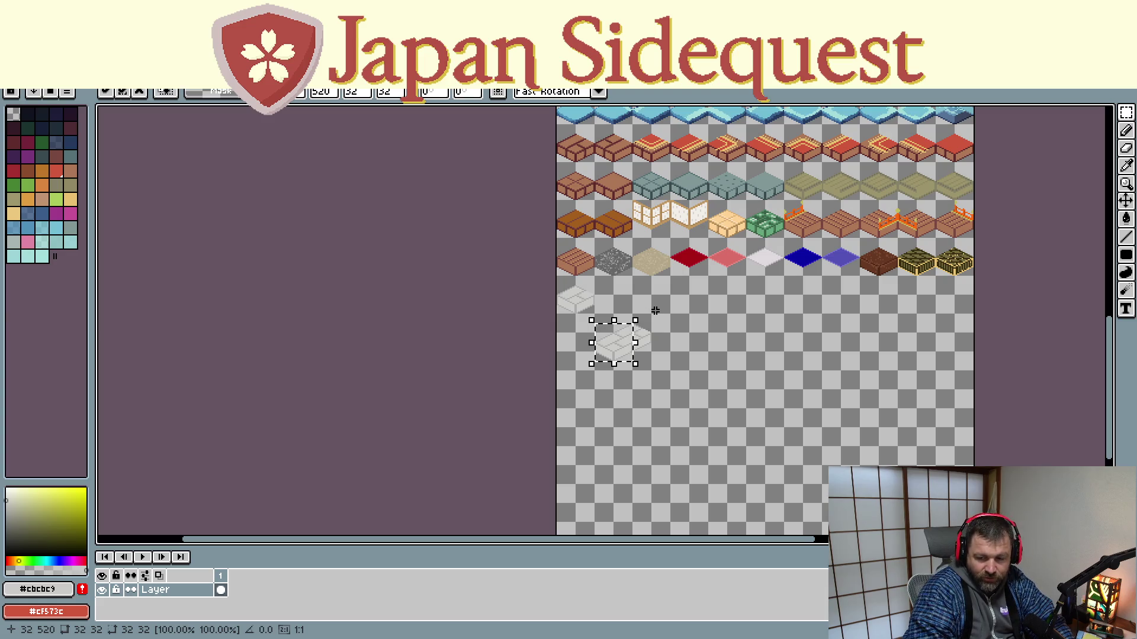
scroll(658, 313, up, 1)
scroll(652, 317, up, 1)
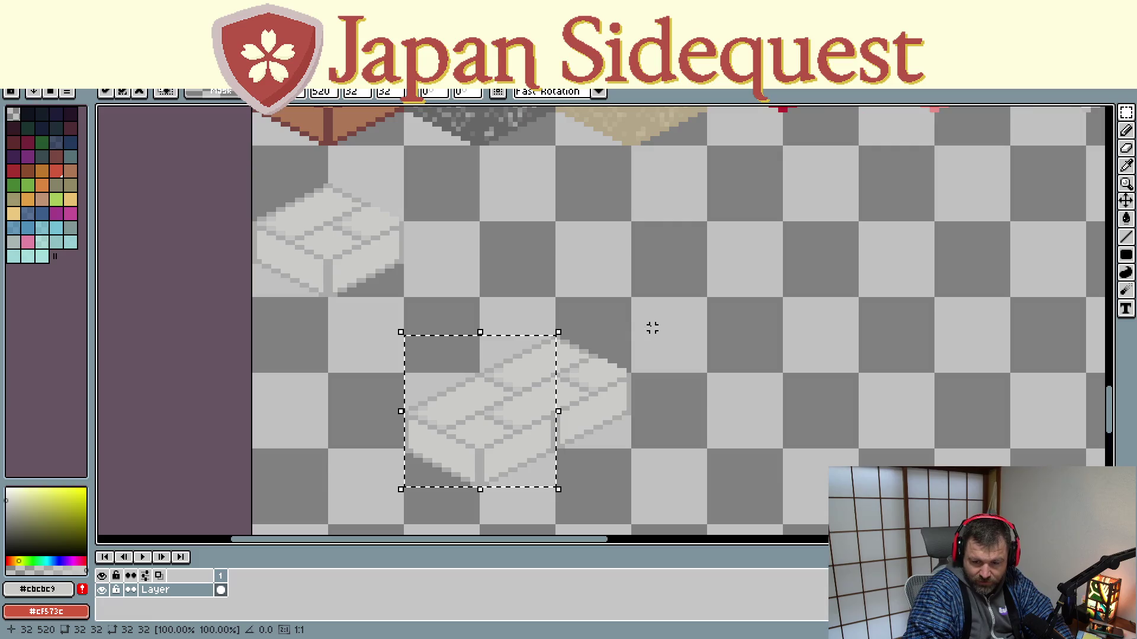
click(638, 332)
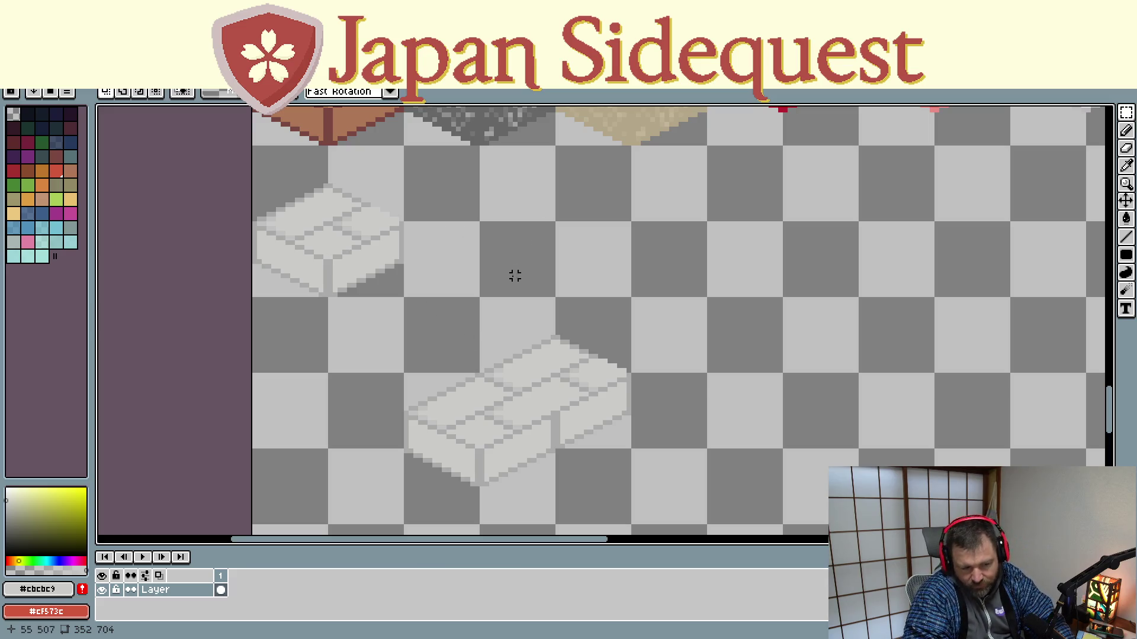
Erase the double stone block, leaving the single pale tile
drag(391, 295, 662, 528)
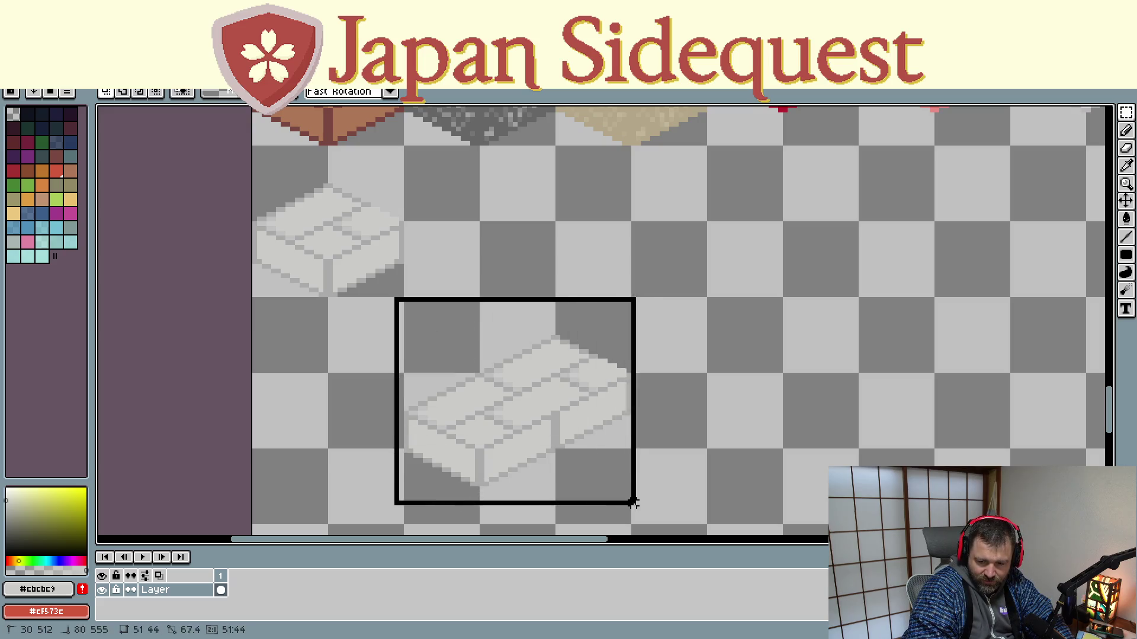
key(Delete)
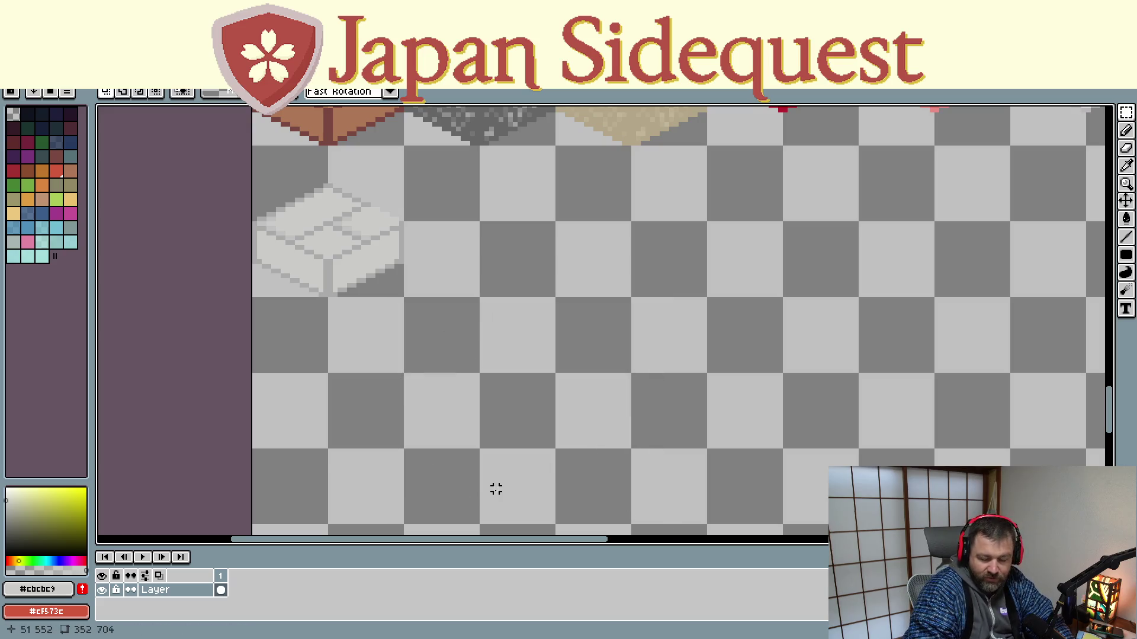
scroll(495, 241, down, 1)
scroll(485, 252, down, 1)
scroll(508, 258, down, 1)
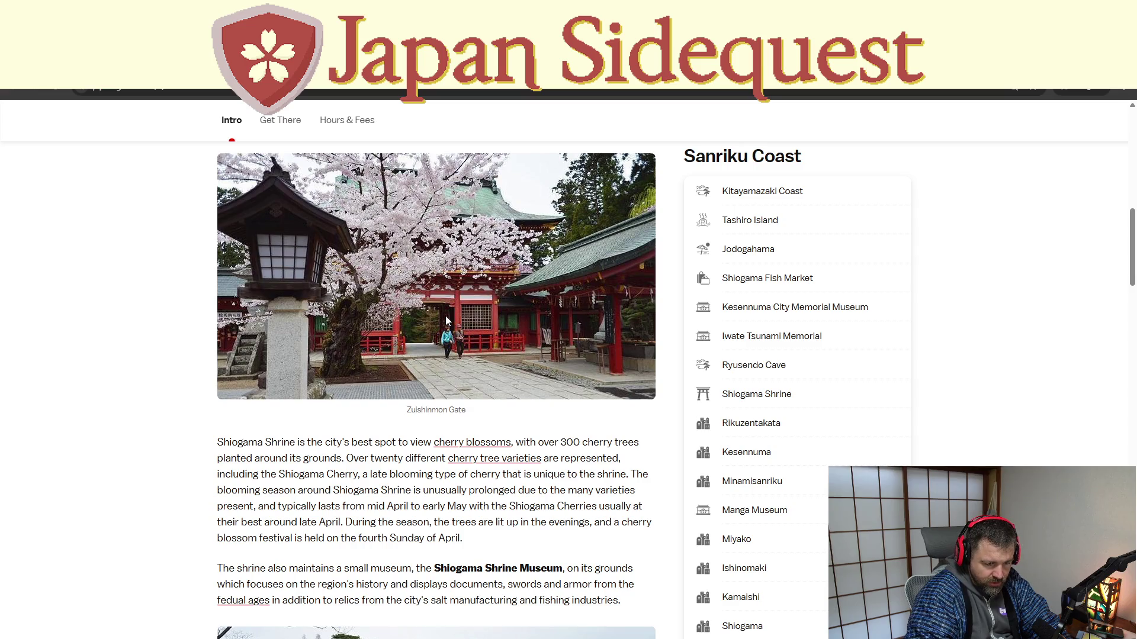
scroll(442, 329, down, 3)
scroll(425, 339, down, 1)
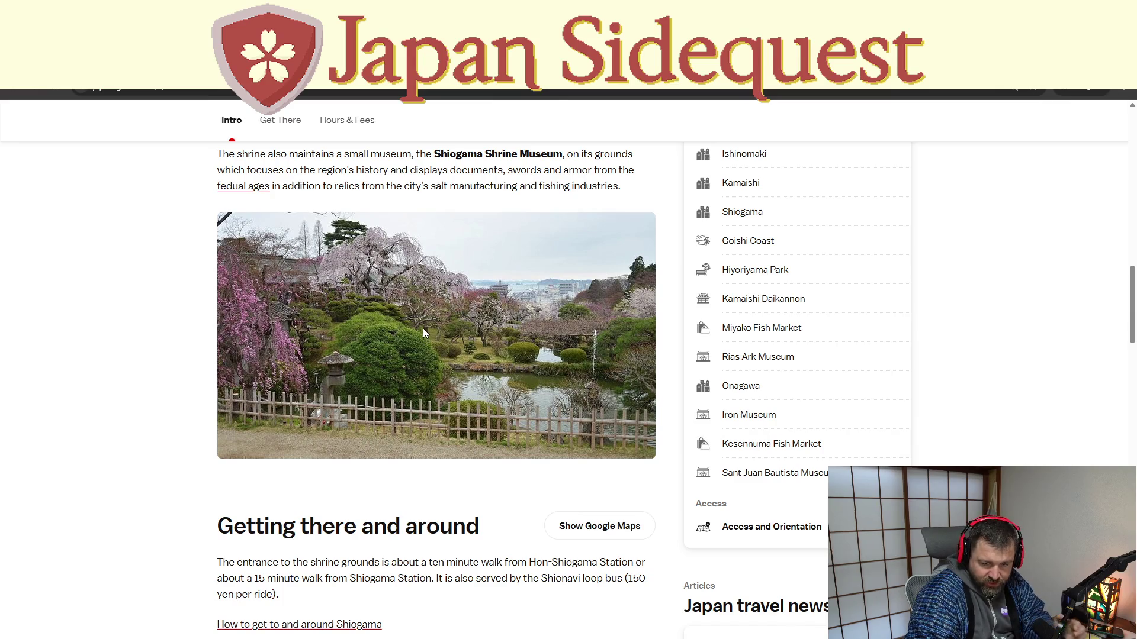
scroll(418, 333, down, 1)
scroll(425, 327, down, 2)
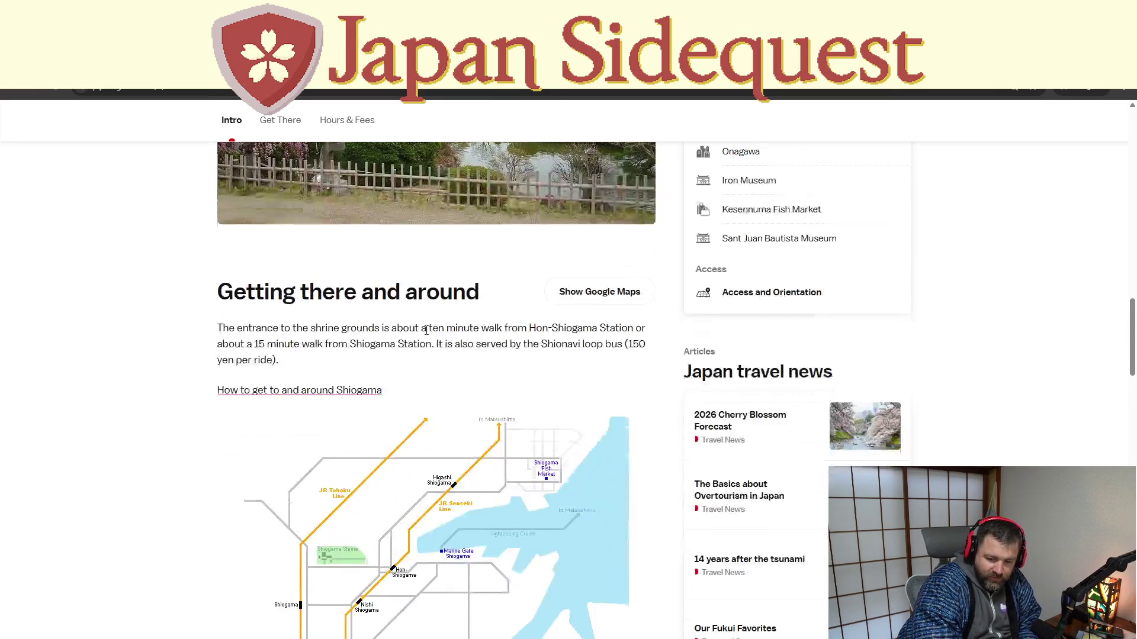
scroll(435, 311, down, 3)
scroll(446, 295, down, 3)
scroll(447, 295, down, 3)
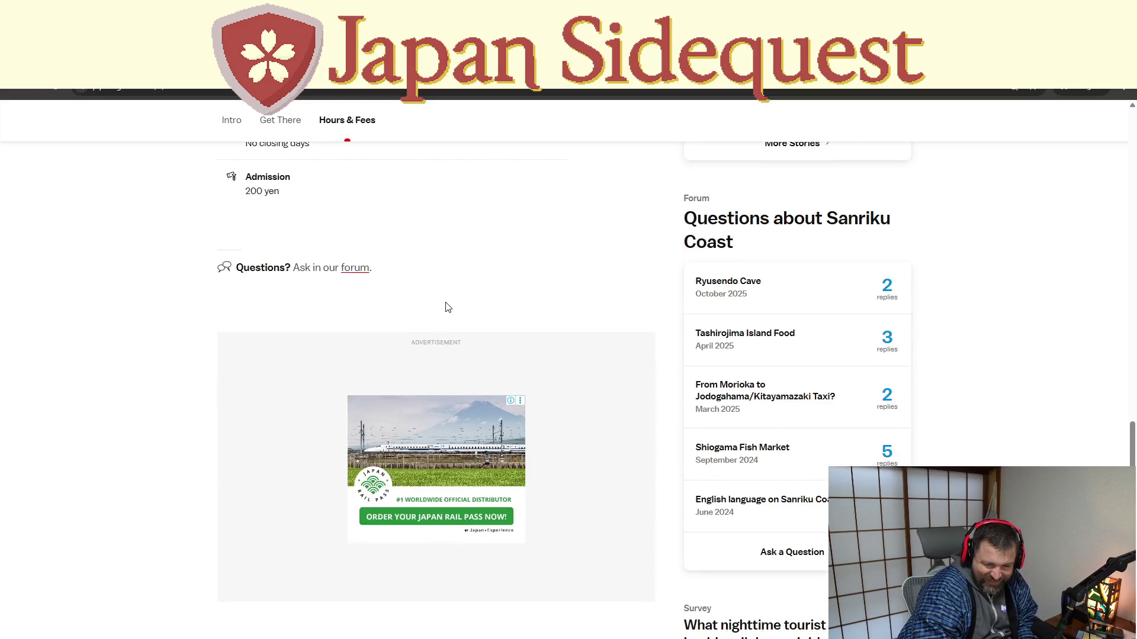
scroll(446, 306, up, 1)
scroll(445, 309, up, 4)
scroll(442, 312, up, 4)
scroll(436, 312, up, 3)
scroll(434, 318, up, 3)
scroll(432, 326, up, 3)
scroll(432, 327, down, 4)
scroll(427, 331, down, 2)
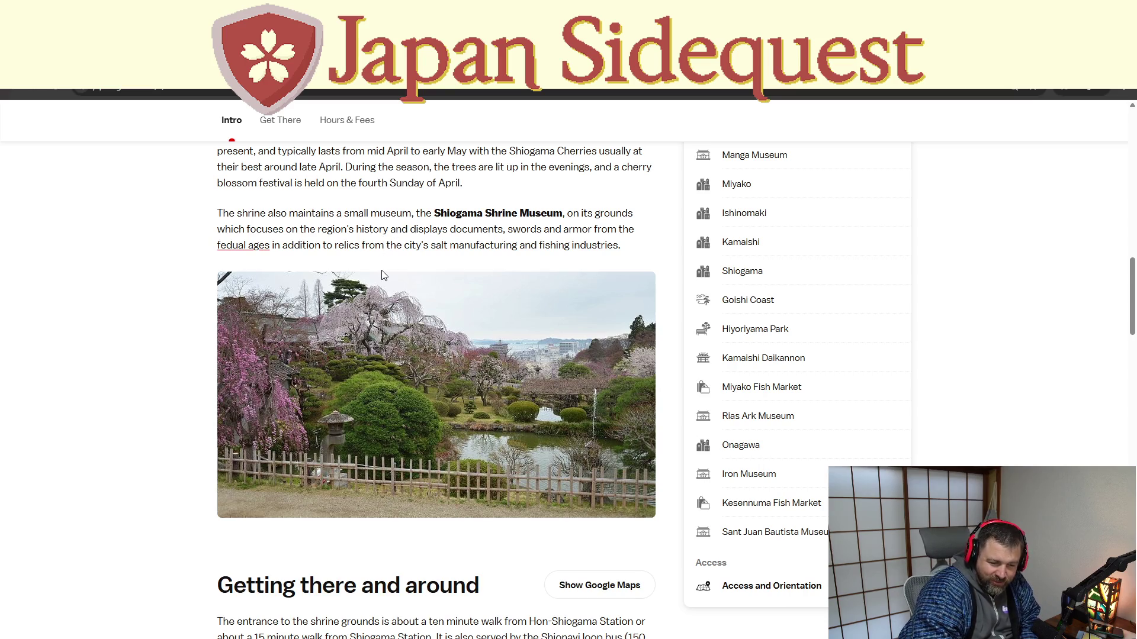
scroll(387, 262, up, 2)
scroll(384, 266, up, 2)
scroll(380, 269, up, 2)
scroll(373, 276, up, 5)
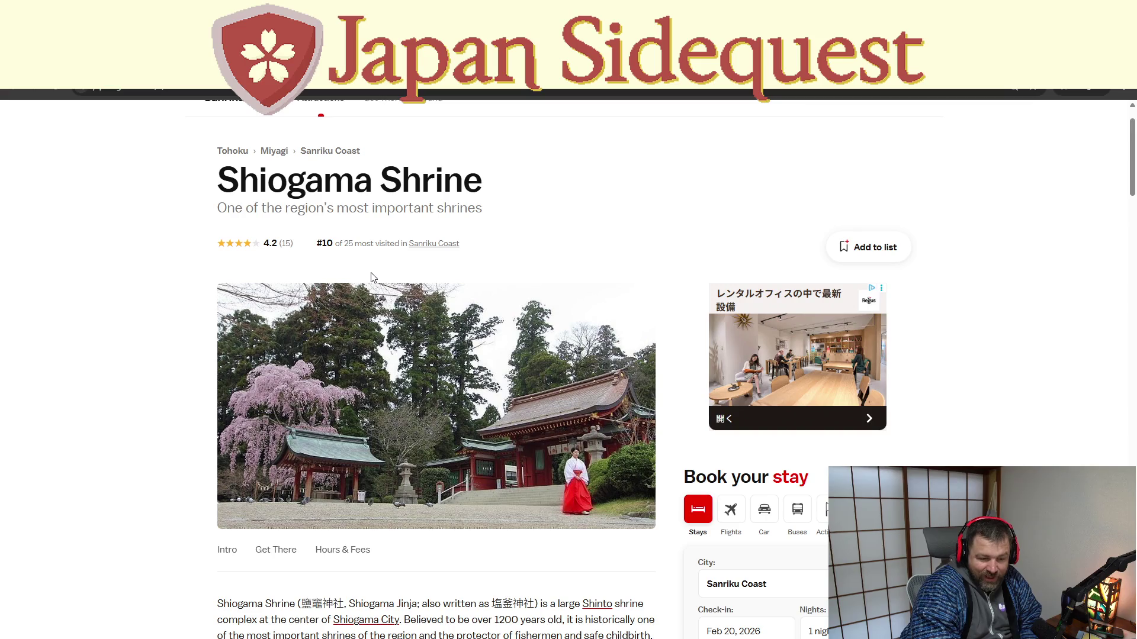
scroll(372, 275, up, 1)
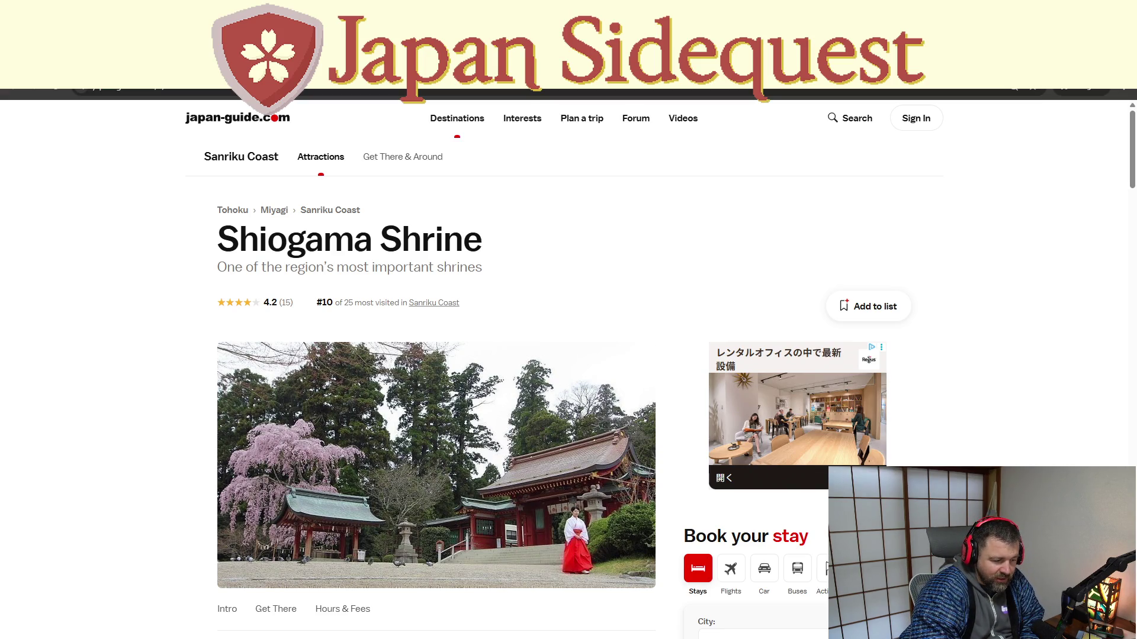
Switch from the Shiogama Shrine page back to the tileset in Pro Motion NG
key(alt+Tab)
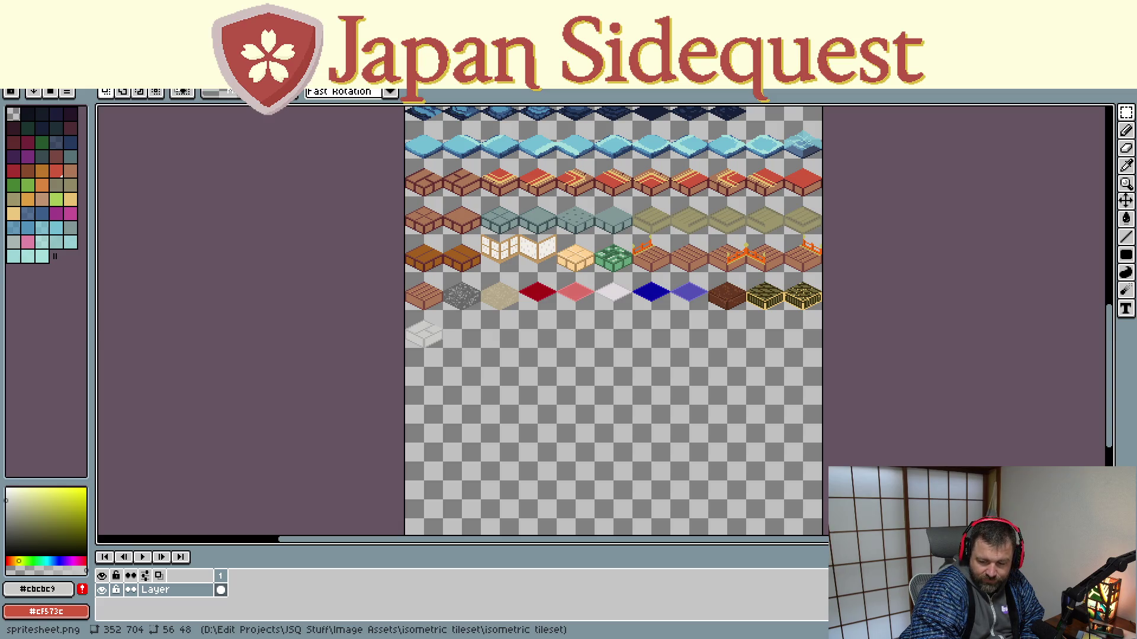
scroll(423, 328, up, 2)
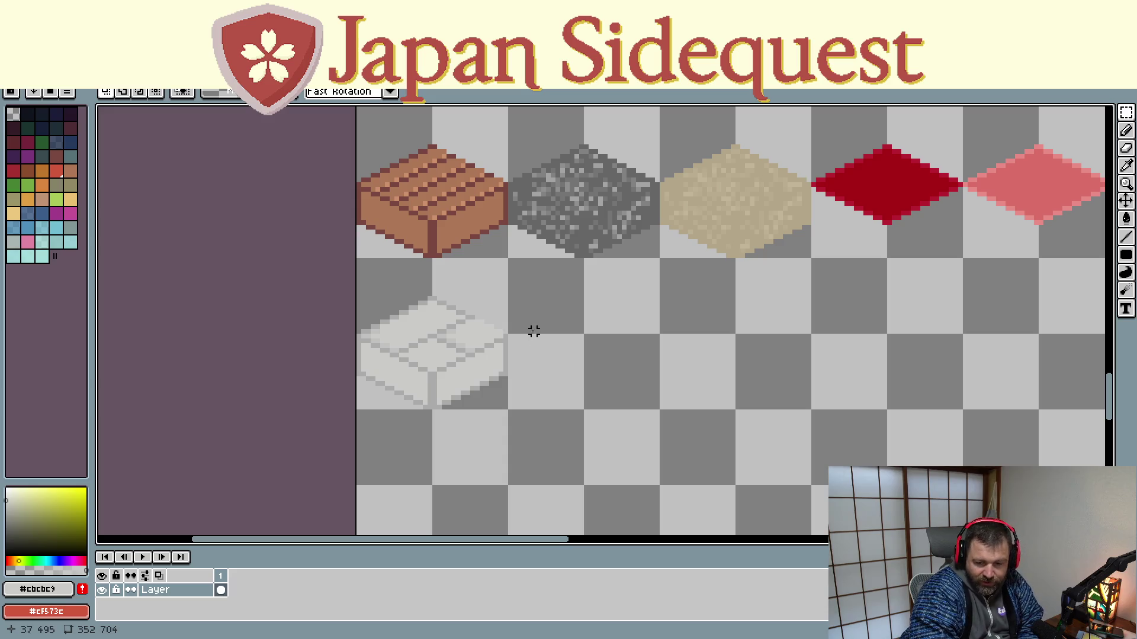
scroll(556, 290, down, 1)
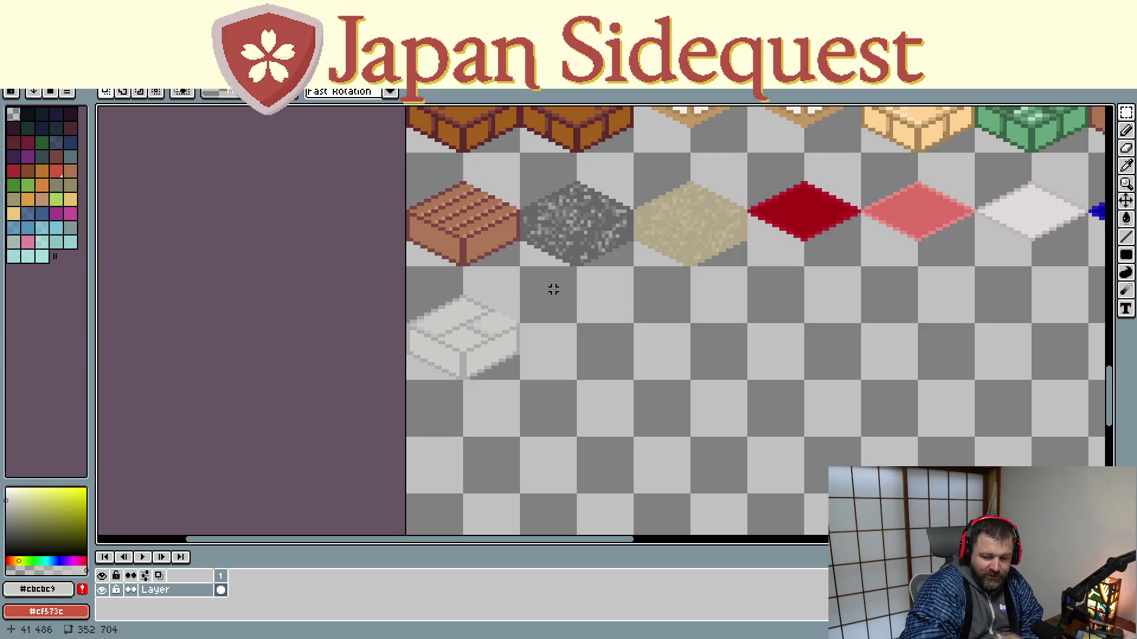
scroll(765, 353, down, 1)
mouse_move(761, 353)
mouse_down()
mouse_move(612, 427)
mouse_move(380, 424)
mouse_up()
scroll(612, 427, down, 1)
scroll(491, 418, up, 1)
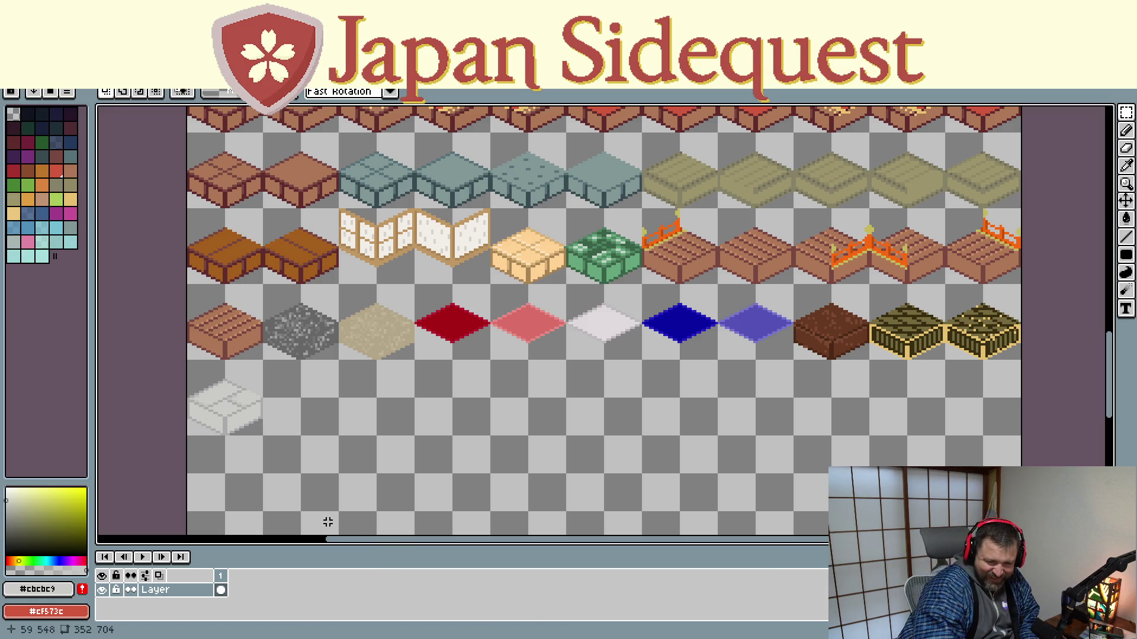
Pan across the upper tile rows, then switch over to the browser
drag(301, 436, 330, 353)
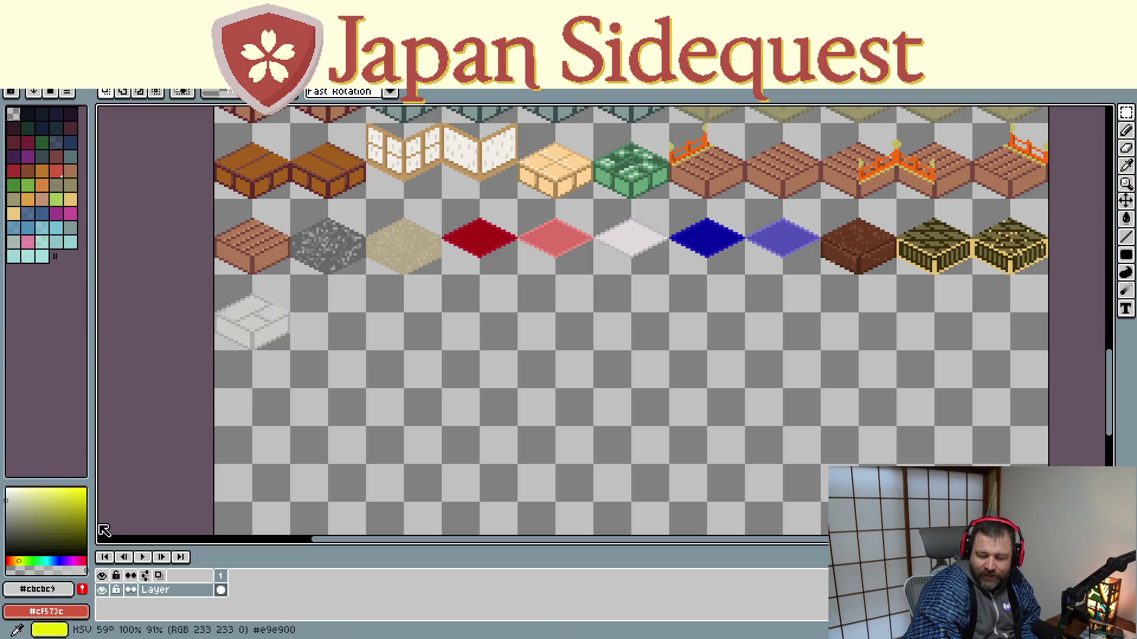
drag(465, 322, 439, 472)
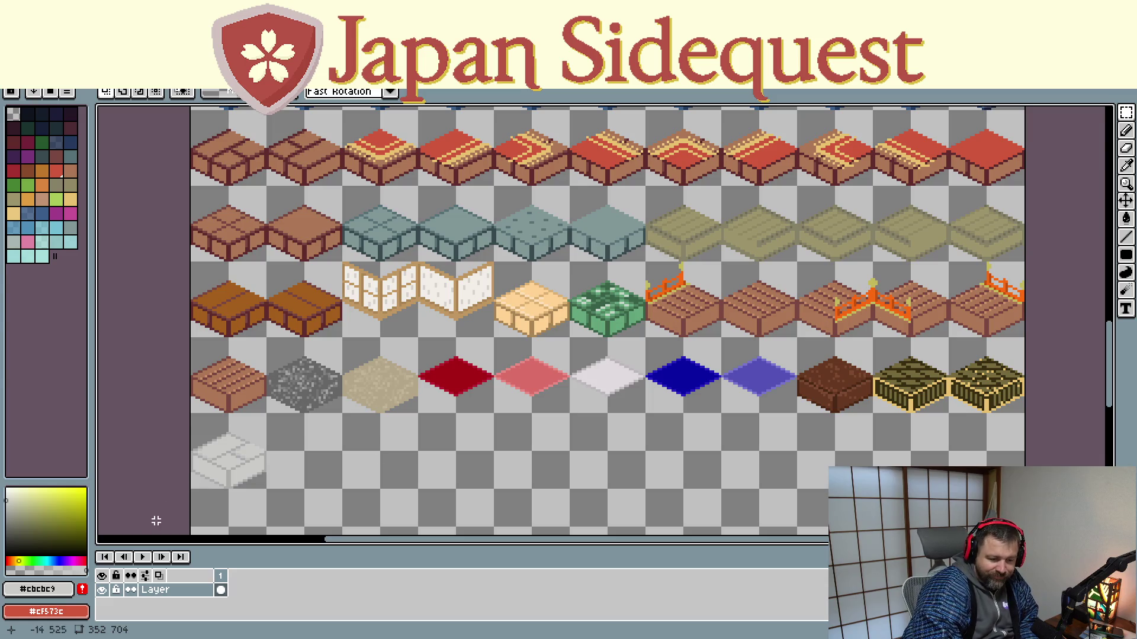
scroll(510, 405, down, 1)
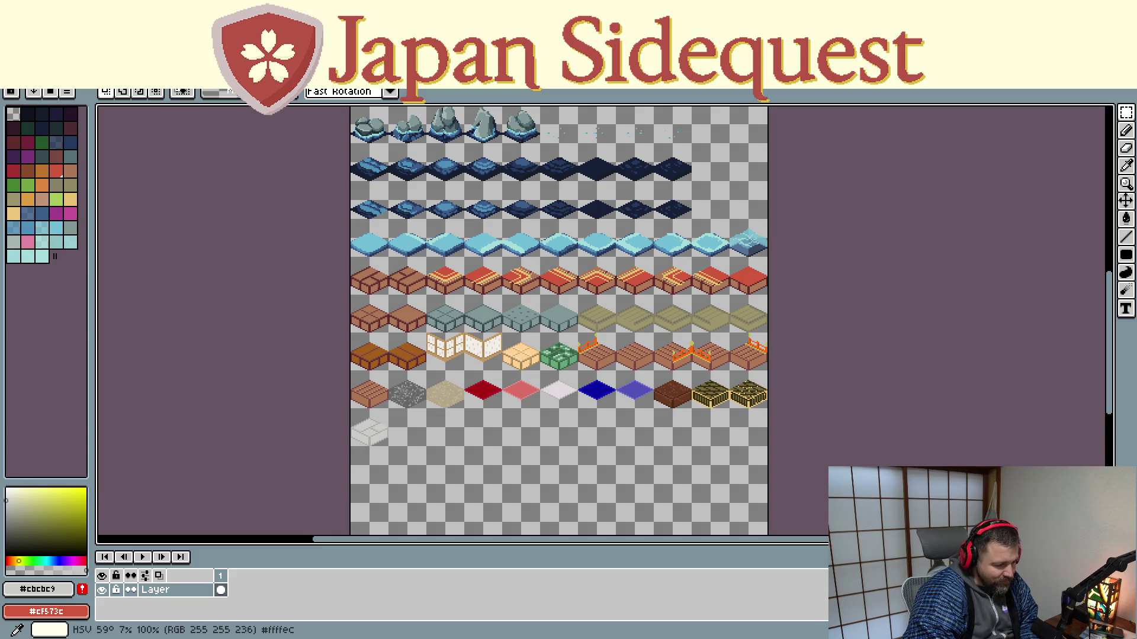
key(alt+Tab)
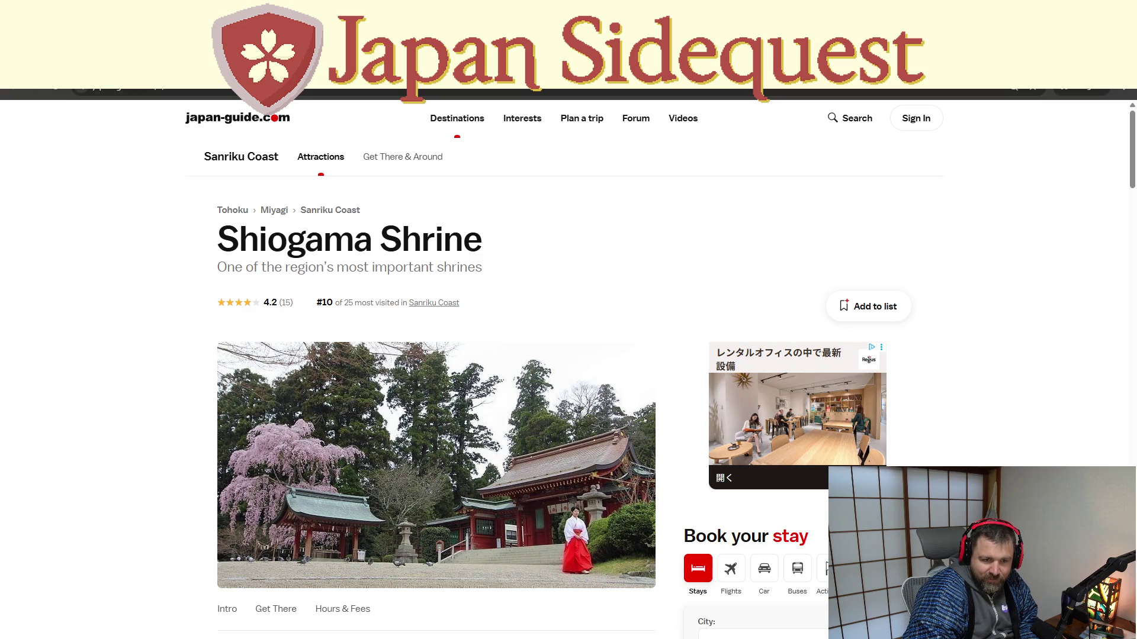
Go back to the Shiogama shrine image results and preview the Shiwahiko stairway photo
key(alt+Left)
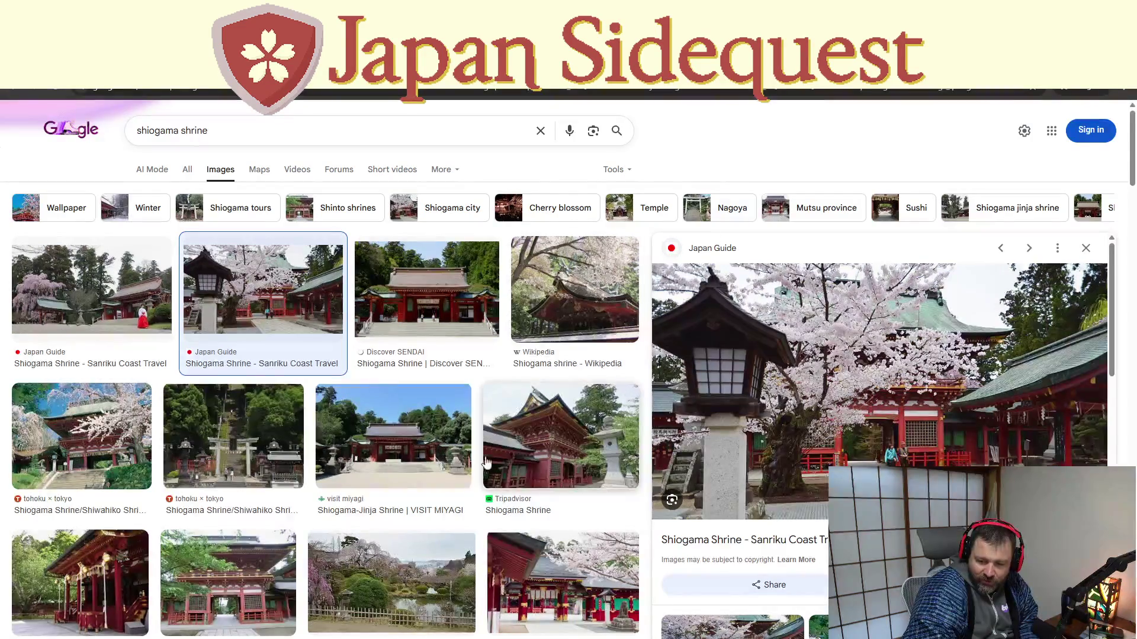
scroll(347, 481, down, 1)
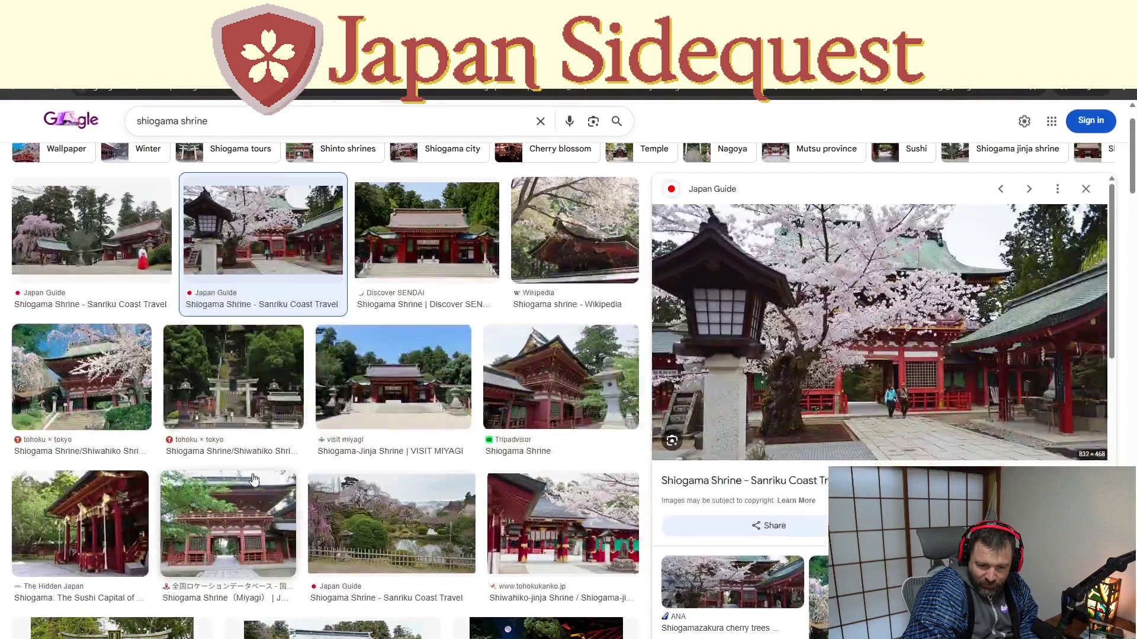
click(224, 413)
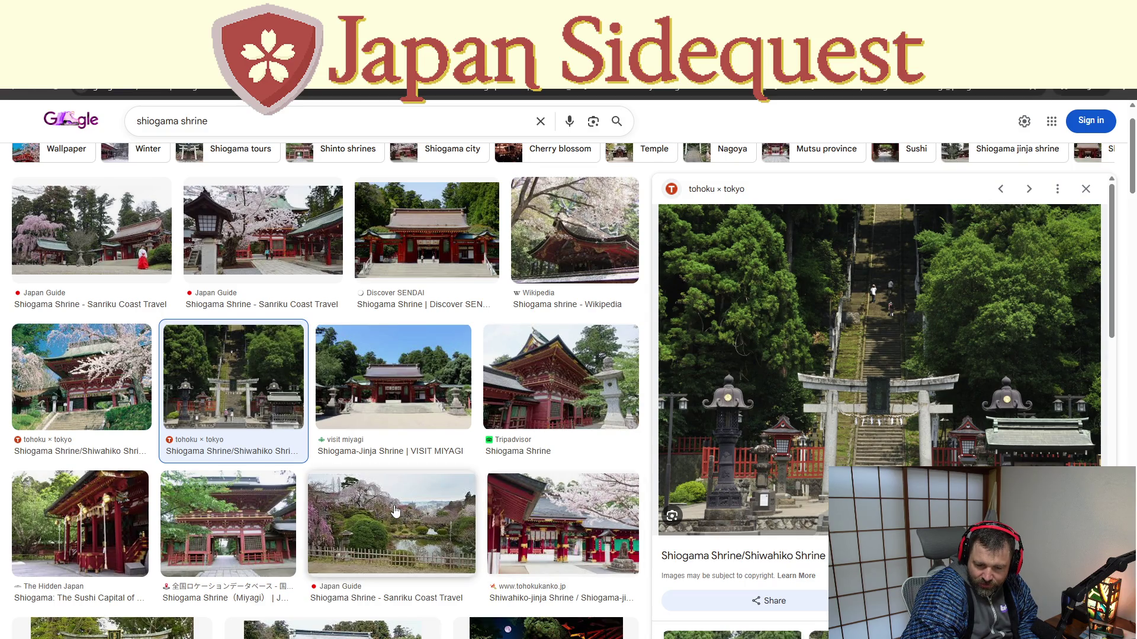
scroll(373, 504, down, 1)
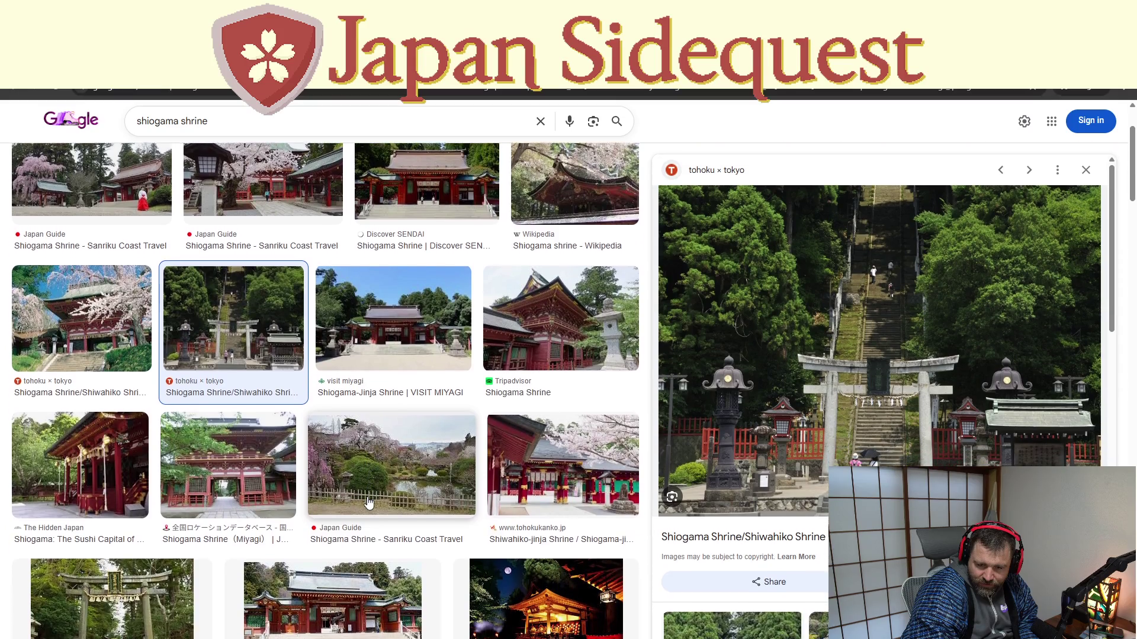
scroll(360, 502, down, 2)
scroll(360, 503, down, 1)
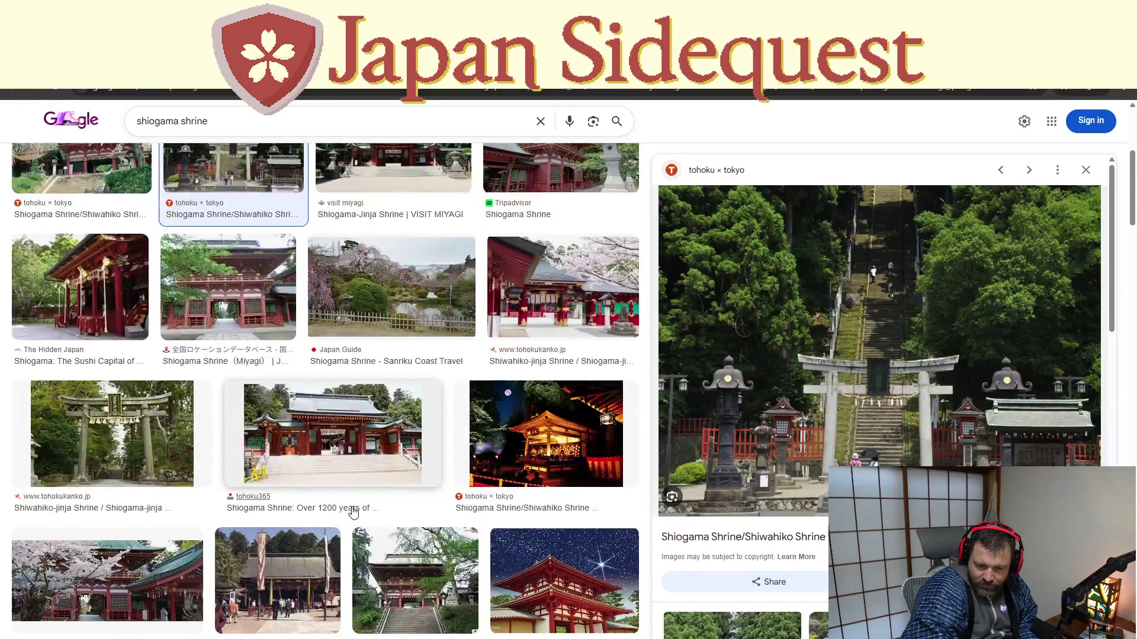
scroll(347, 506, down, 1)
scroll(347, 507, down, 2)
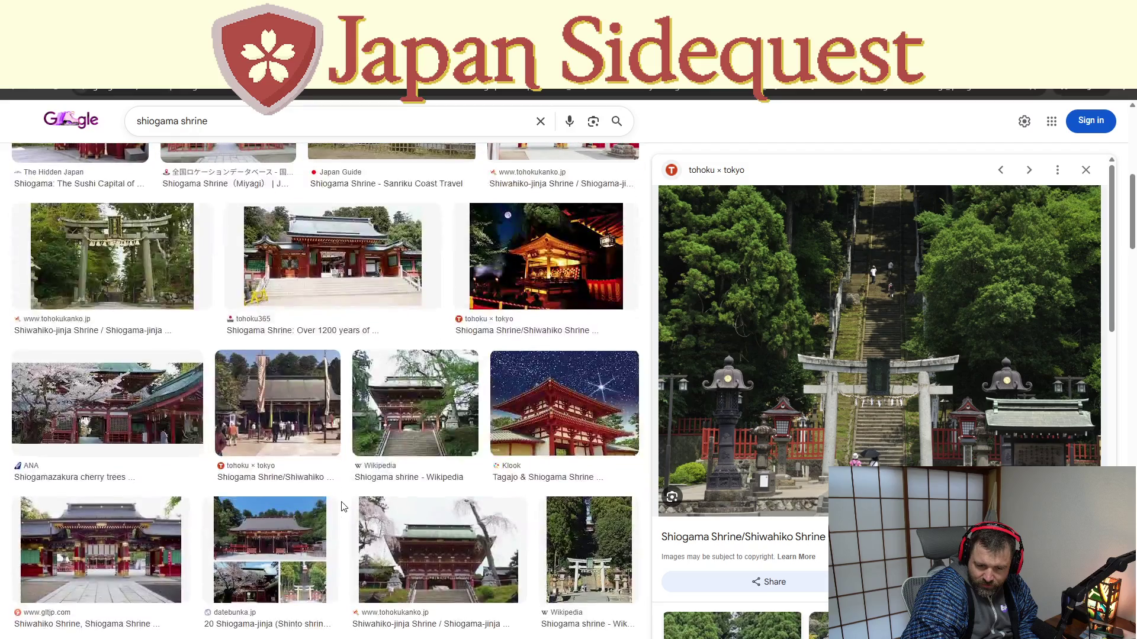
scroll(342, 507, down, 3)
scroll(340, 507, down, 3)
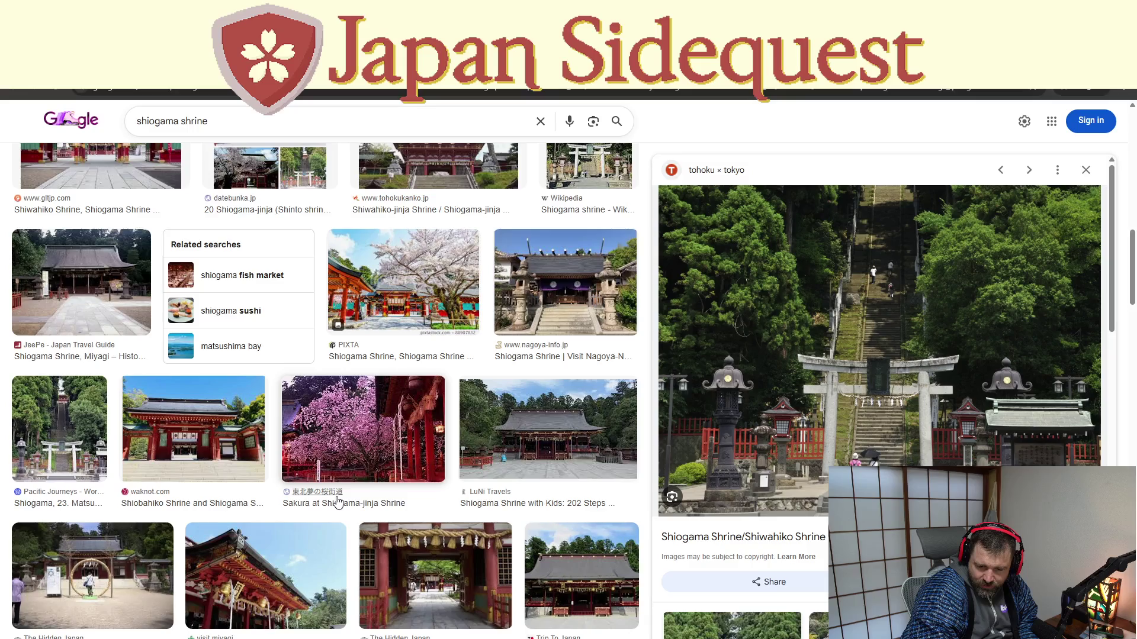
scroll(338, 503, up, 10)
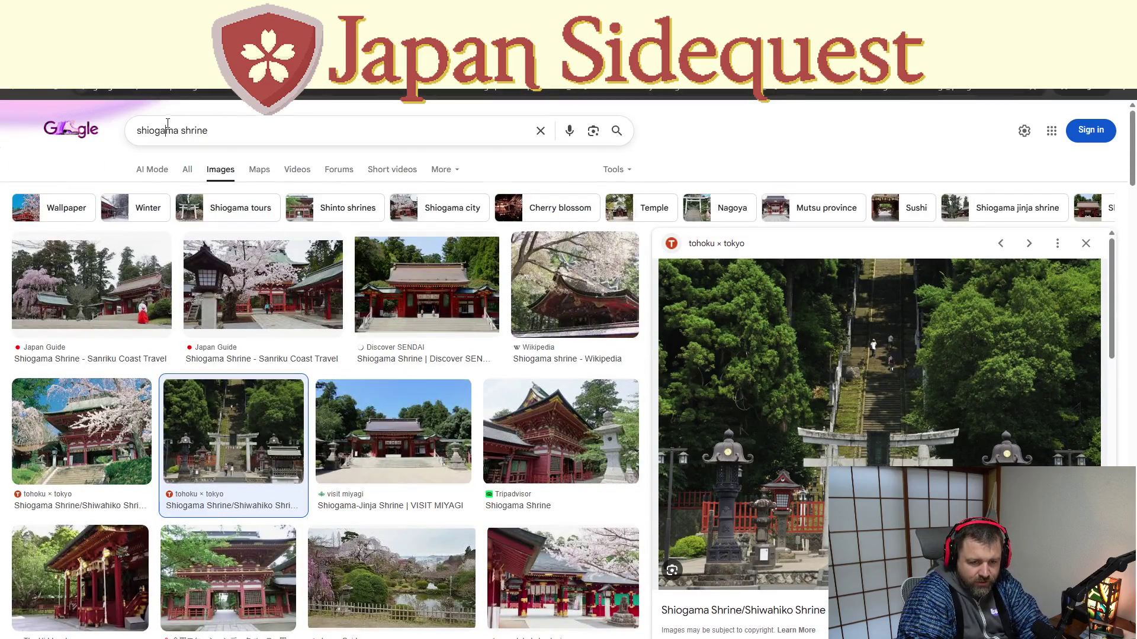
Search images for 'japan mossy stone' and preview the mossy lanterns and moss garden path photos
triple_click(167, 131)
text(japan mossy stone)
key(Return)
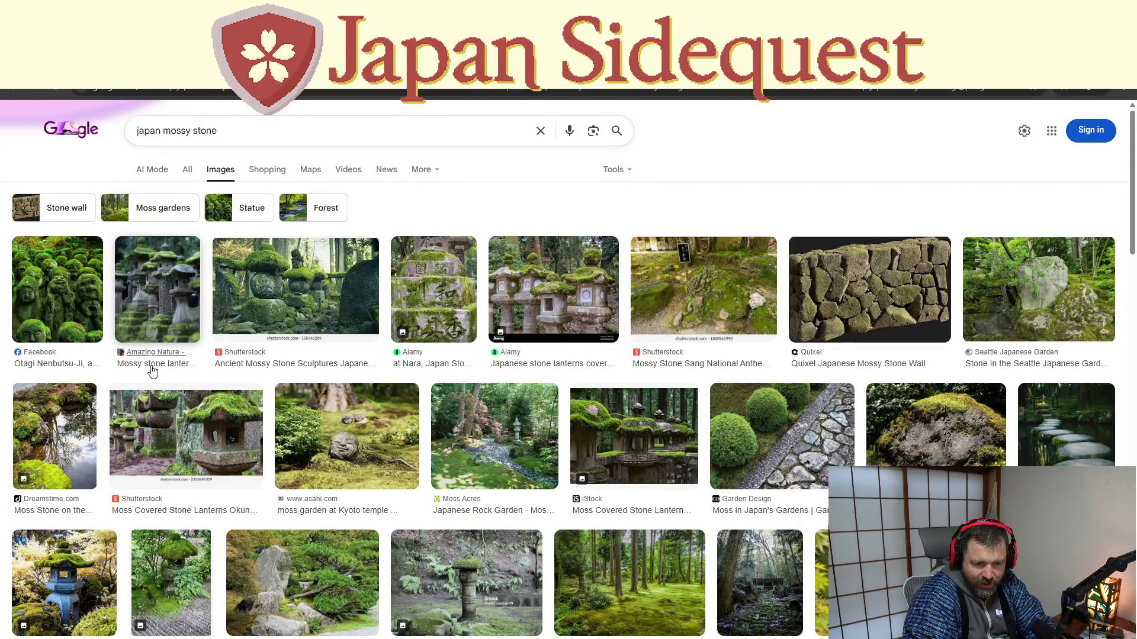
click(142, 325)
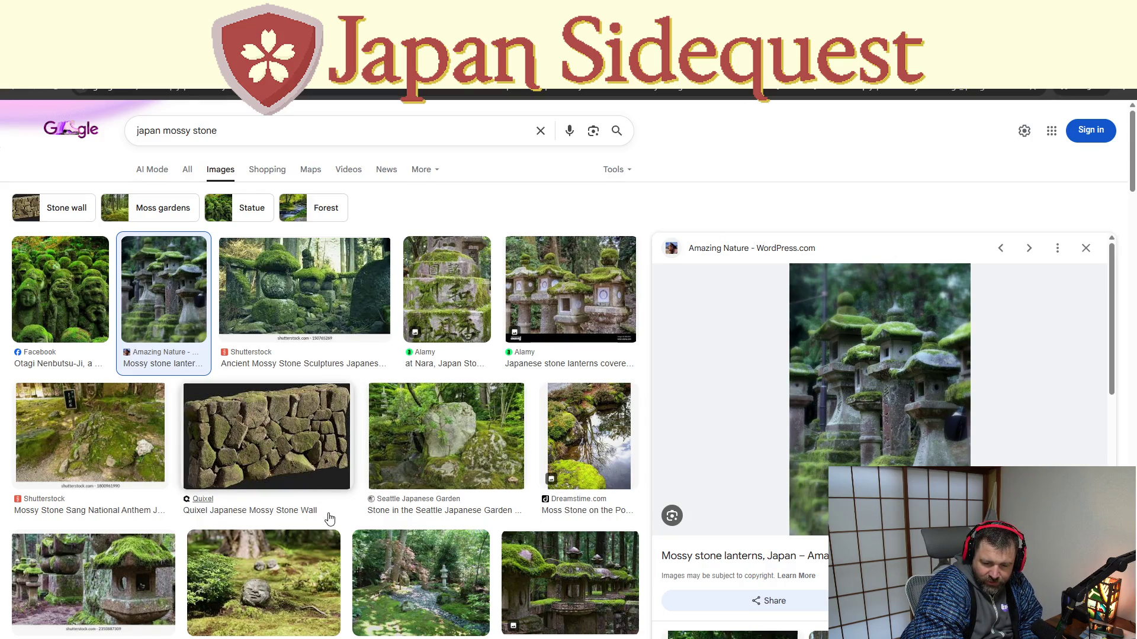
scroll(328, 517, down, 1)
scroll(333, 526, down, 2)
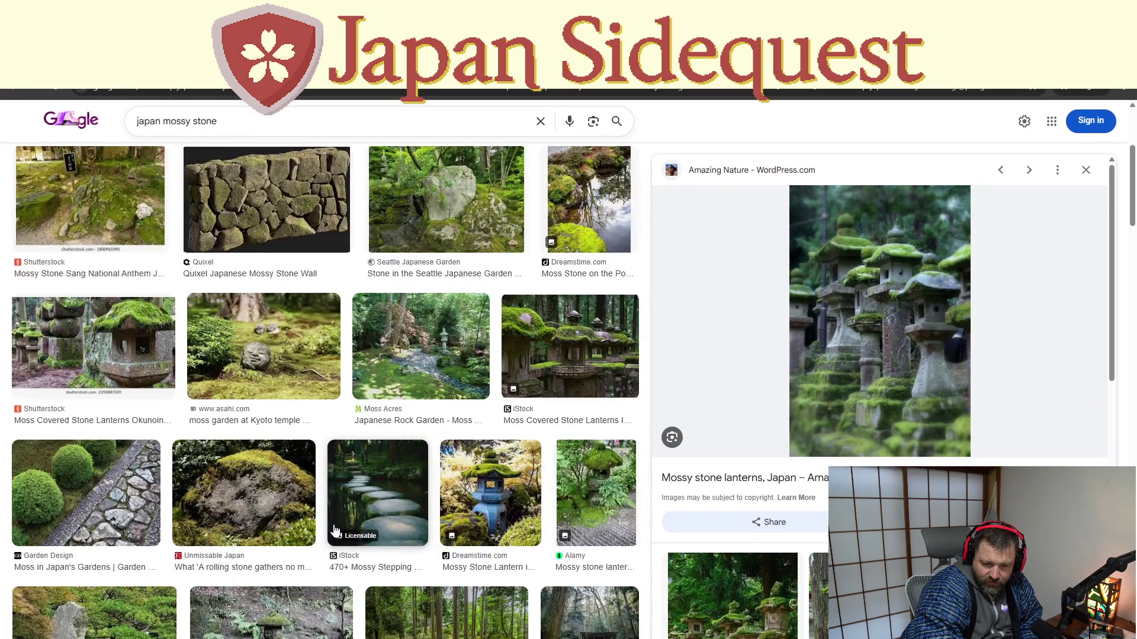
scroll(333, 530, down, 1)
click(76, 440)
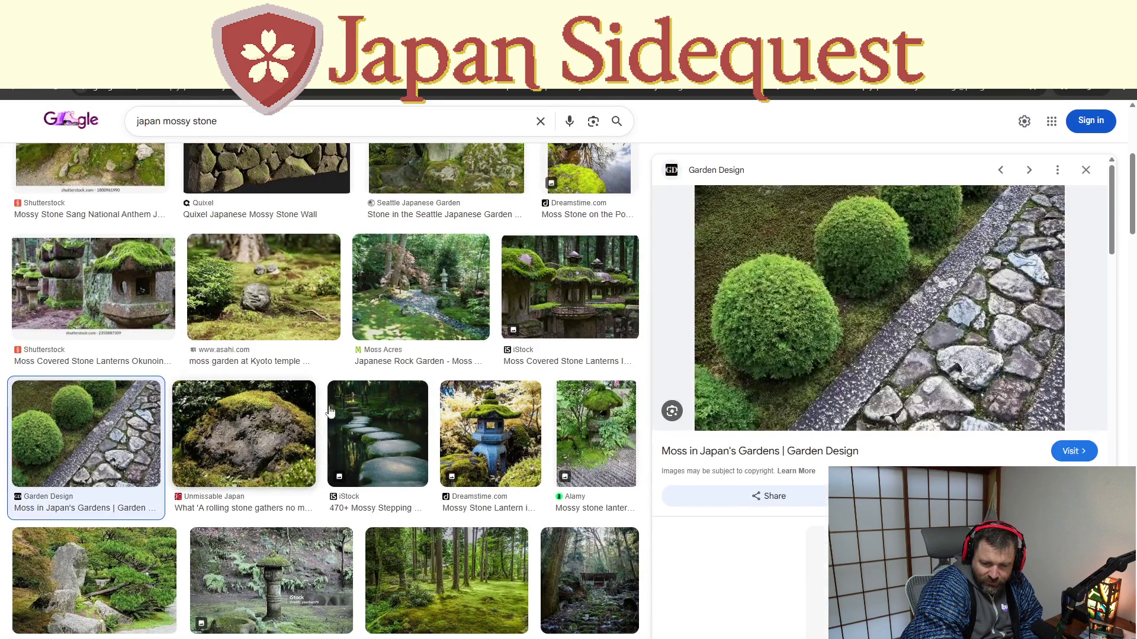
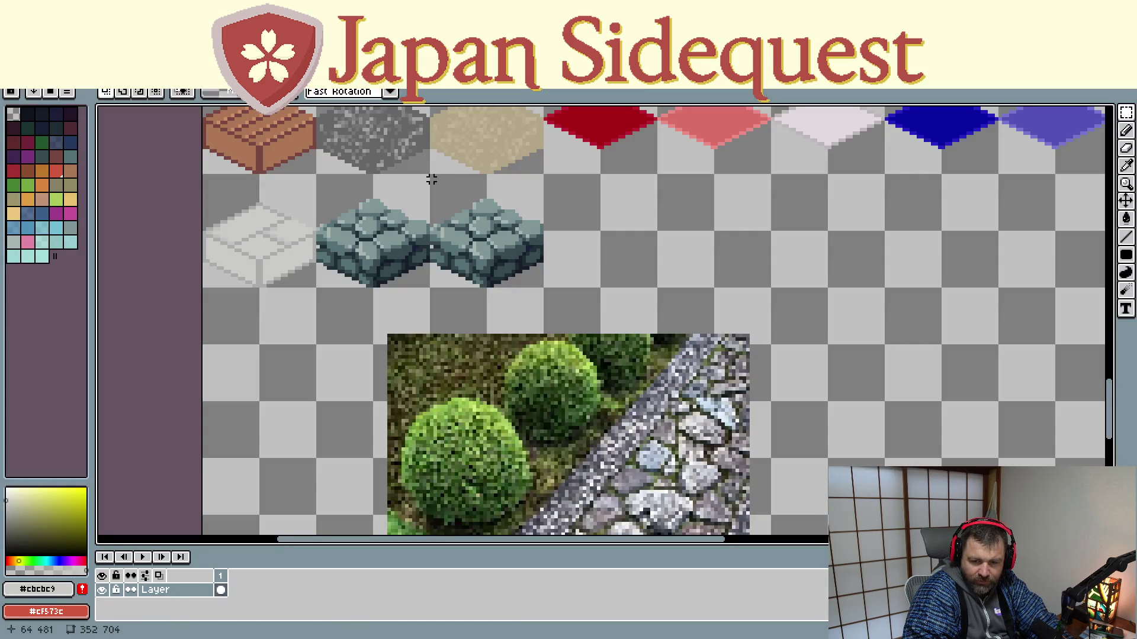
Nudge the right cobblestone tile back into place beside the first one and commit it
mouse_move(439, 184)
mouse_down()
mouse_move(544, 289)
mouse_move(325, 279)
mouse_up()
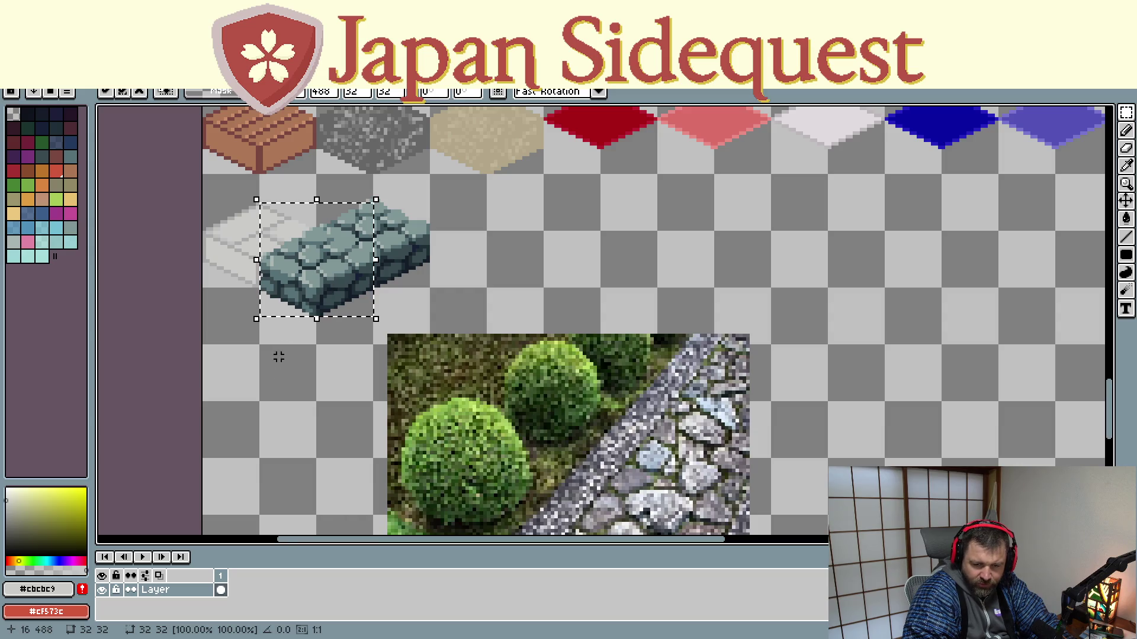
mouse_move(298, 310)
mouse_down()
mouse_move(286, 323)
mouse_move(315, 282)
mouse_up()
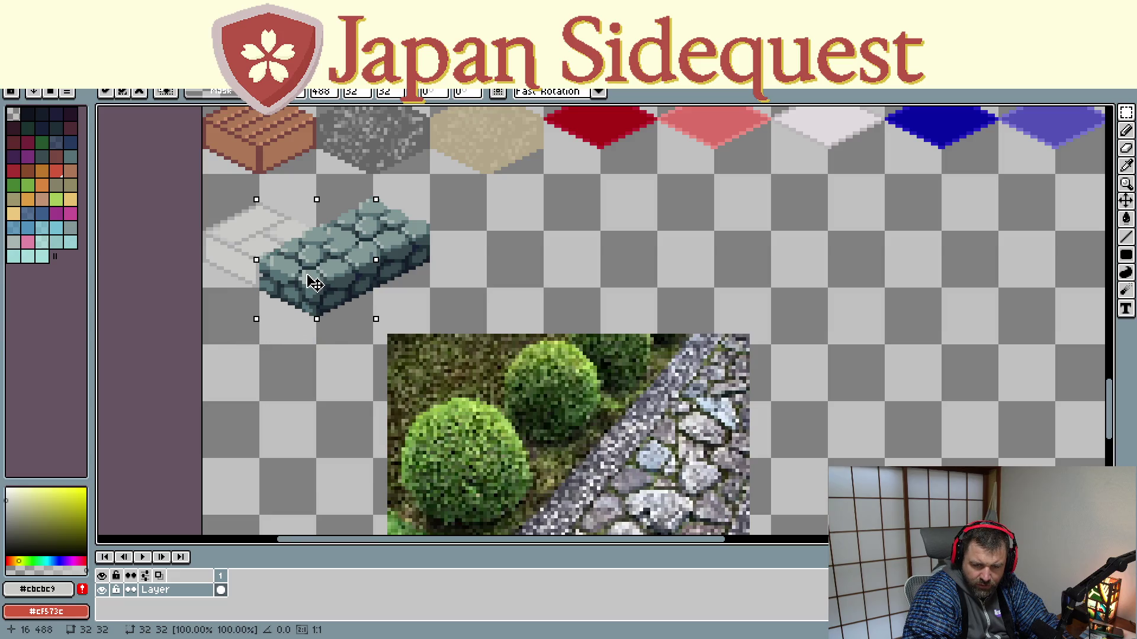
mouse_move(313, 281)
mouse_down()
mouse_move(426, 287)
mouse_move(406, 281)
mouse_up()
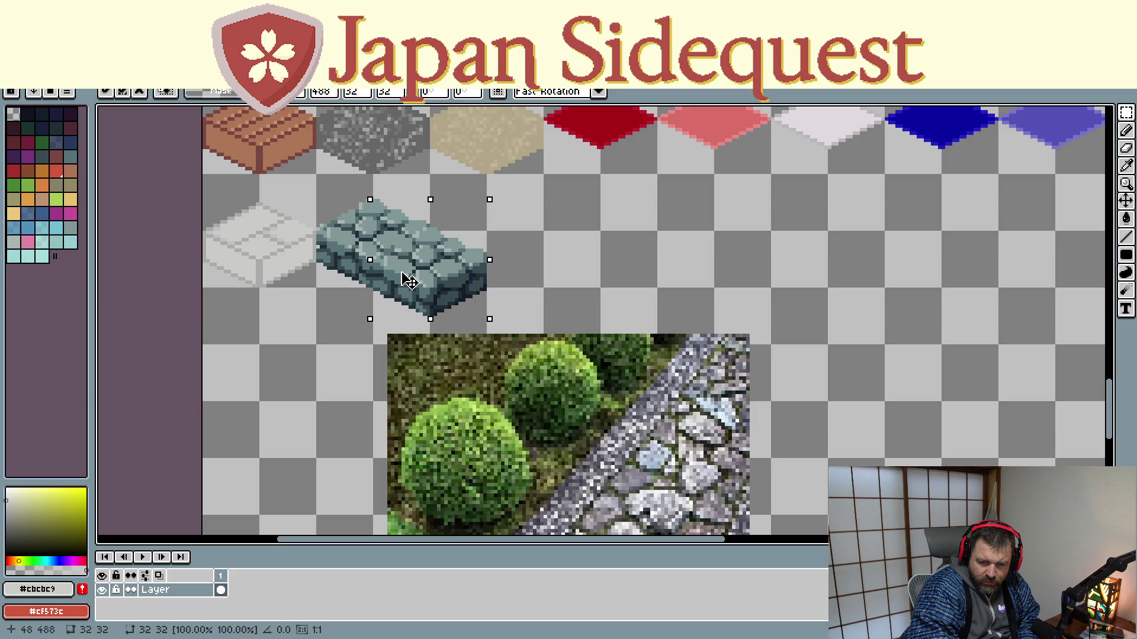
drag(407, 281, 466, 249)
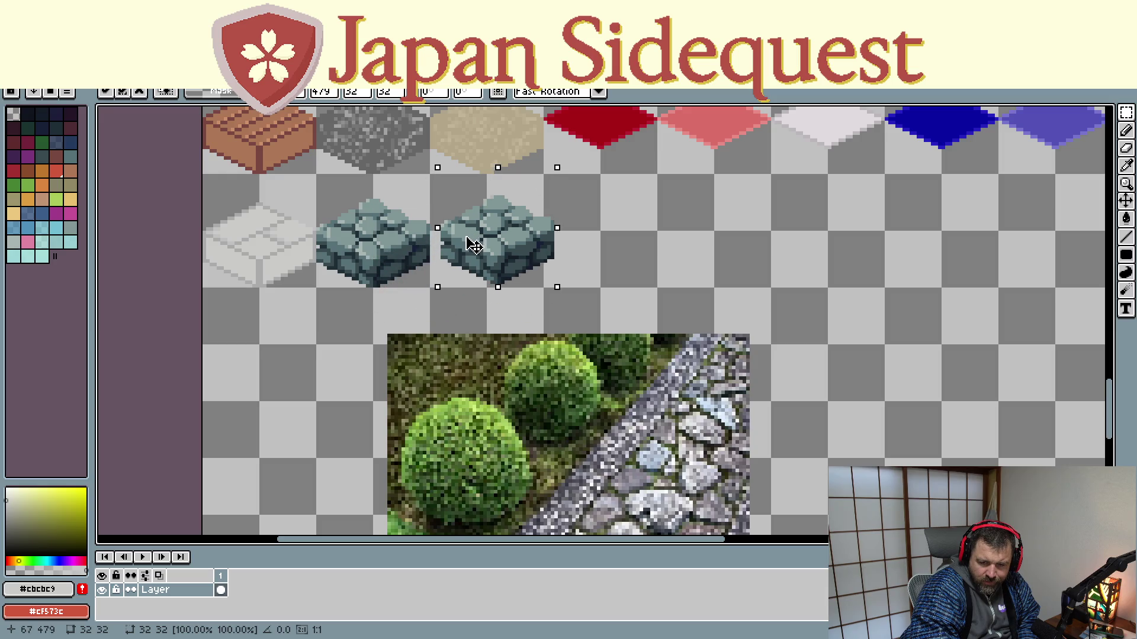
drag(466, 249, 463, 248)
click(581, 233)
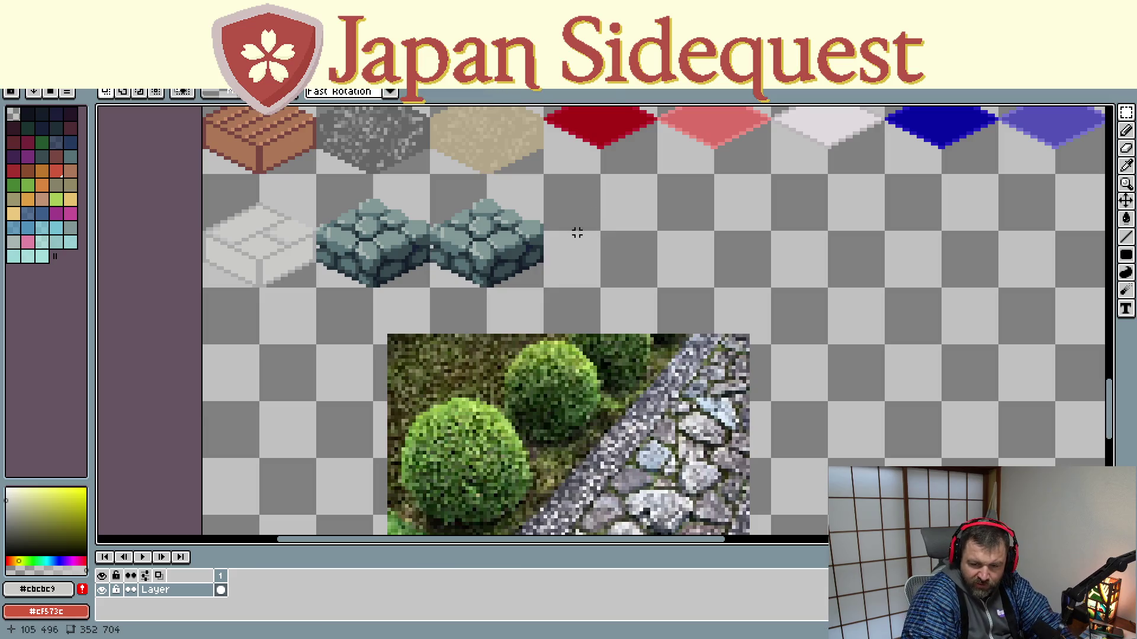
scroll(547, 236, up, 1)
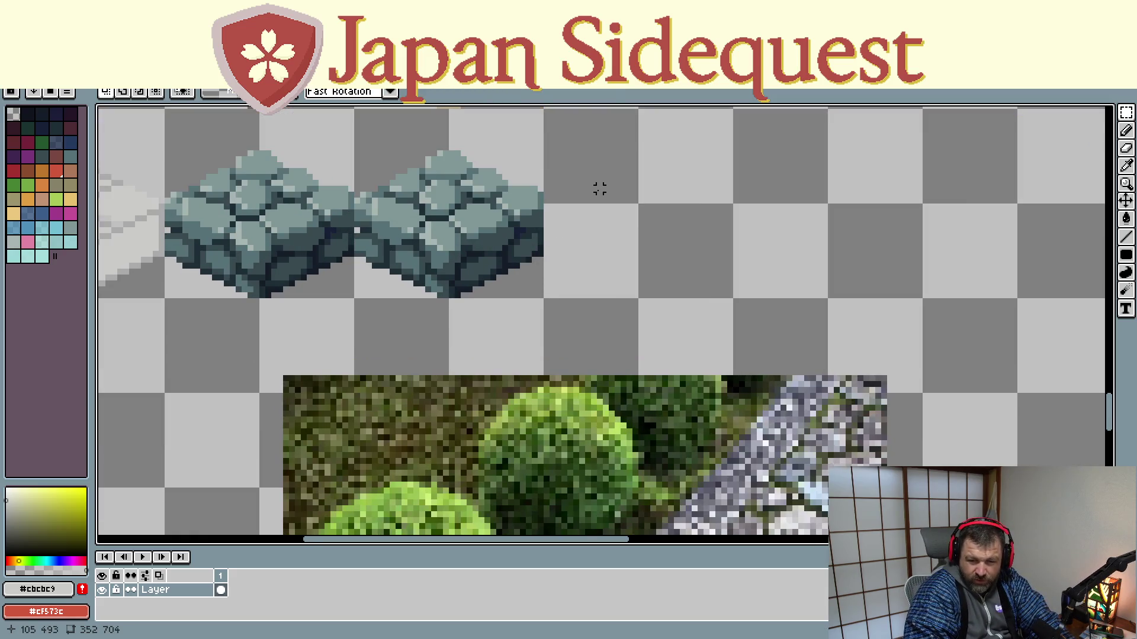
scroll(599, 186, down, 1)
scroll(598, 188, down, 1)
Select the yellow isometric box outline at the far edge of the sheet
mouse_move(654, 221)
mouse_down()
mouse_move(608, 380)
mouse_move(578, 343)
mouse_move(578, 368)
mouse_up()
scroll(579, 367, down, 3)
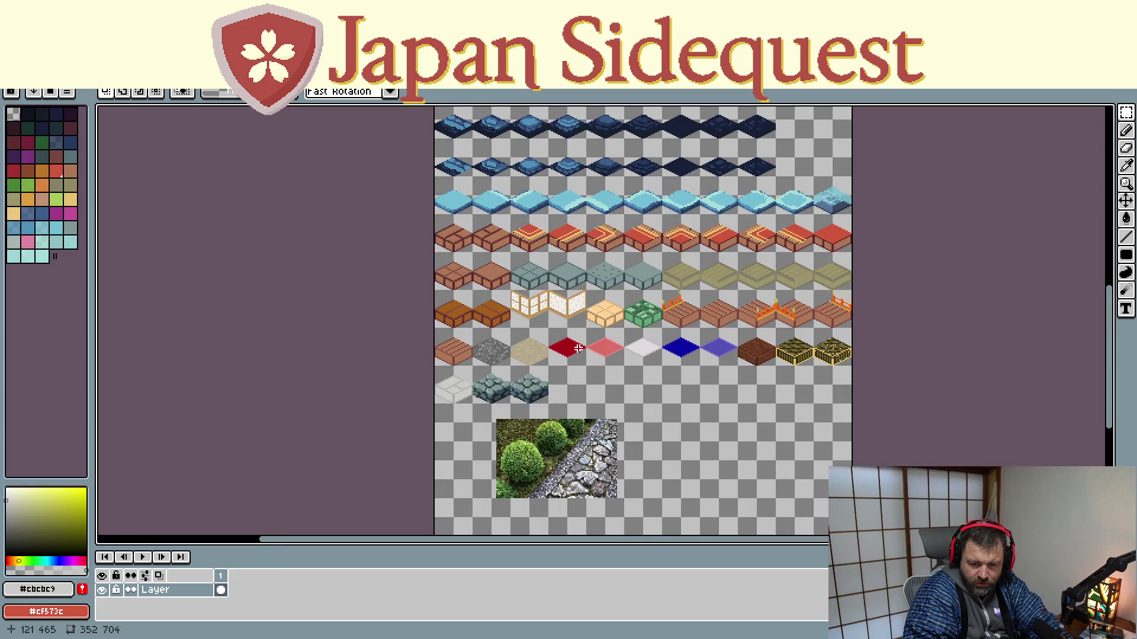
scroll(579, 348, up, 3)
drag(543, 400, 544, 217)
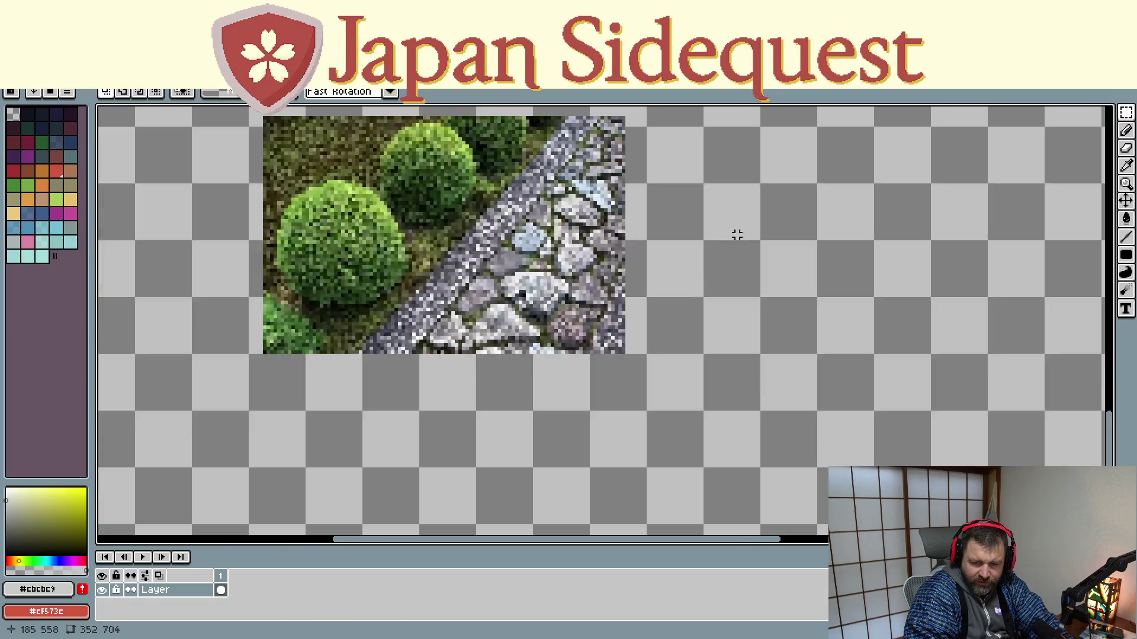
drag(815, 474, 764, 117)
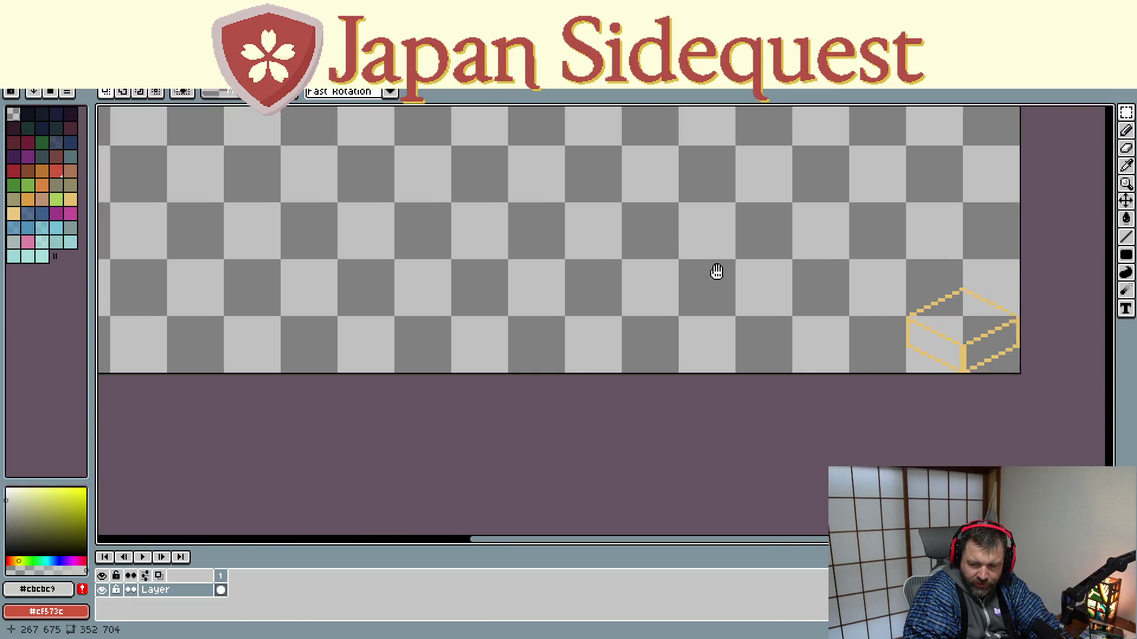
drag(749, 271, 478, 251)
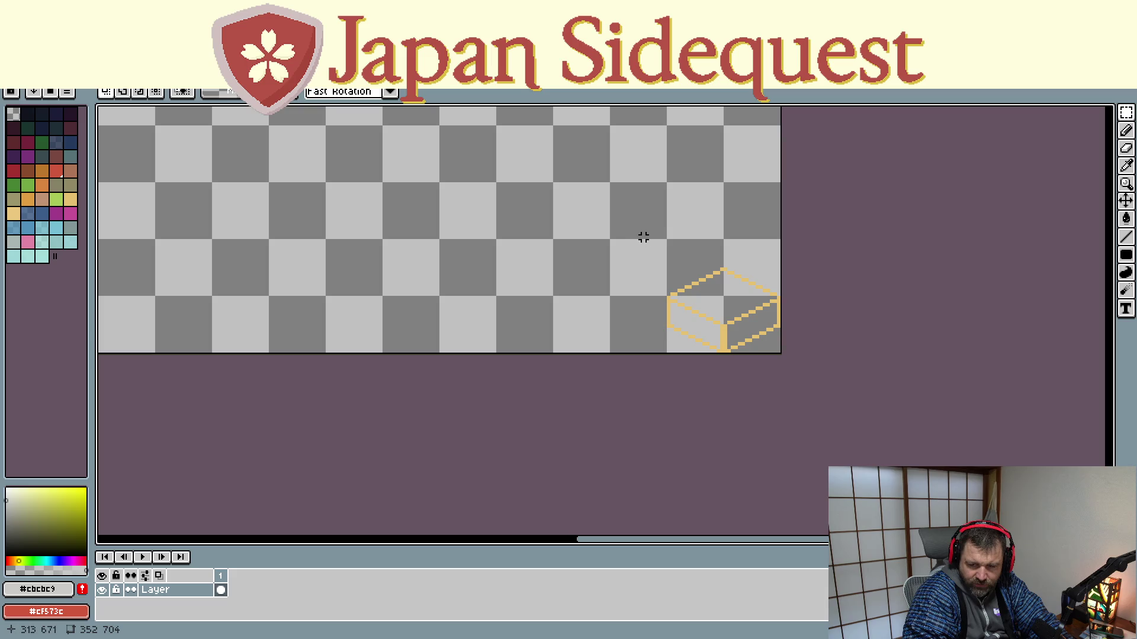
drag(668, 241, 780, 357)
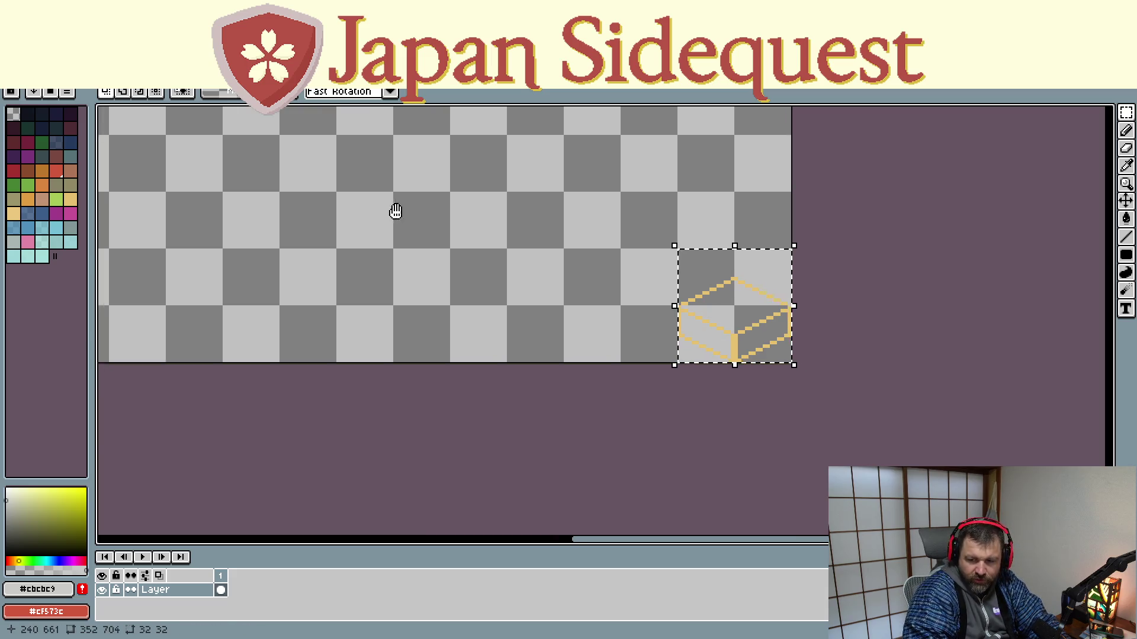
Paste a copy of the yellow box outline back near the cobblestone tiles and move it right
drag(388, 205, 1089, 459)
drag(382, 165, 729, 323)
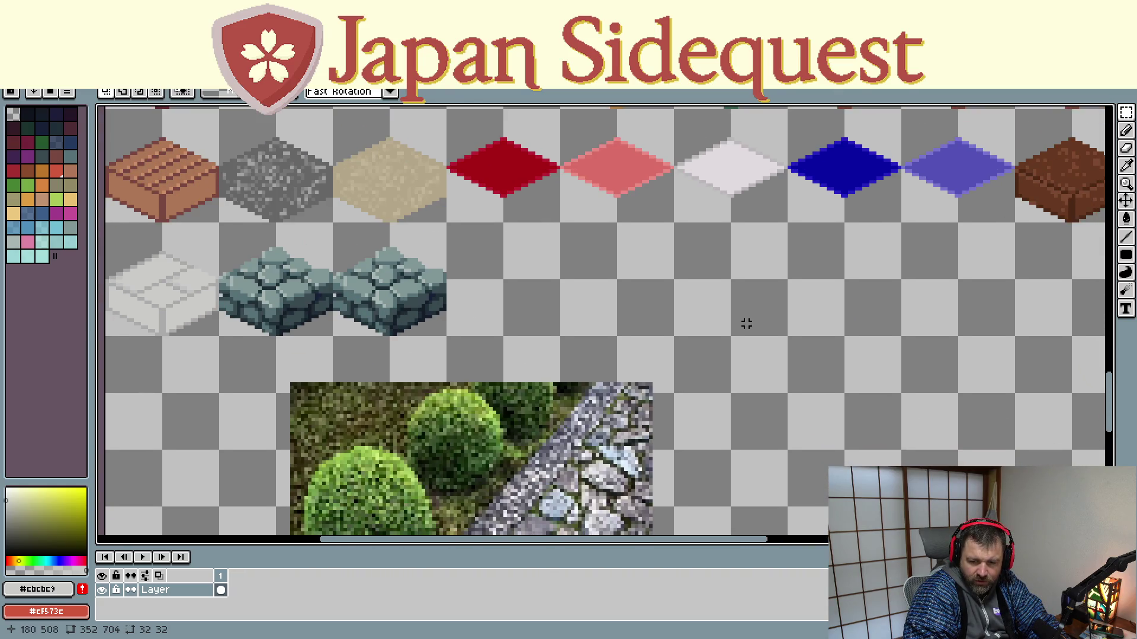
key(ctrl+v)
mouse_move(589, 323)
mouse_down()
mouse_move(736, 272)
mouse_move(910, 285)
mouse_move(951, 398)
mouse_up()
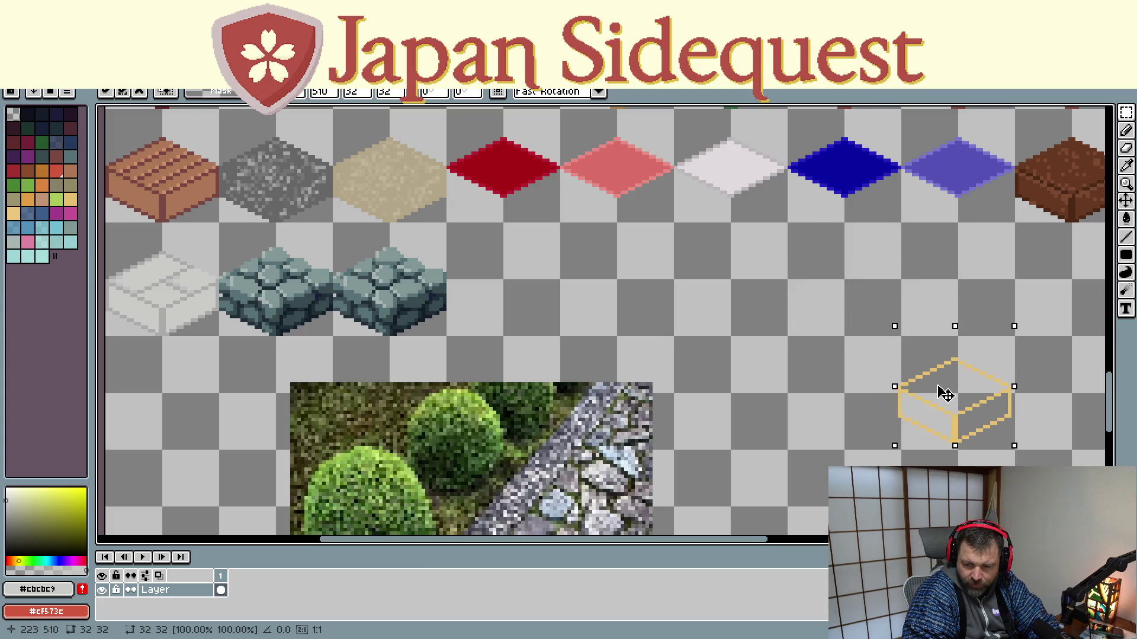
Duplicate the pair of cobblestone tiles to the right, making a row of four
click(637, 284)
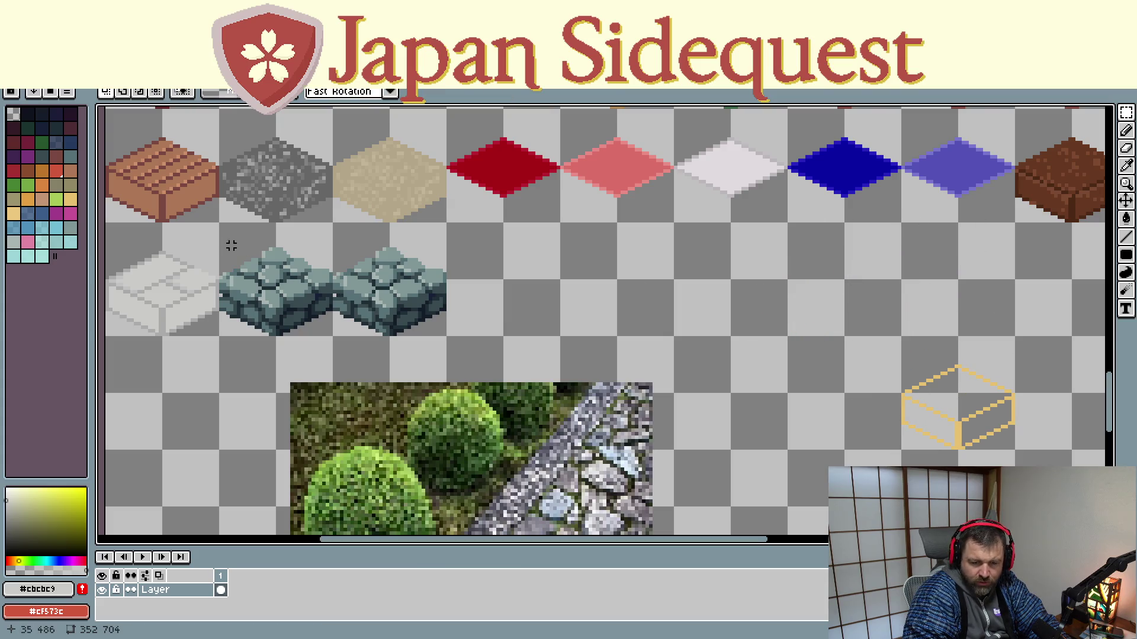
drag(220, 225, 449, 338)
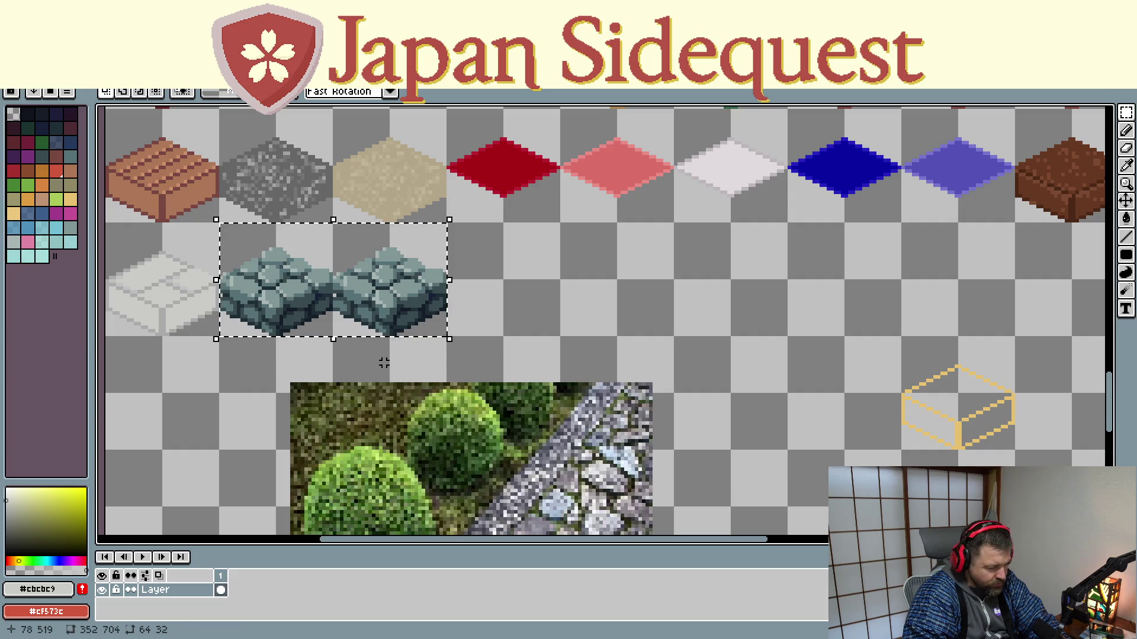
click(380, 328)
drag(380, 329, 579, 299)
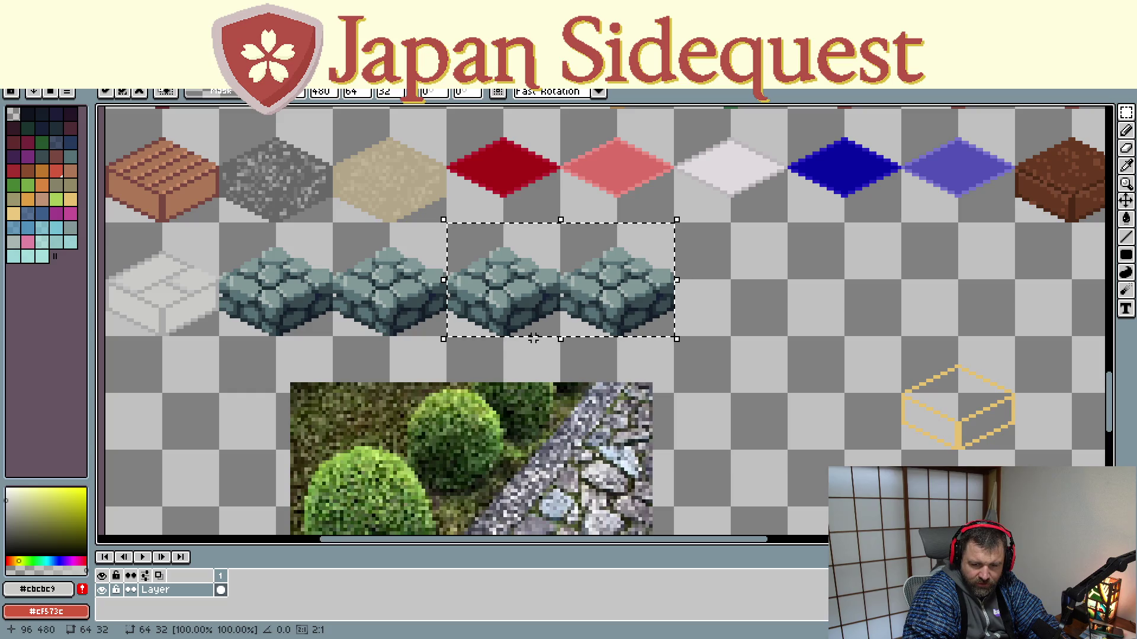
click(373, 356)
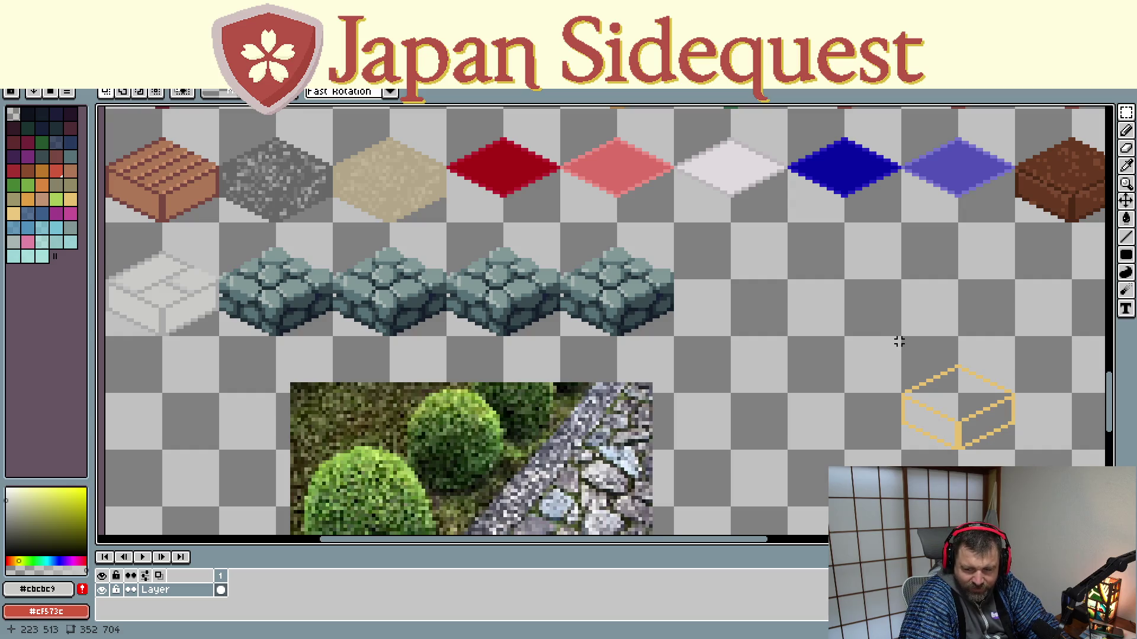
Move the yellow box outline into the slot right after the cobblestone row
drag(901, 338, 1017, 453)
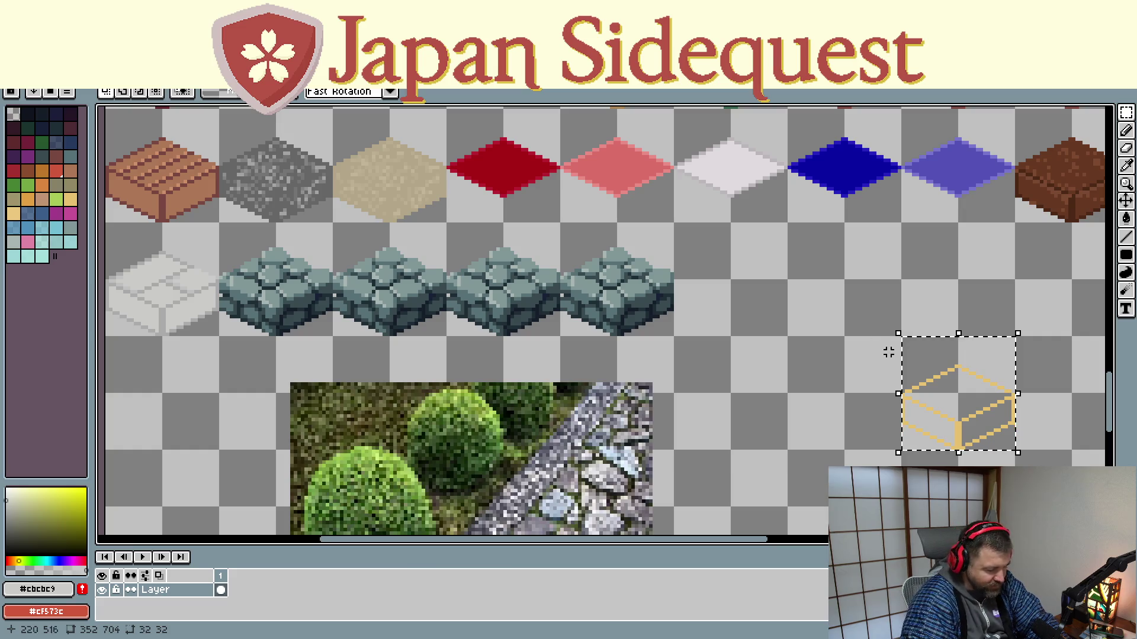
drag(953, 402, 729, 287)
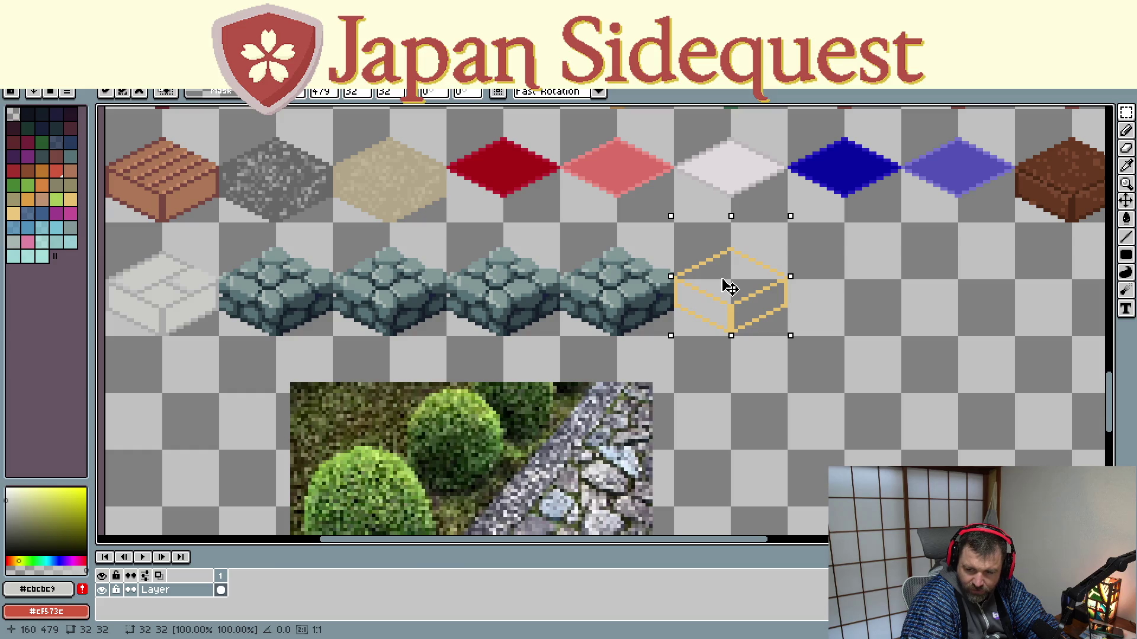
click(736, 380)
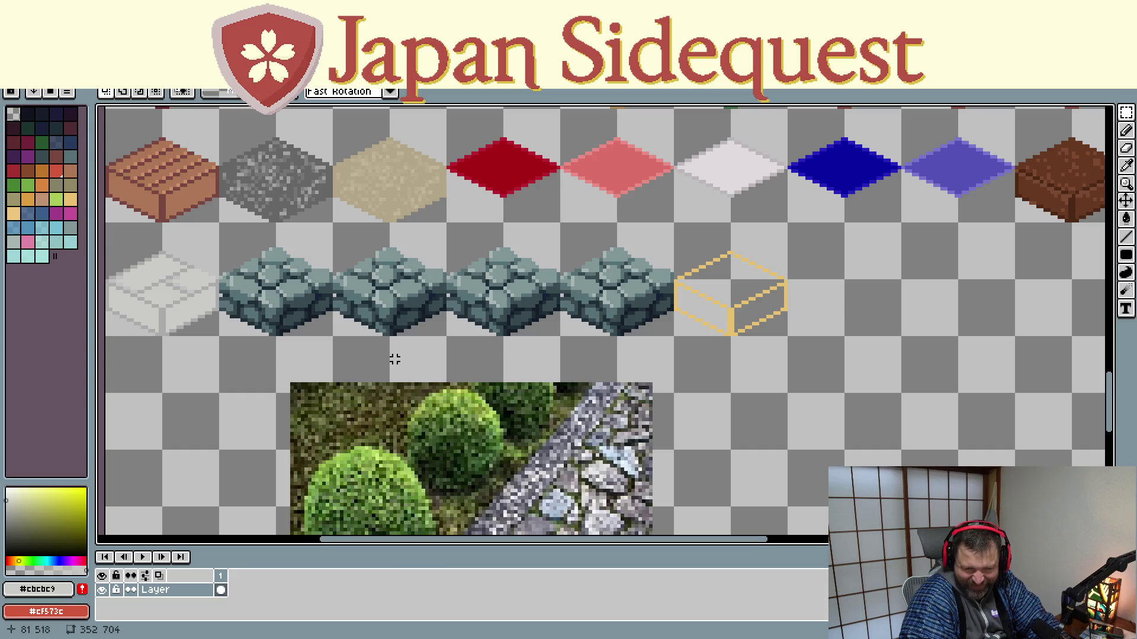
scroll(396, 360, up, 1)
Sample the cobblestone's grey-green as the drawing colour with the eyedropper
mouse_move(341, 353)
mouse_down()
mouse_move(364, 427)
mouse_move(383, 444)
mouse_up()
scroll(394, 409, down, 1)
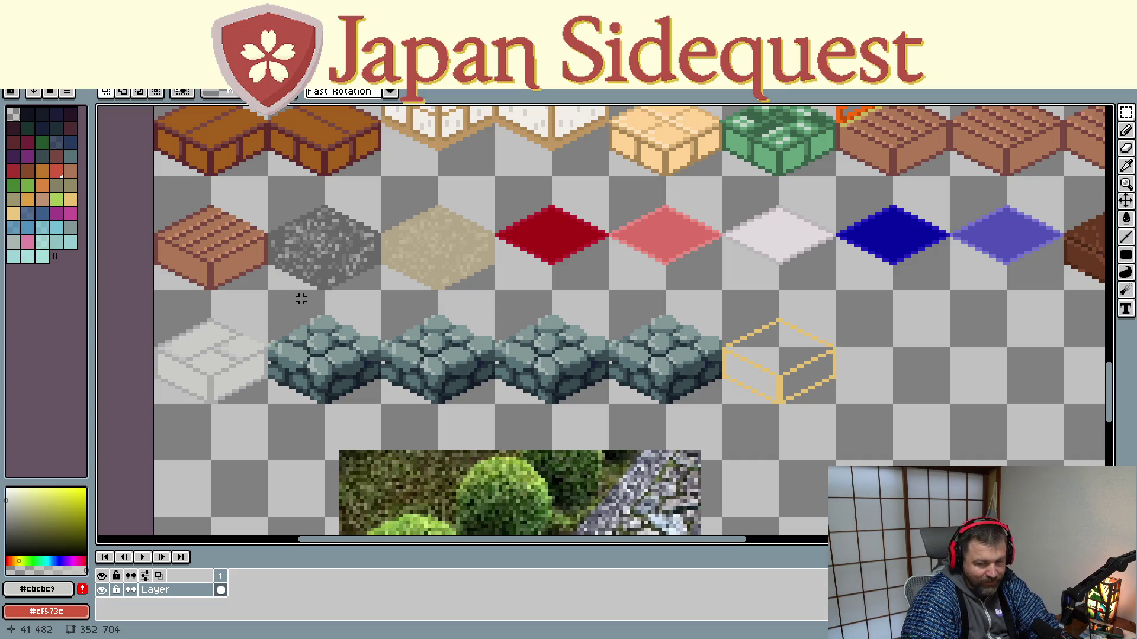
scroll(257, 335, up, 1)
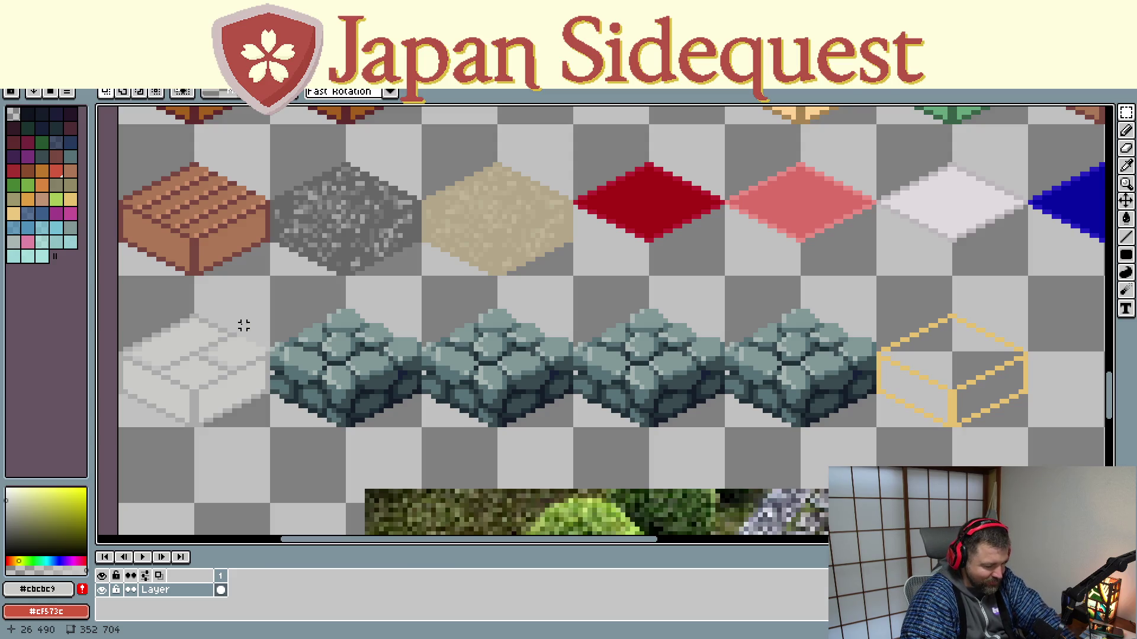
key(i)
click(293, 322)
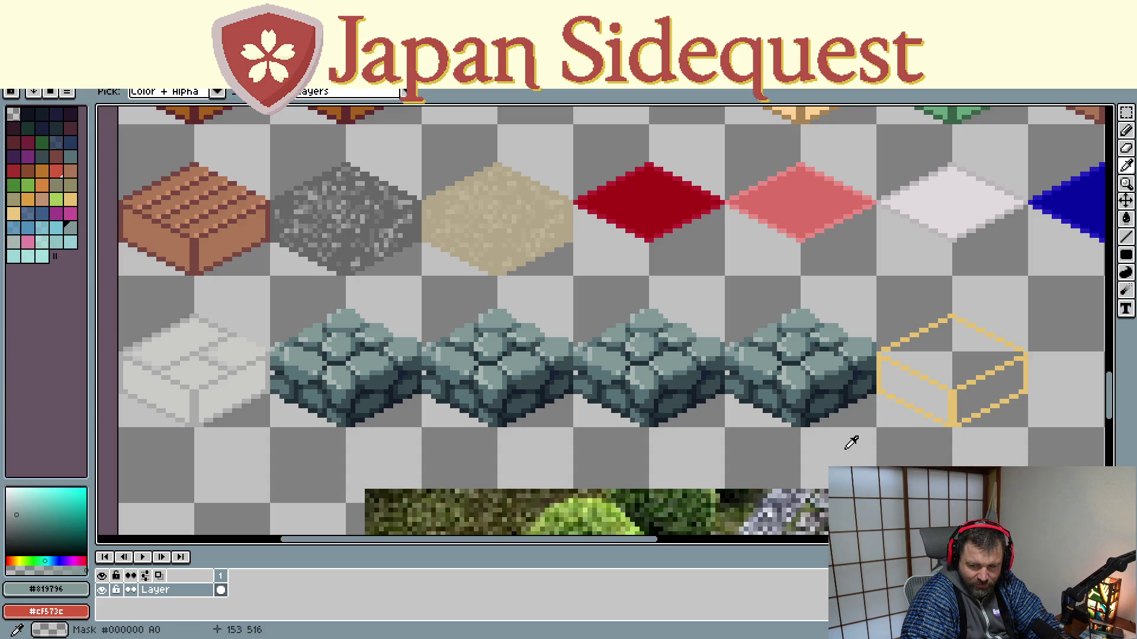
Copy the yellow box outline to its right, leaving two box frames after the stones
drag(1041, 436, 748, 424)
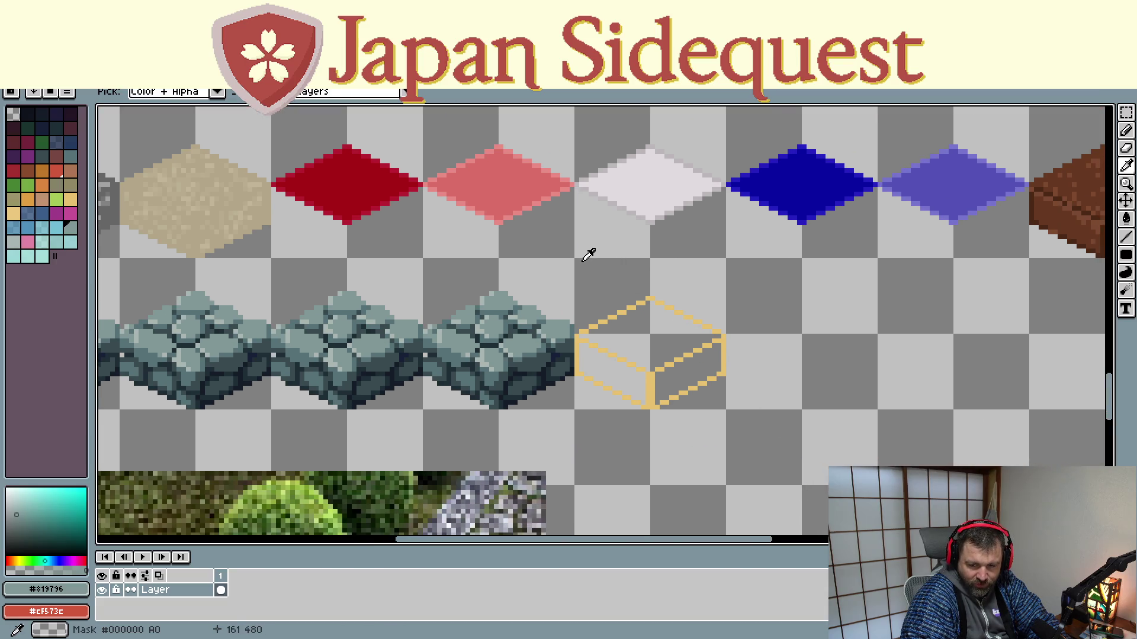
key(m)
drag(575, 259, 723, 408)
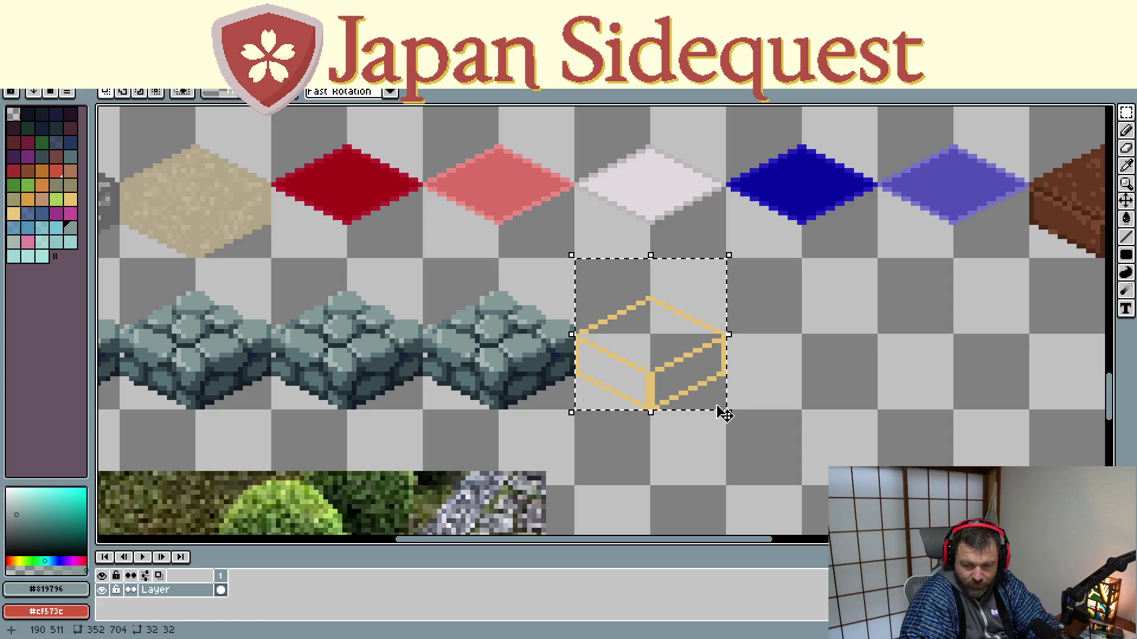
drag(665, 373, 815, 376)
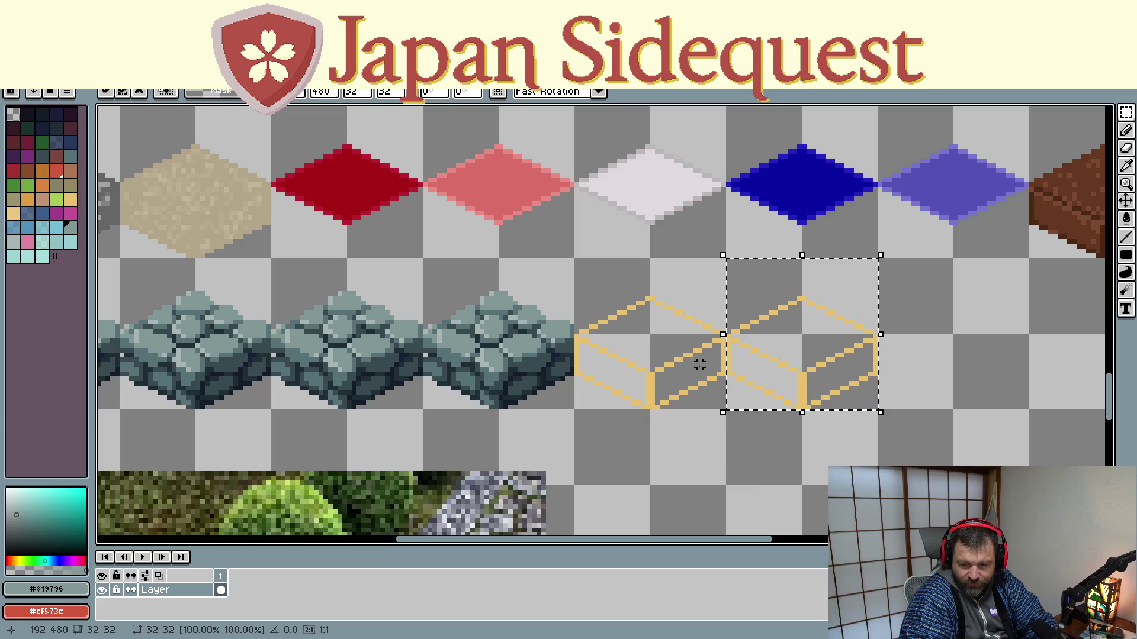
key(e)
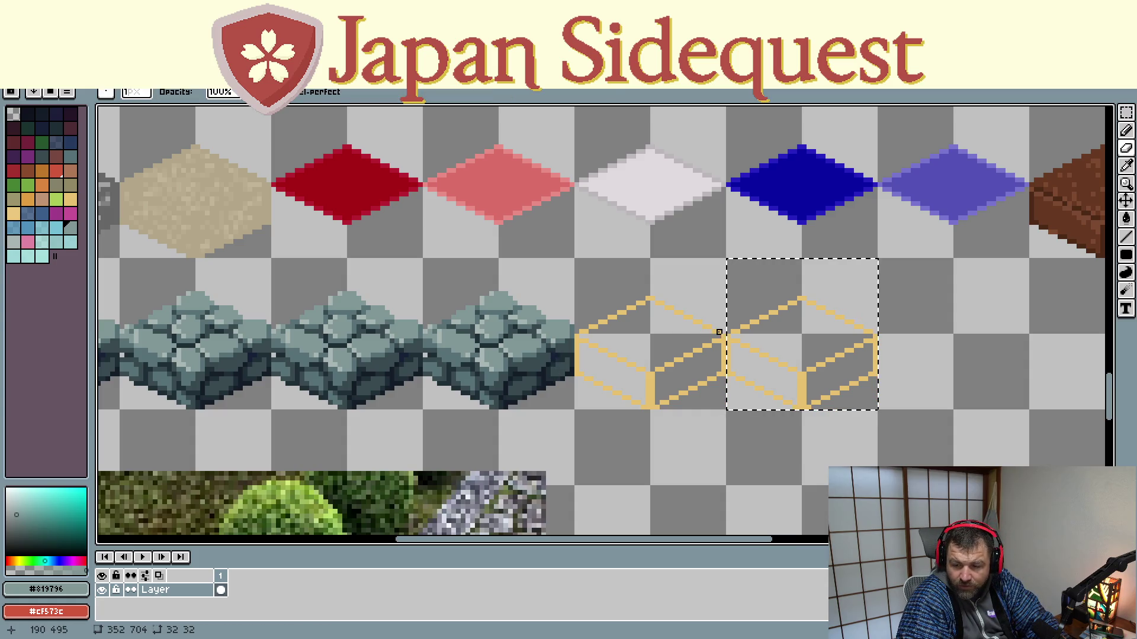
key(e)
scroll(685, 342, down, 3)
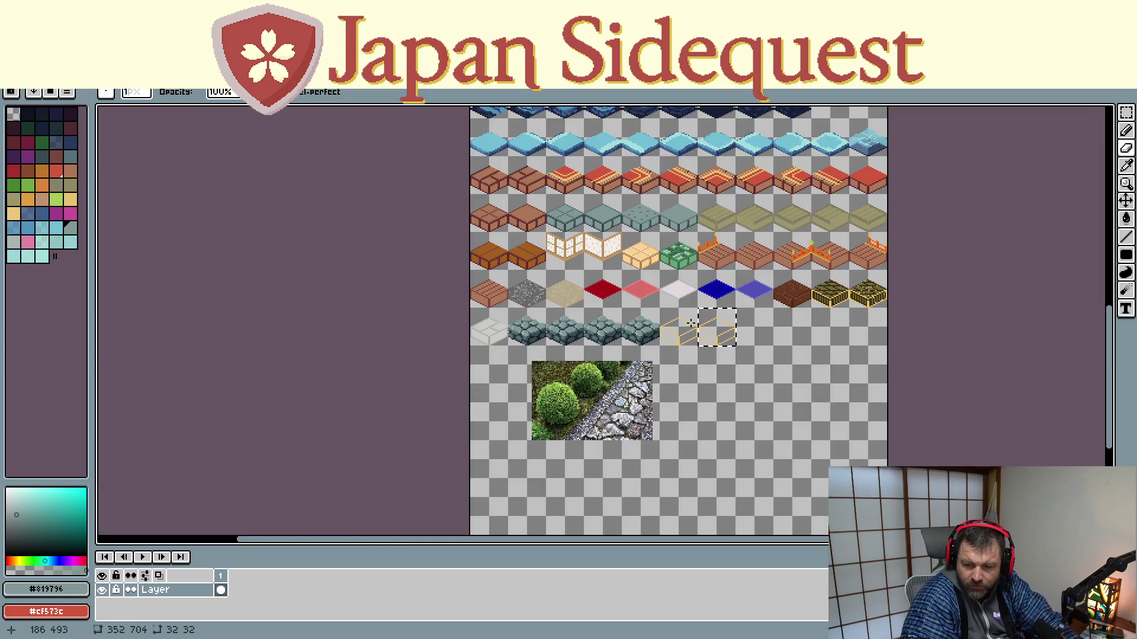
scroll(693, 329, up, 4)
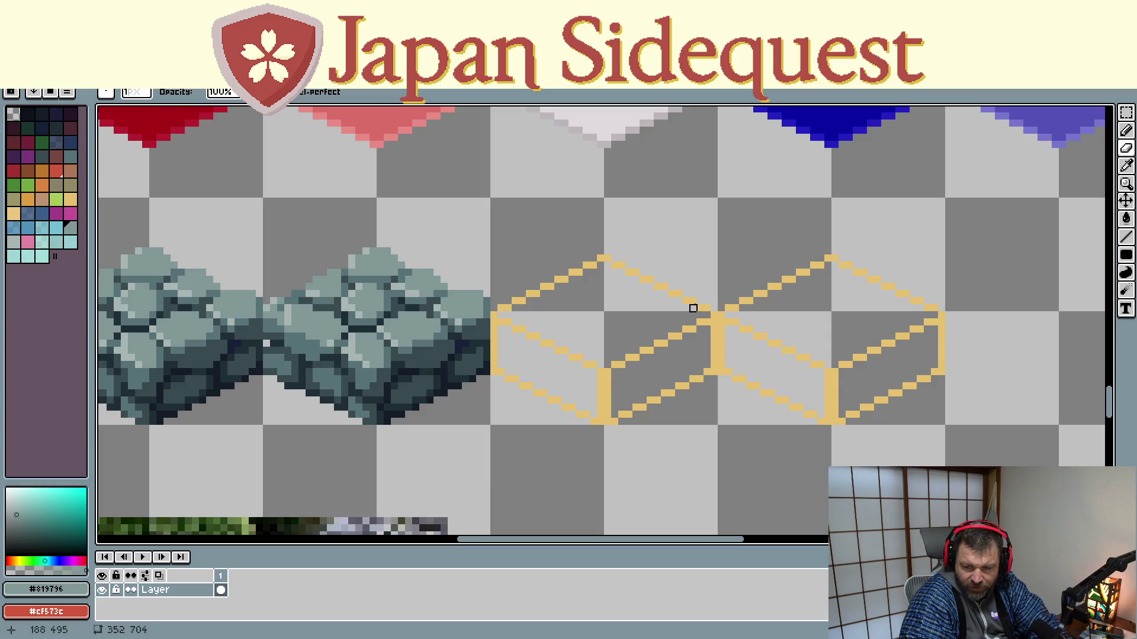
Erase the left box's back edge and set up the Line tool with transparent colour
mouse_move(671, 294)
mouse_down()
mouse_move(608, 265)
mouse_move(551, 287)
mouse_up()
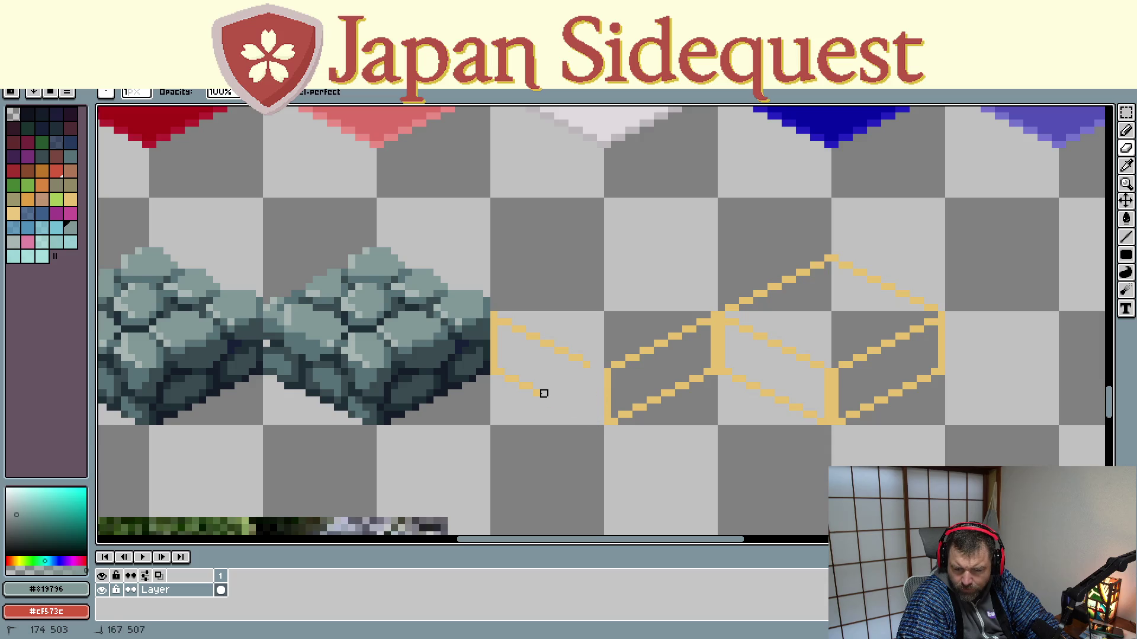
click(487, 371)
key(v)
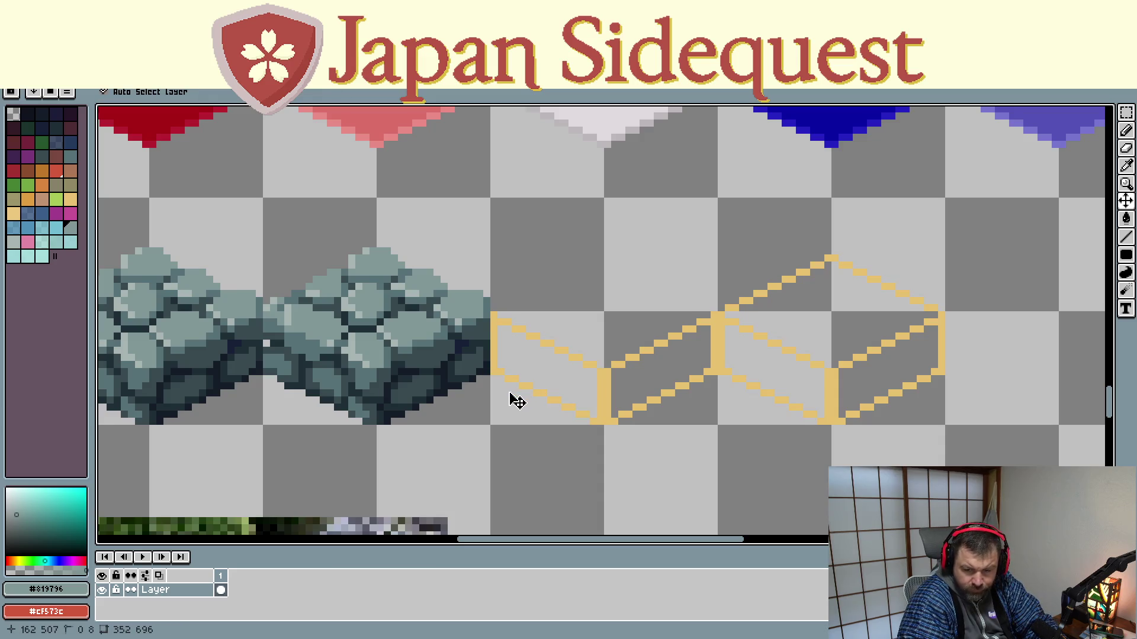
key(l)
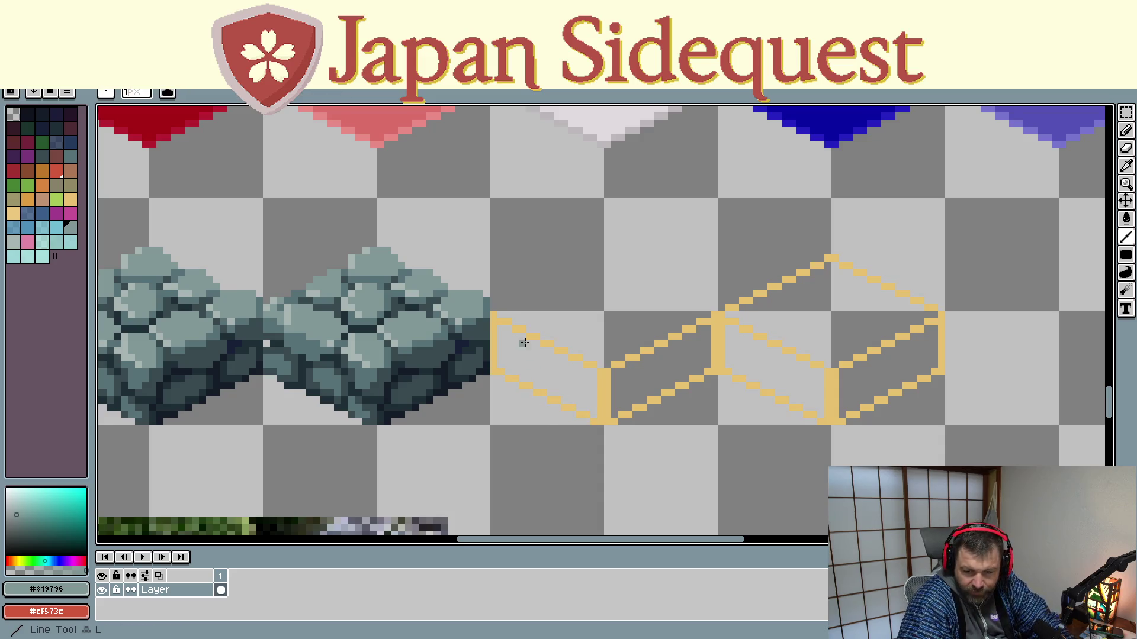
key(i)
click(496, 297)
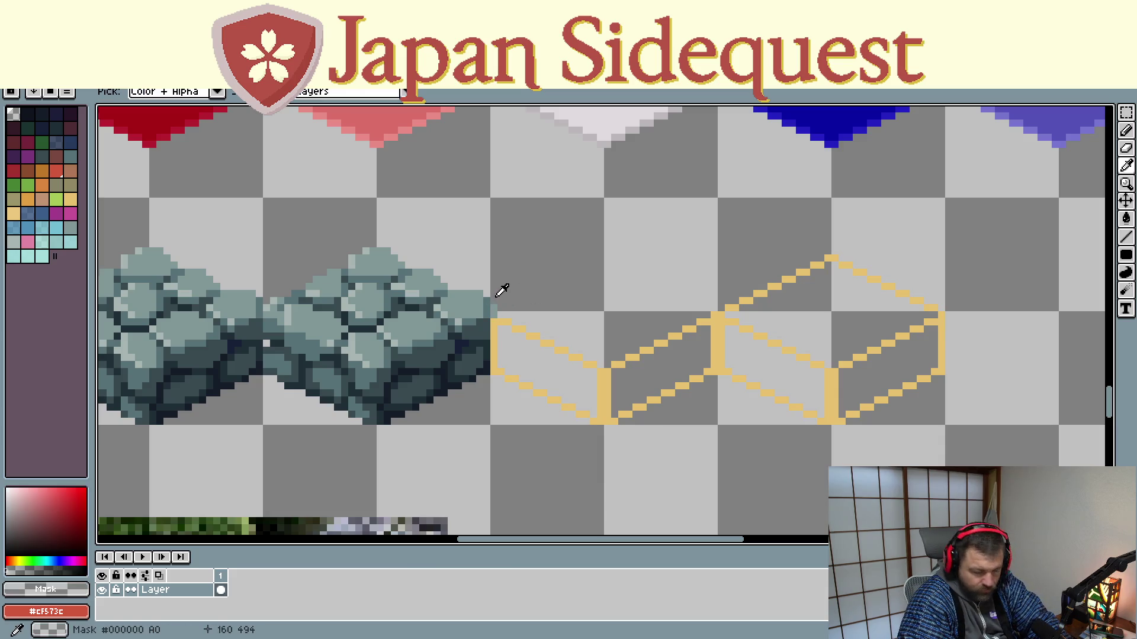
key(l)
Erase the left box's vertical and diagonal edges, leaving one slanted face, and select it
mouse_move(496, 305)
mouse_down()
mouse_move(494, 372)
mouse_move(593, 421)
mouse_up()
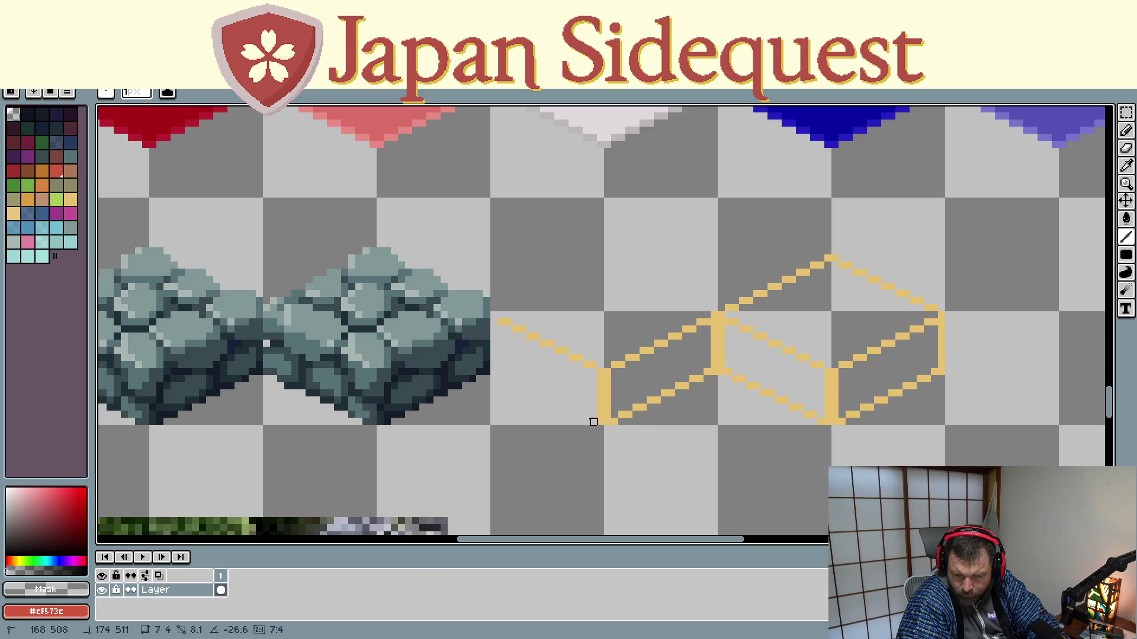
drag(602, 365, 600, 429)
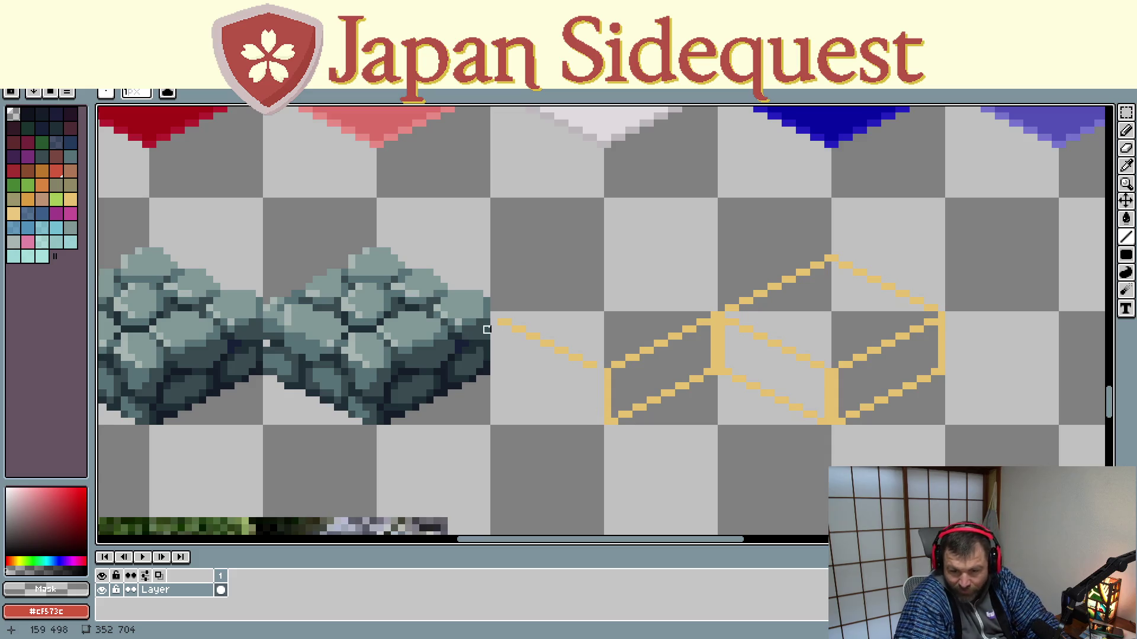
drag(501, 323, 594, 358)
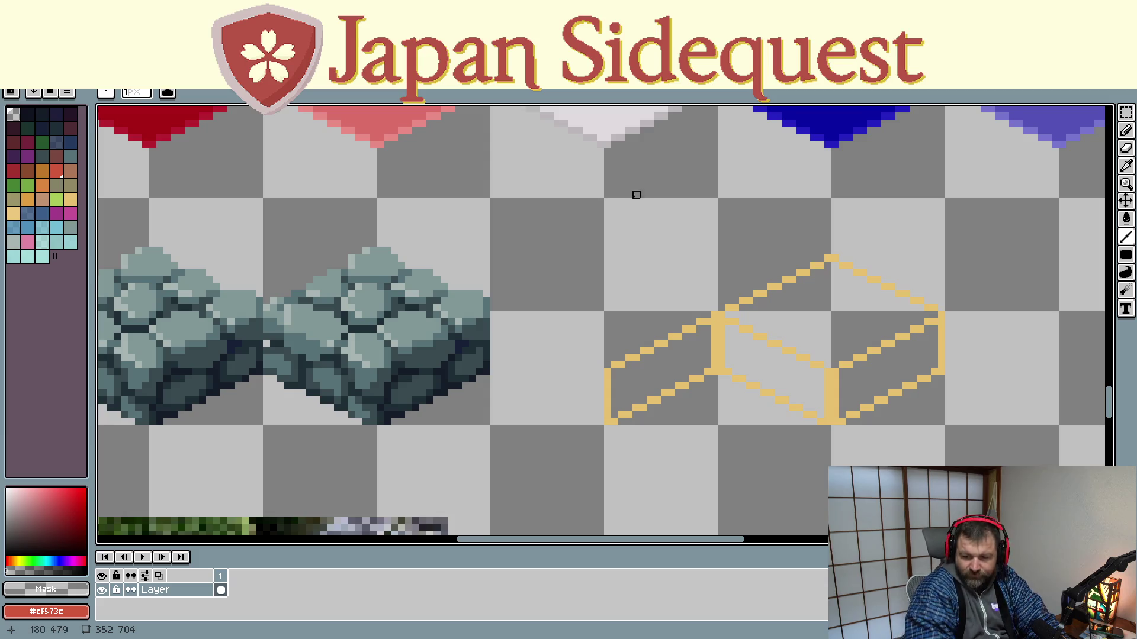
key(m)
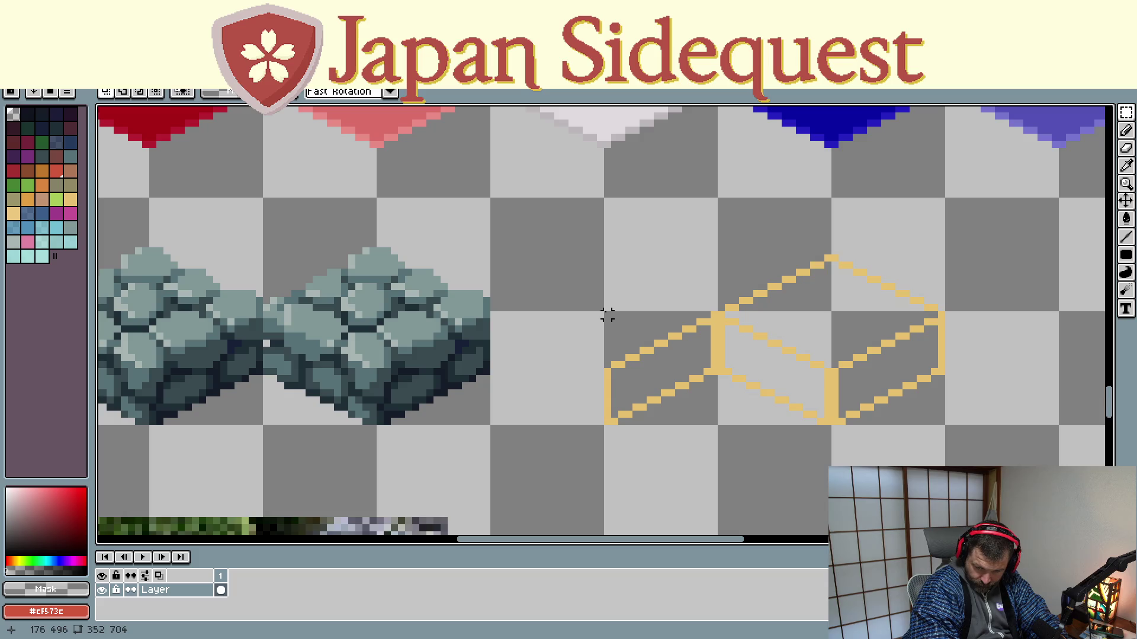
mouse_move(605, 312)
mouse_down()
mouse_move(720, 421)
mouse_move(106, 374)
mouse_move(415, 405)
mouse_up()
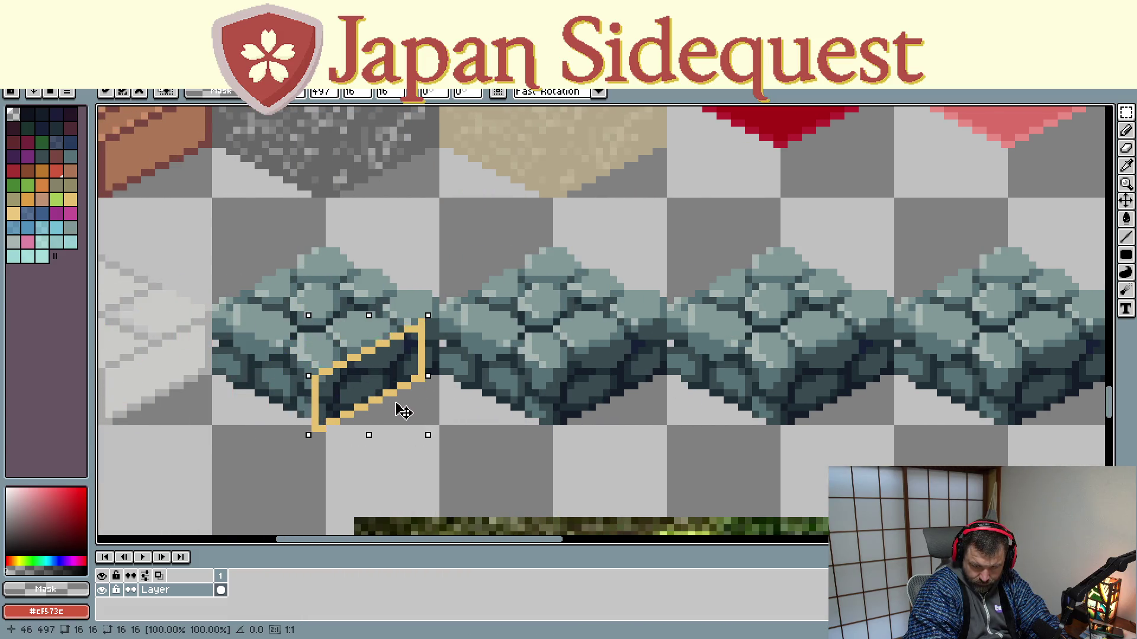
Test the slanted face over the stone blocks, then move it to the empty cell below them
drag(415, 405, 413, 399)
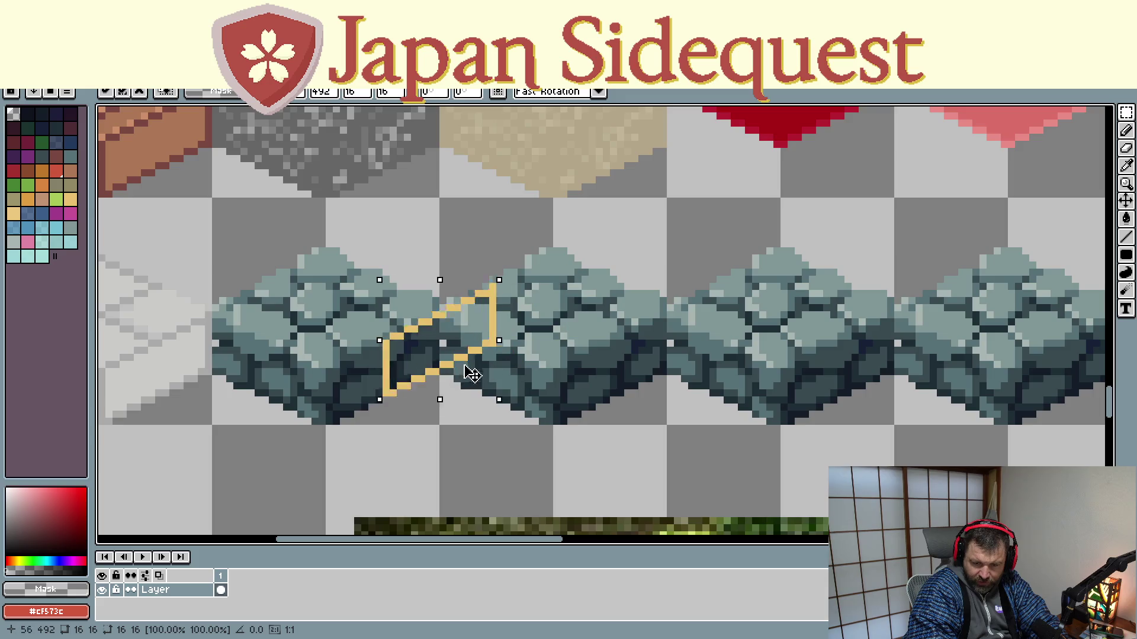
drag(413, 399, 417, 400)
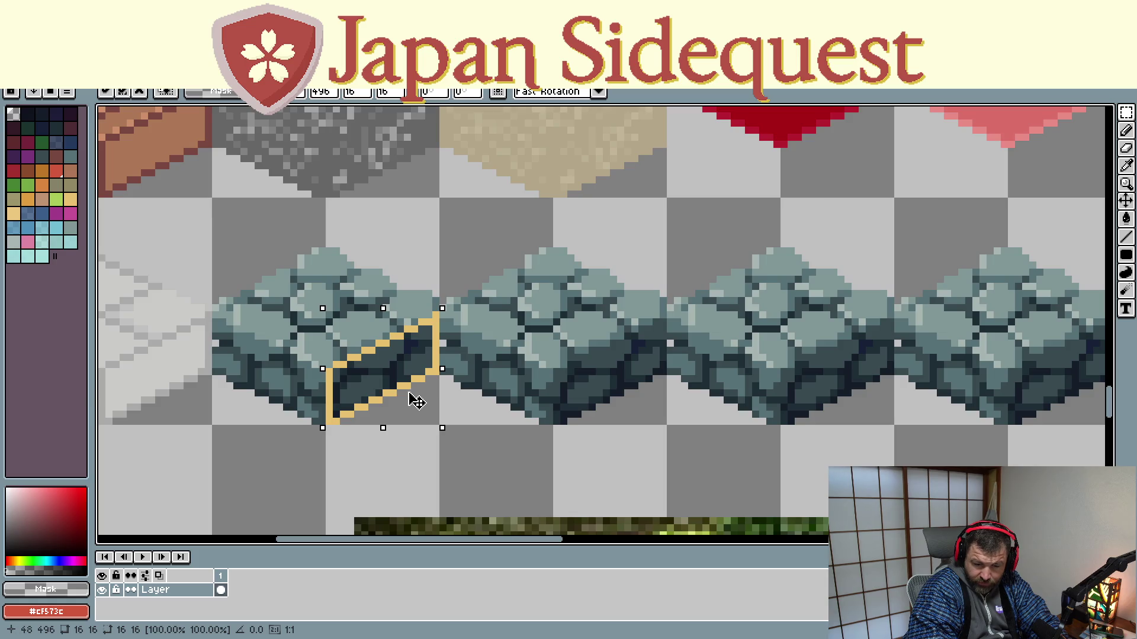
mouse_move(415, 402)
mouse_down()
mouse_move(413, 496)
mouse_move(229, 510)
mouse_up()
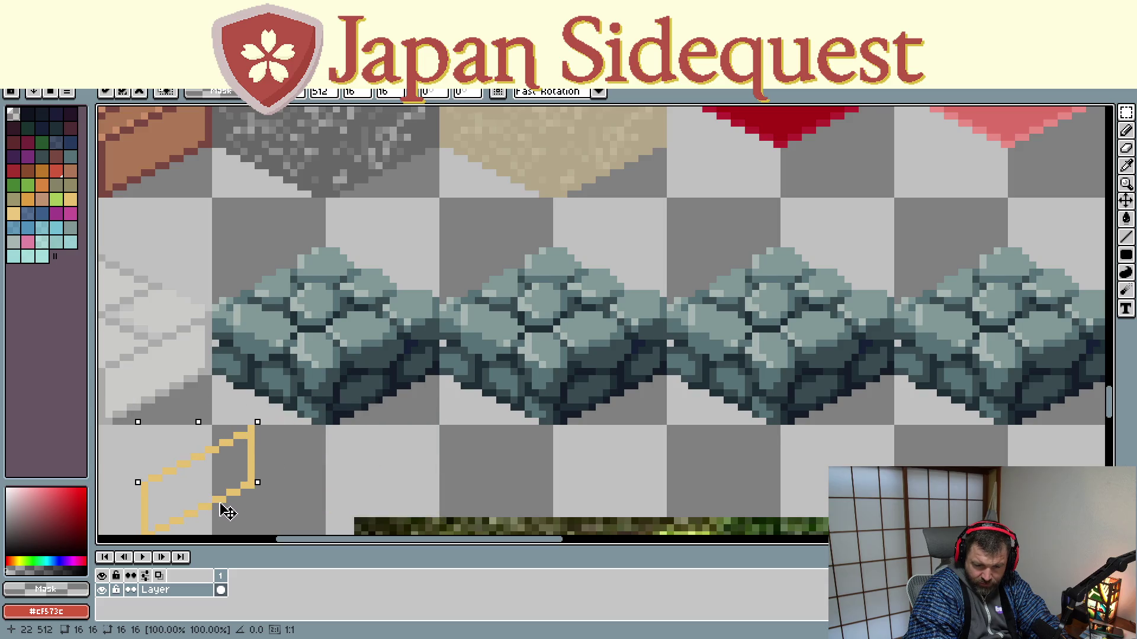
scroll(230, 509, down, 1)
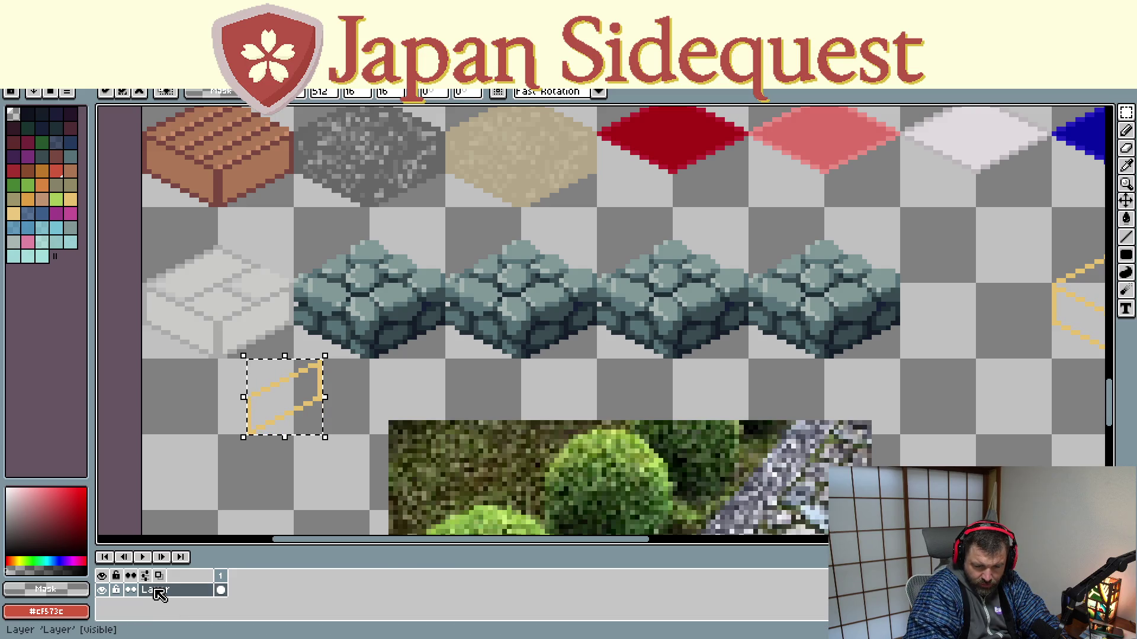
Create a new layer and cut the yellow parallelogram out of the stone tiles layer
key(shift+n)
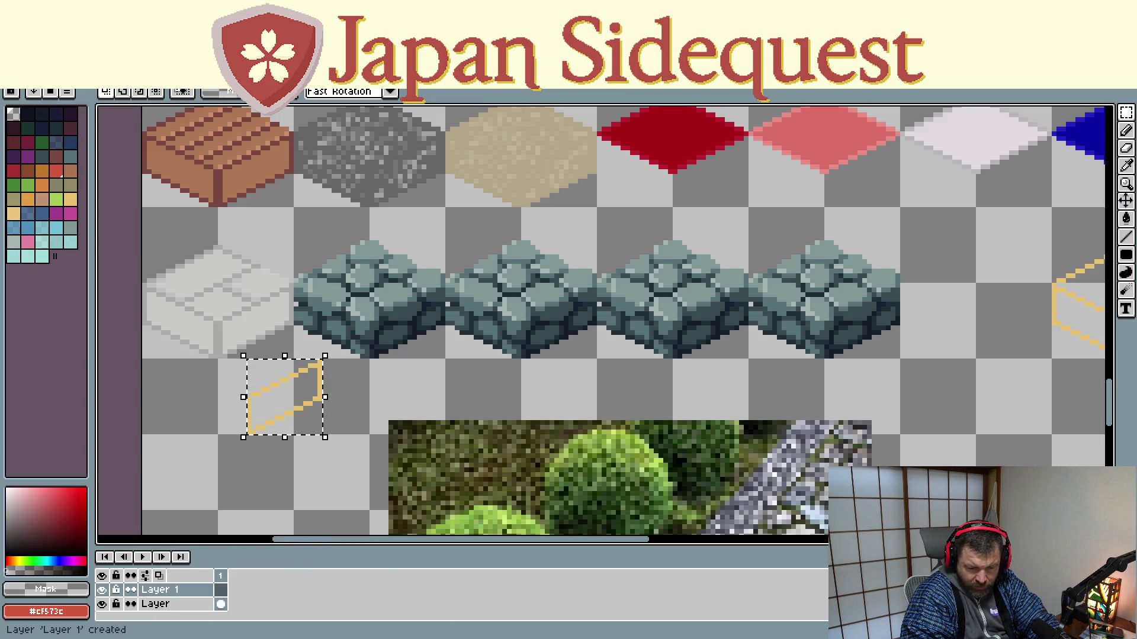
click(281, 408)
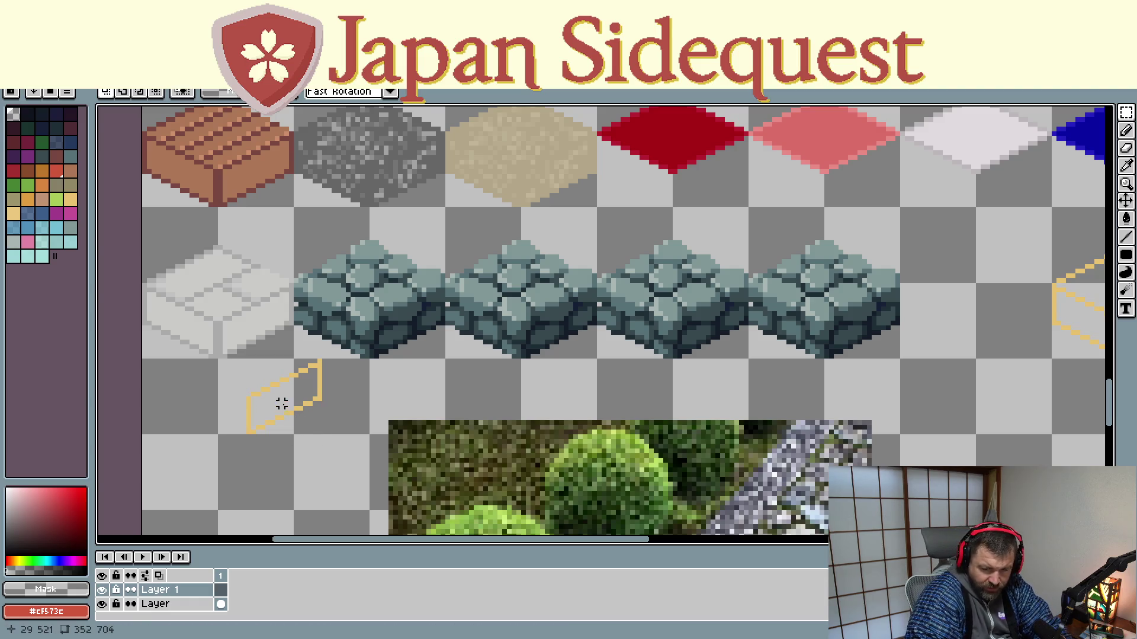
drag(248, 359, 325, 436)
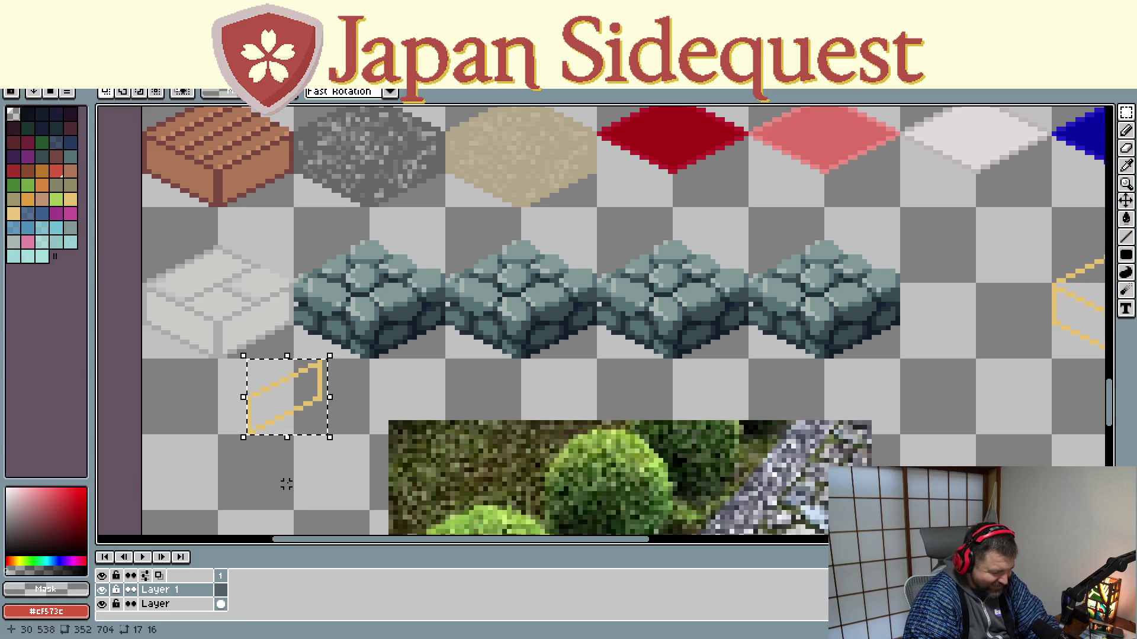
click(156, 604)
click(297, 471)
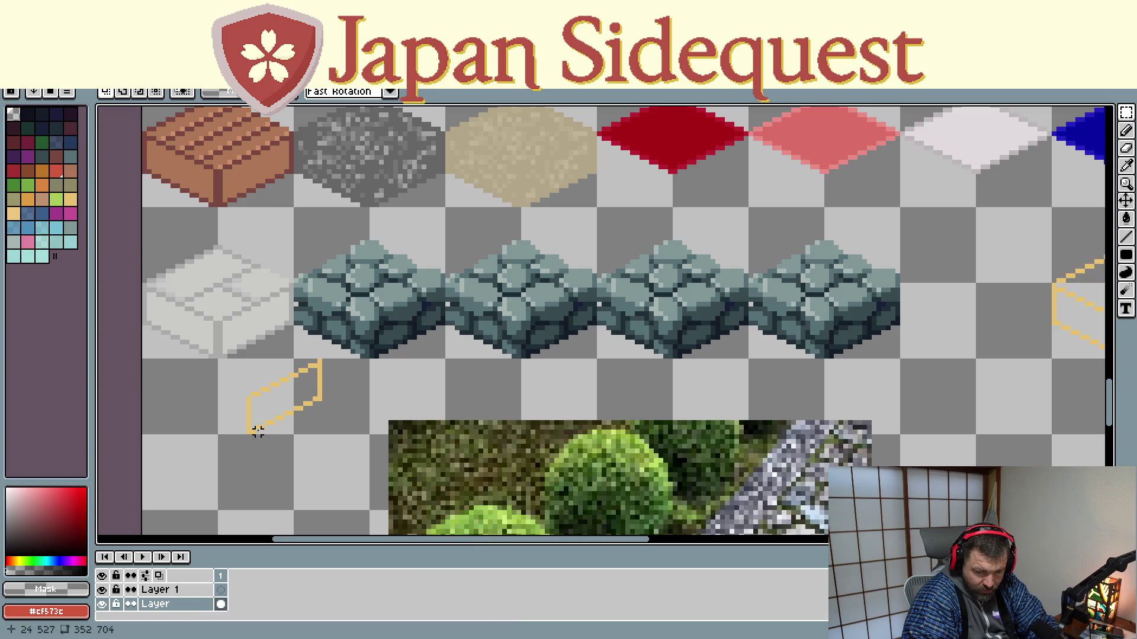
drag(248, 362, 321, 446)
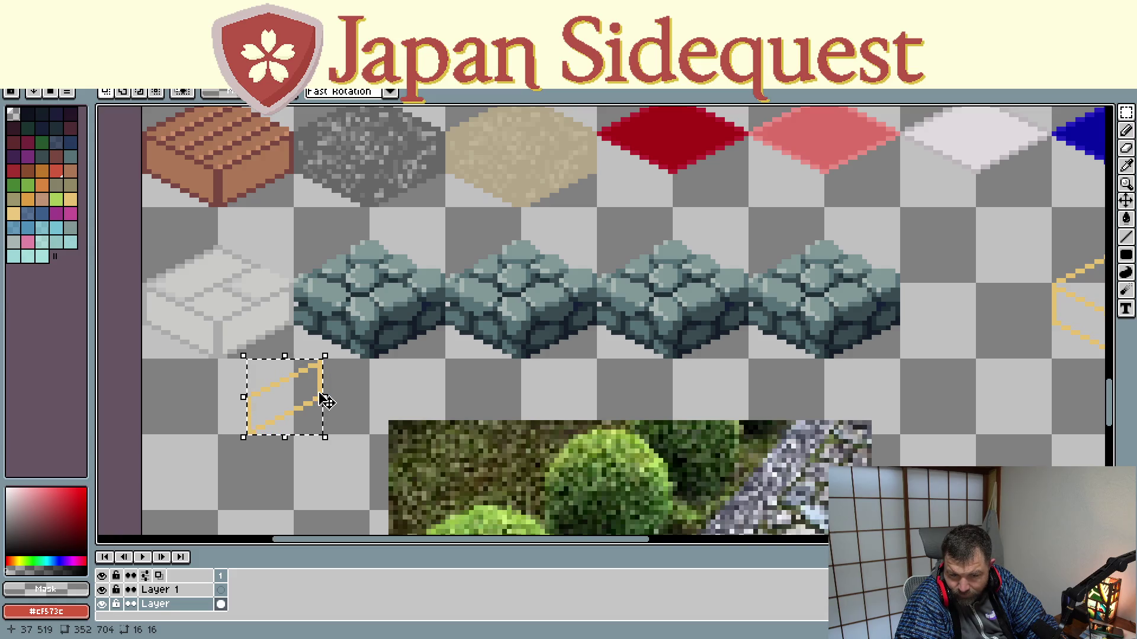
click(344, 384)
drag(247, 361, 321, 433)
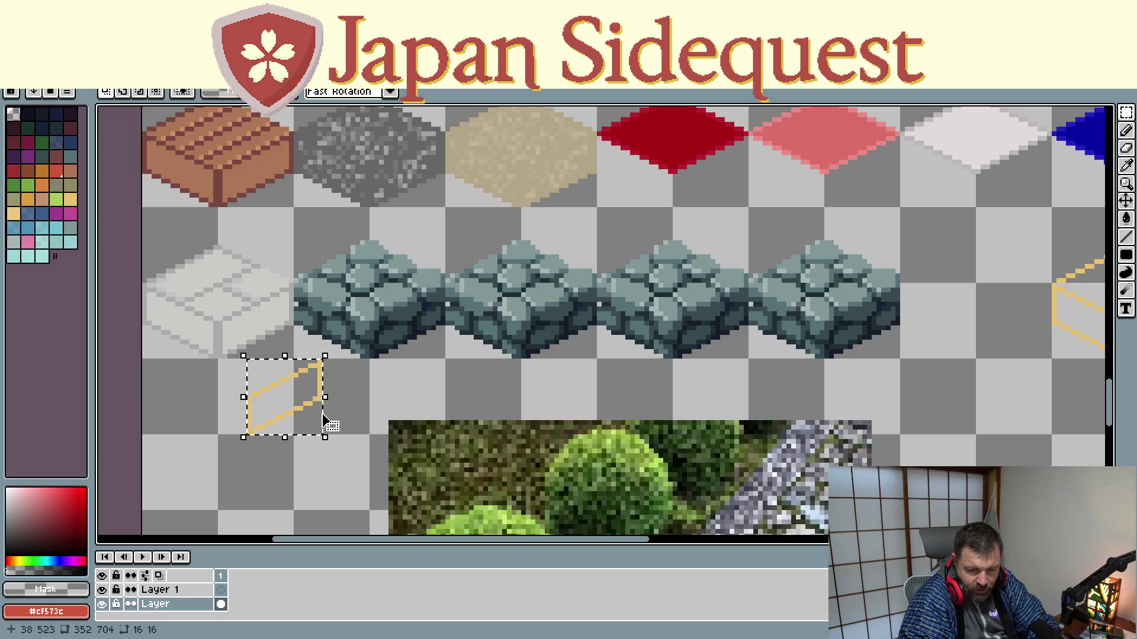
key(Delete)
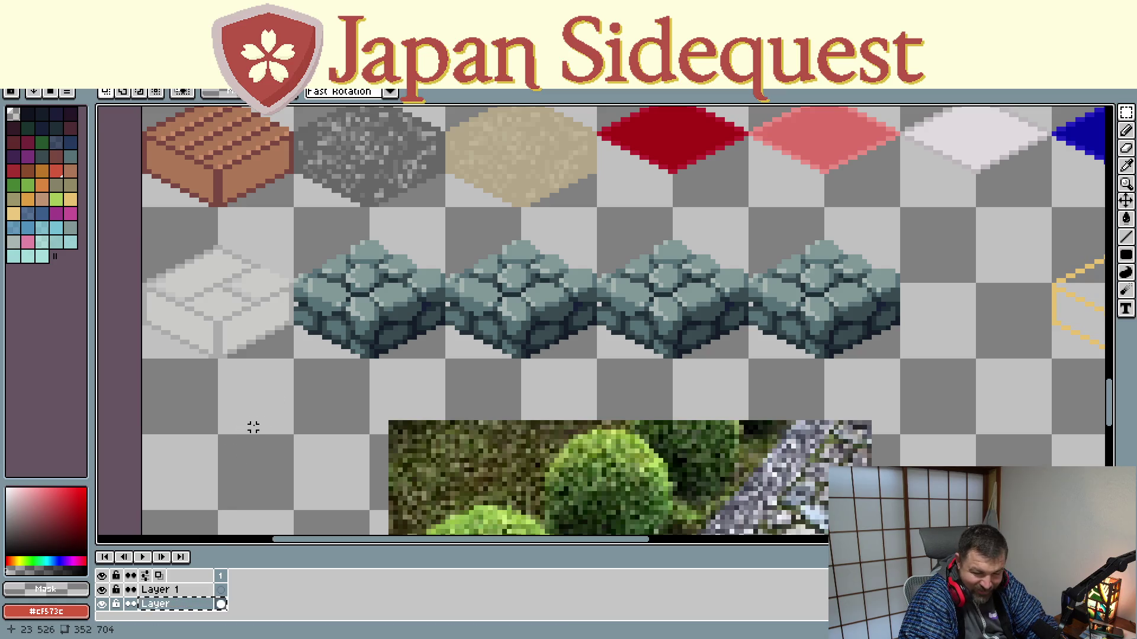
Paste the parallelogram onto Layer 1 and place it over the first stone block's side
click(196, 591)
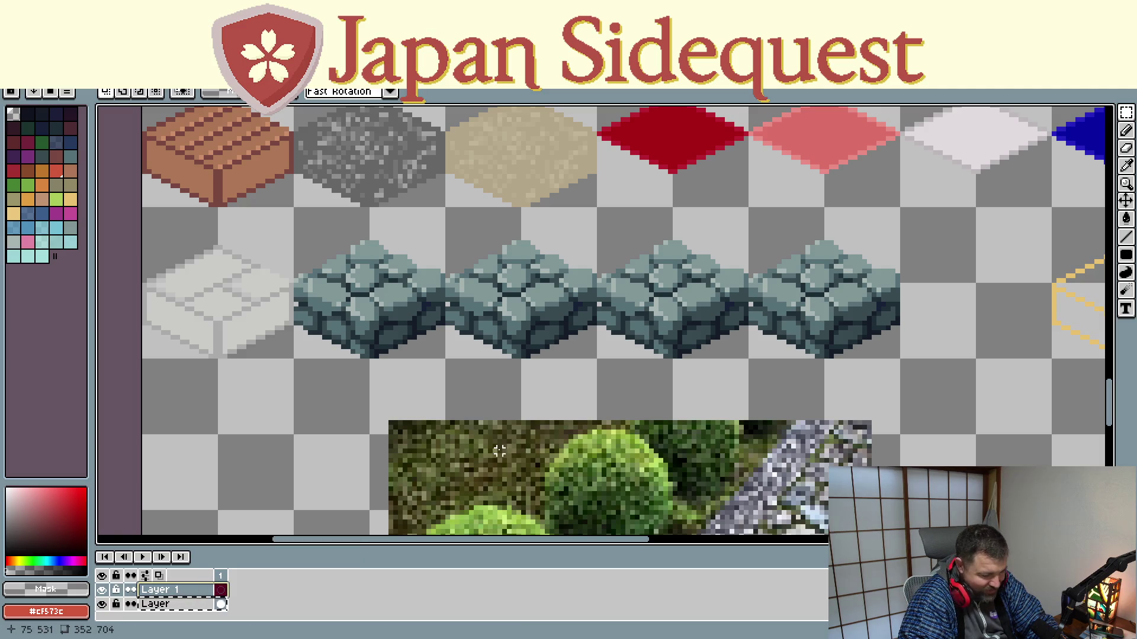
key(alt+Down)
key(ctrl+v)
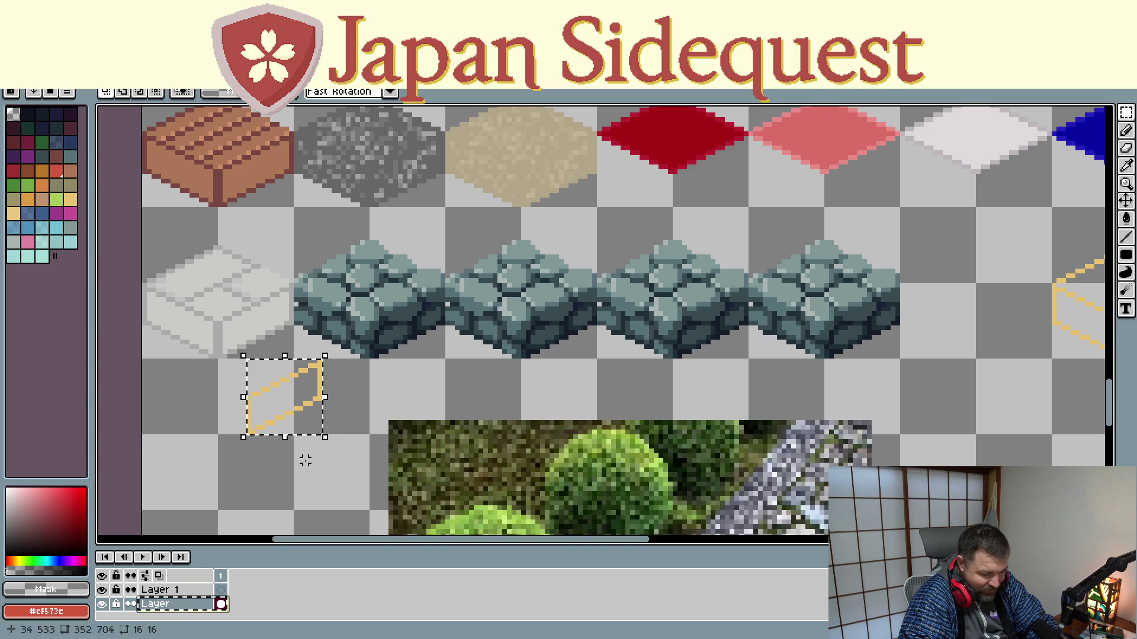
key(Escape)
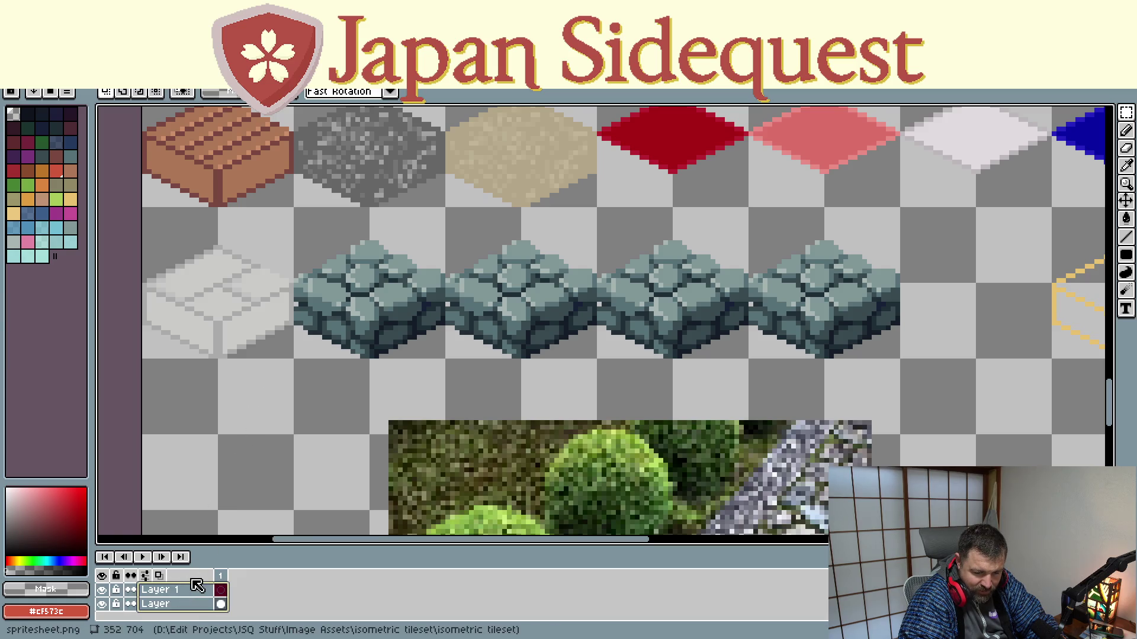
click(104, 604)
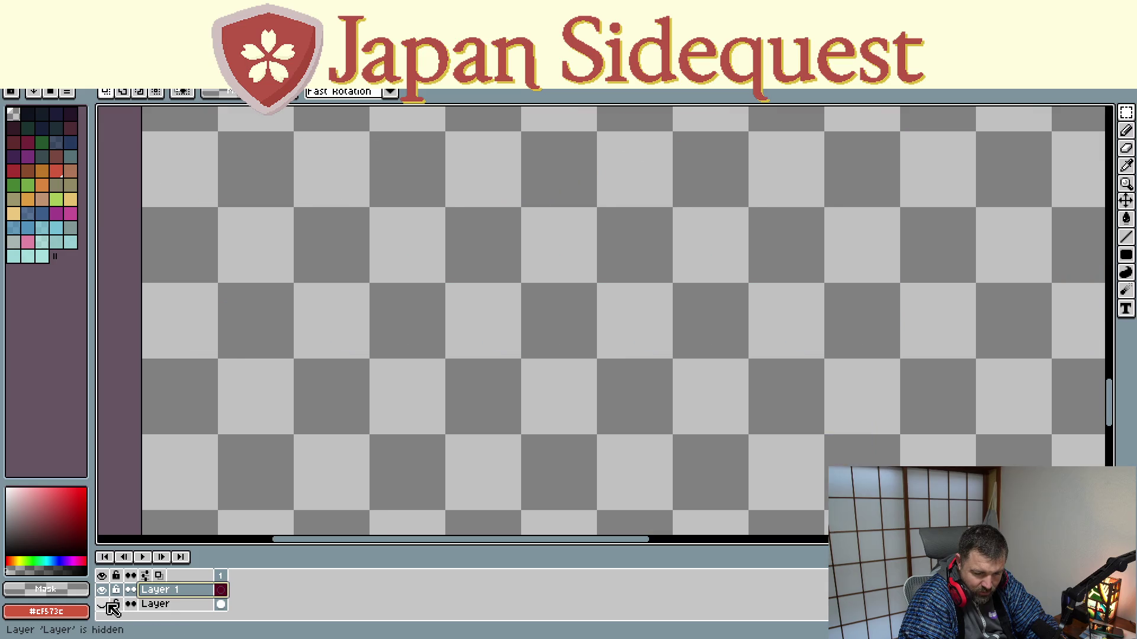
click(105, 604)
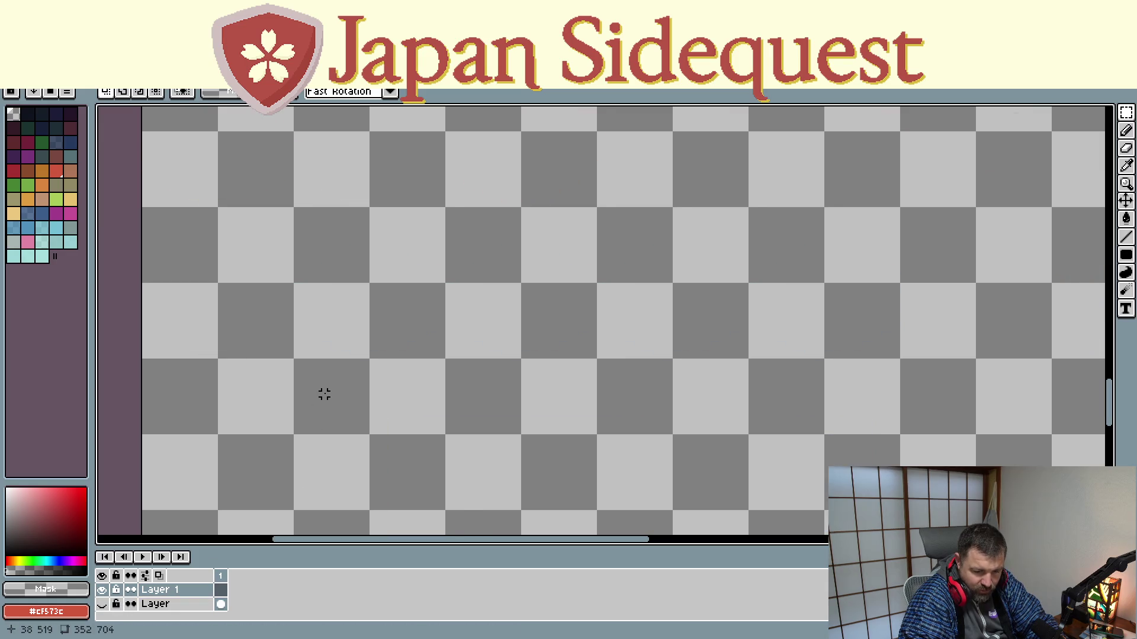
key(ctrl+v)
drag(316, 414, 377, 424)
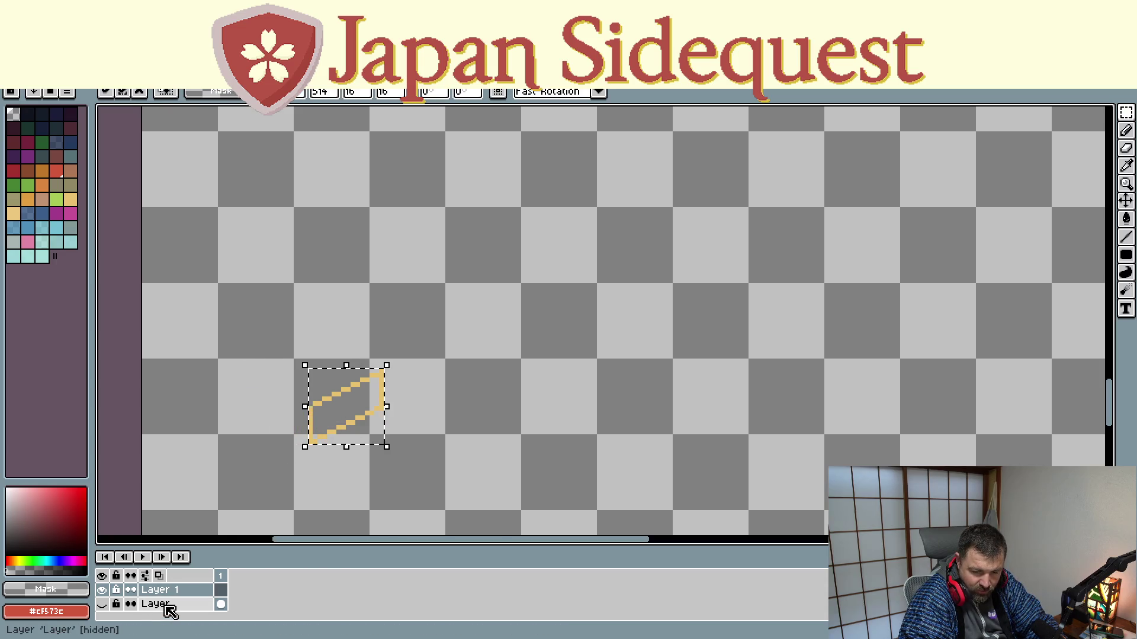
click(107, 605)
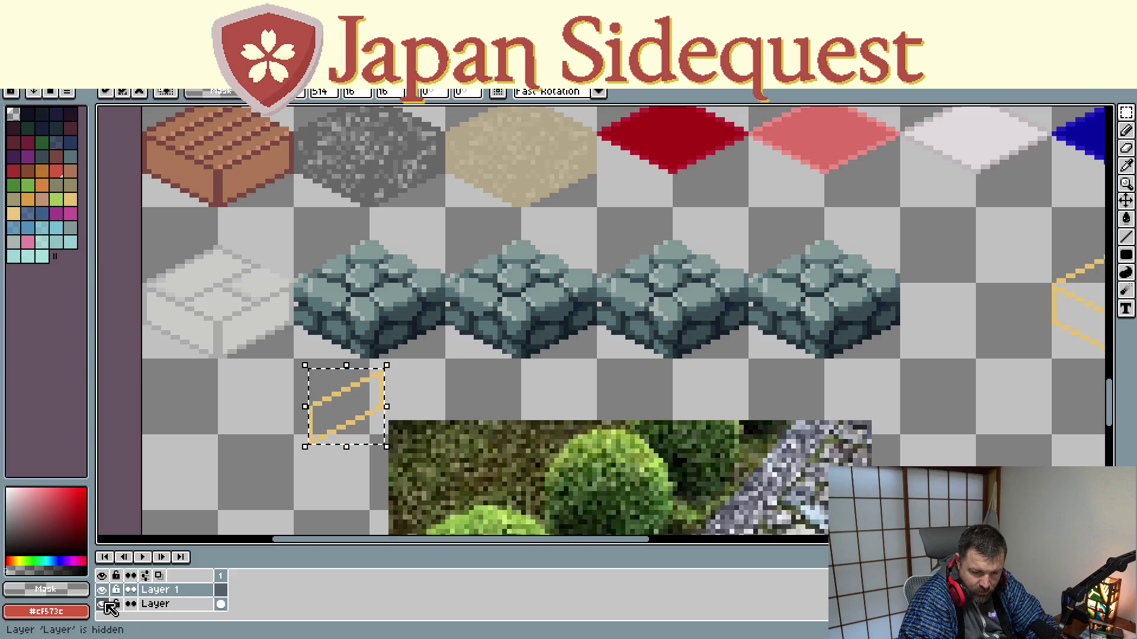
drag(346, 414, 408, 328)
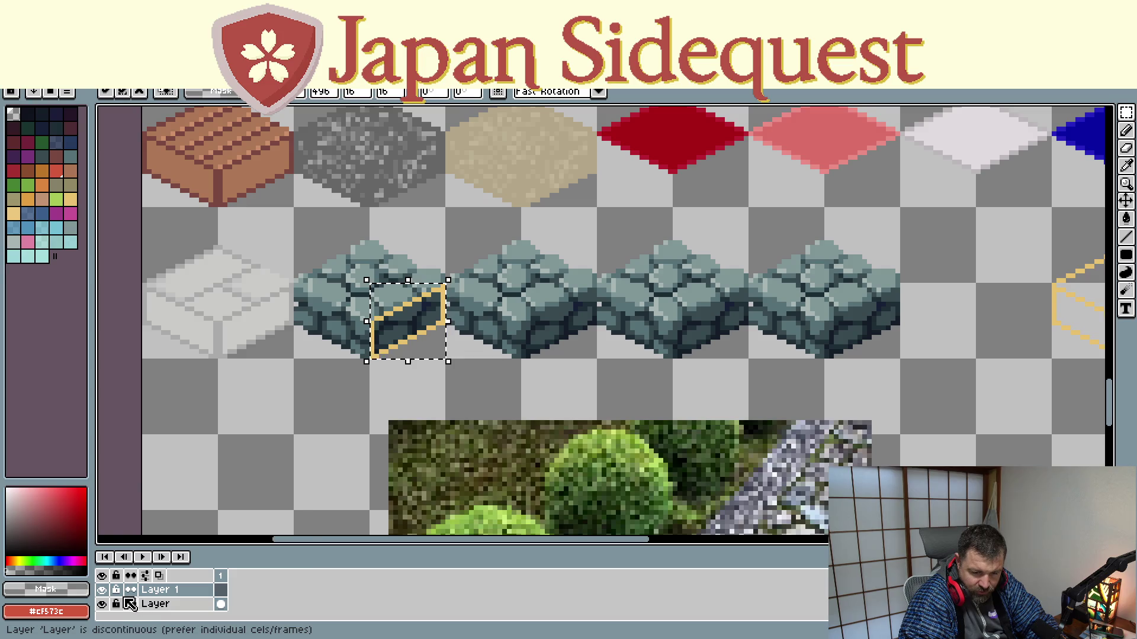
Toggle the guide layer's visibility, centre the cobblestone row and target Layer 1's cel
click(102, 590)
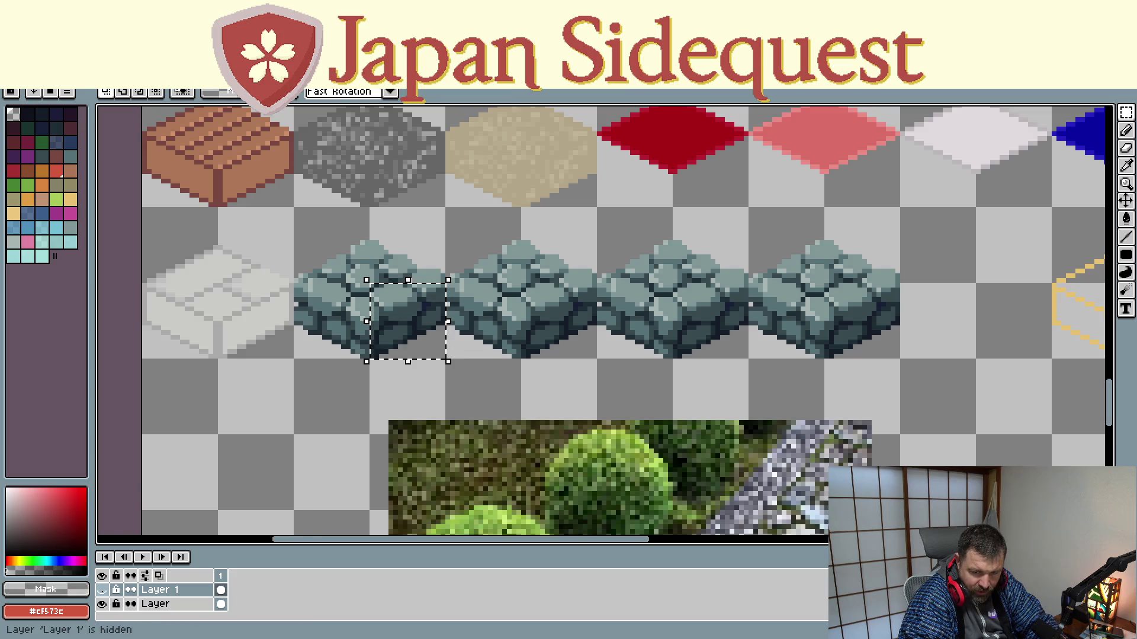
click(103, 590)
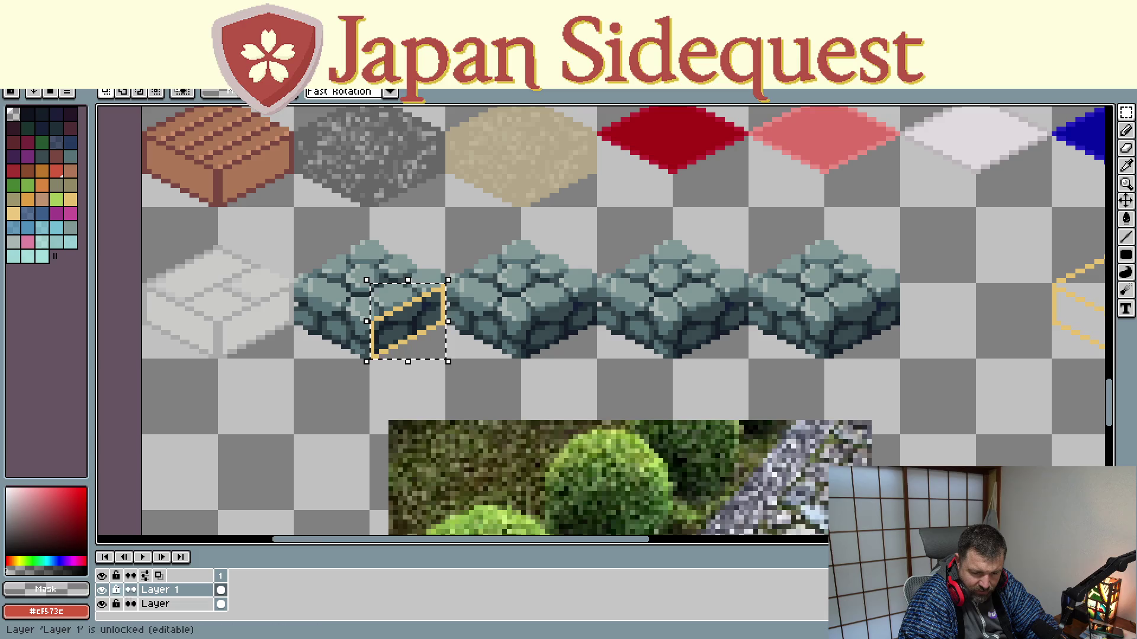
drag(393, 373, 340, 468)
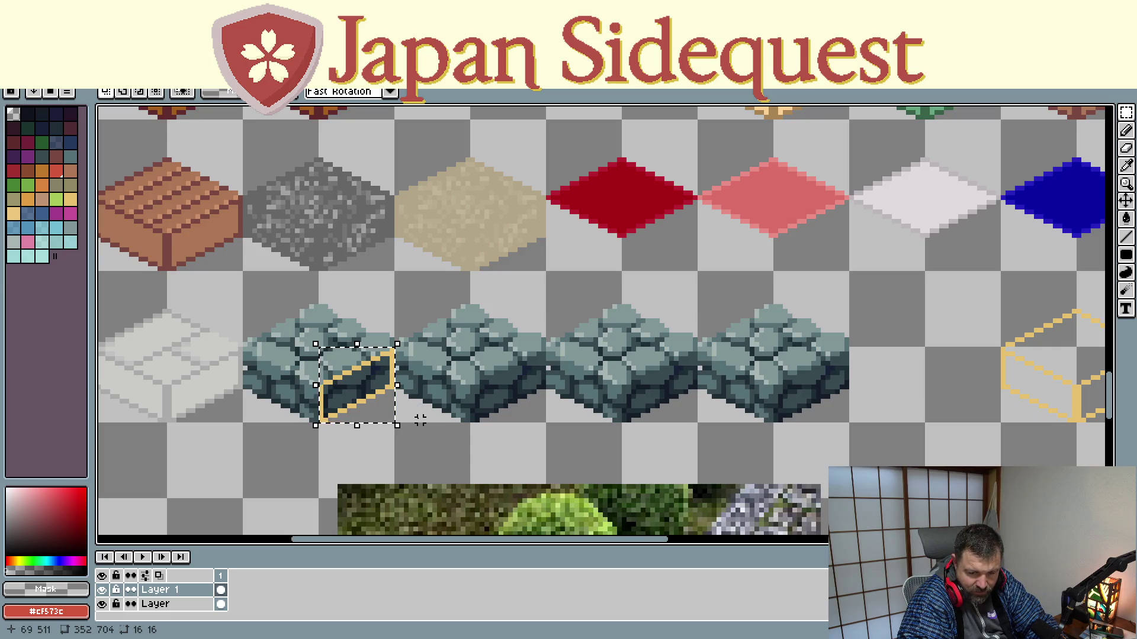
scroll(415, 421, up, 1)
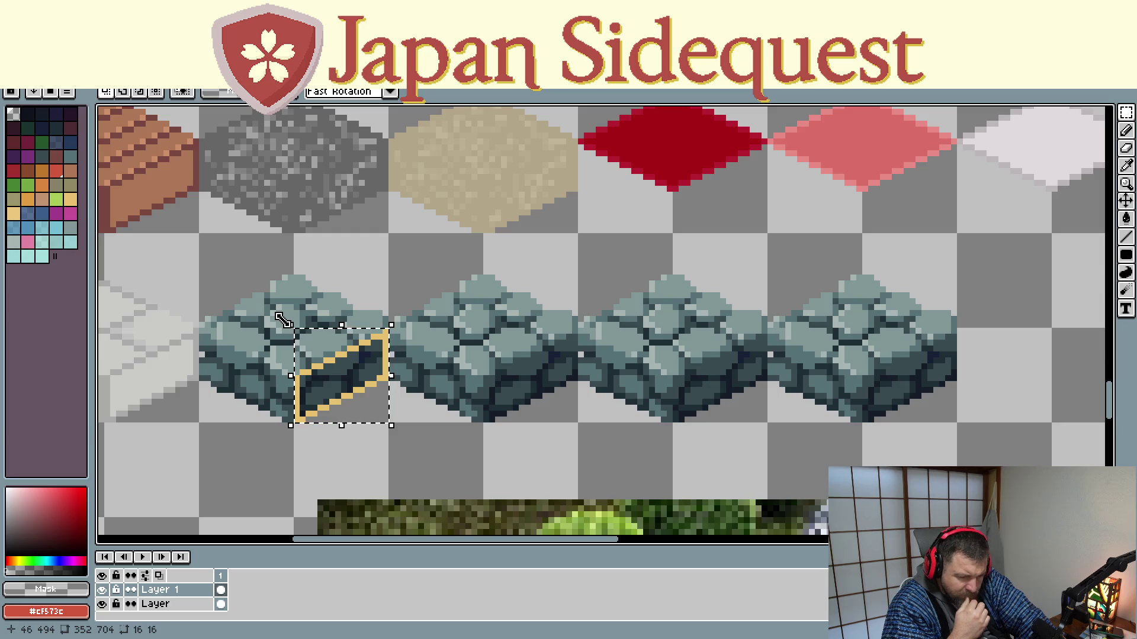
click(203, 591)
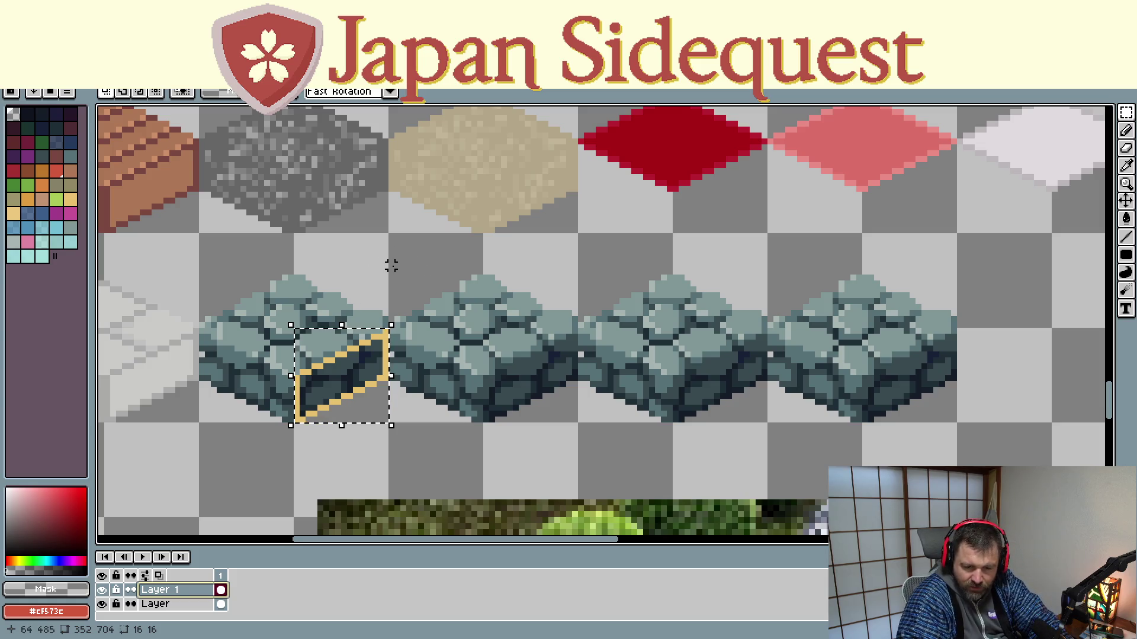
key(i)
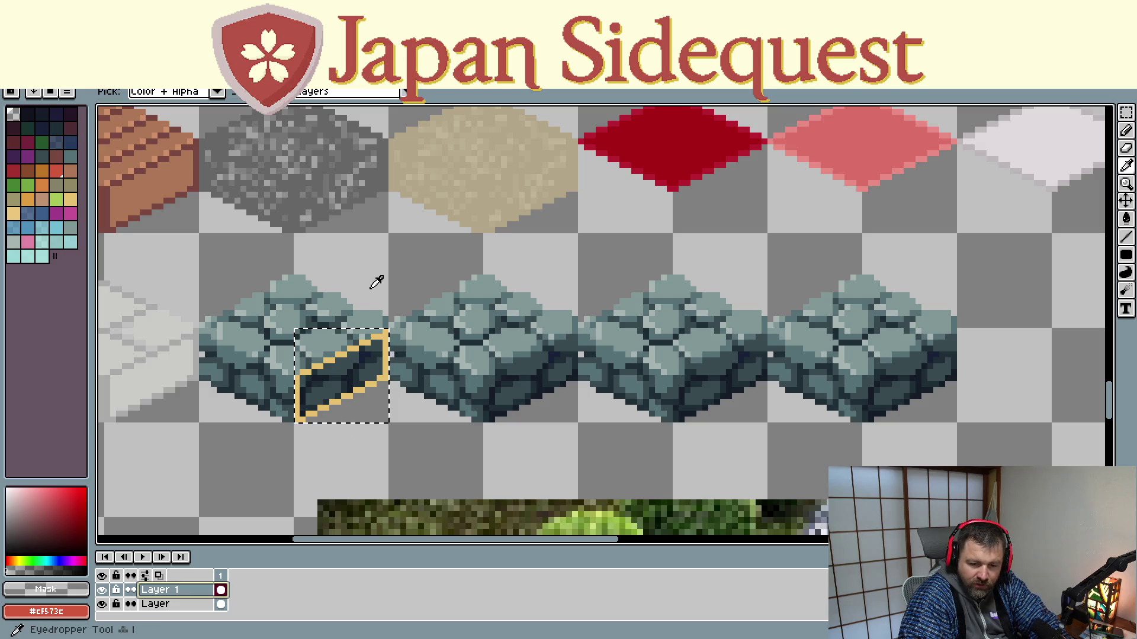
Try a teal line on the block's top edge, undo it and sample the dark outline colour instead
click(331, 307)
key(m)
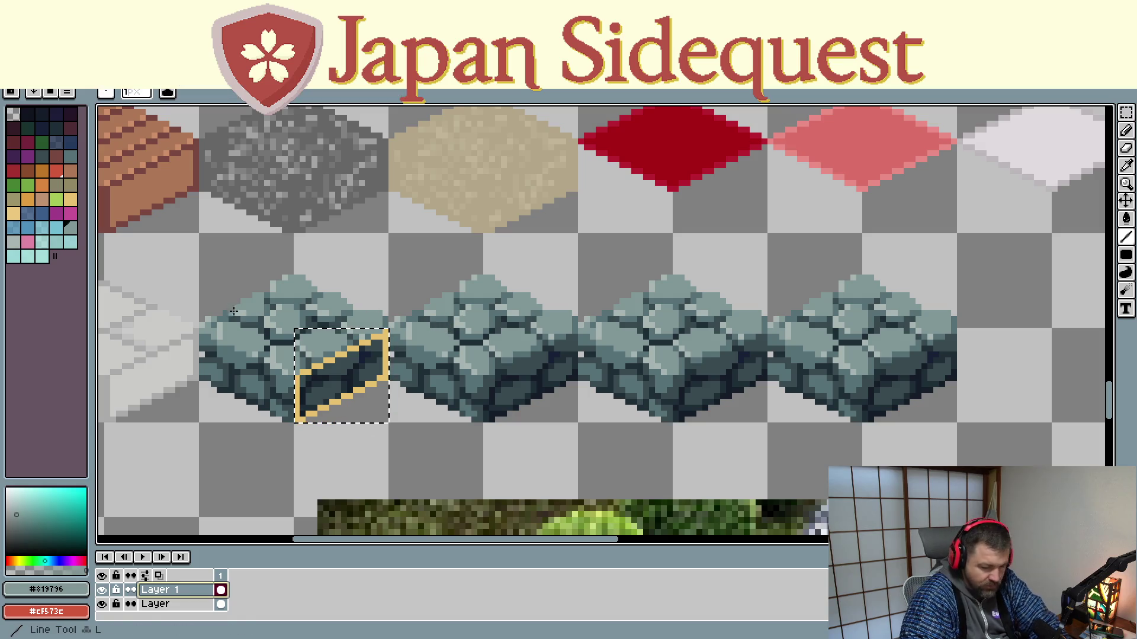
key(l)
drag(298, 373, 387, 332)
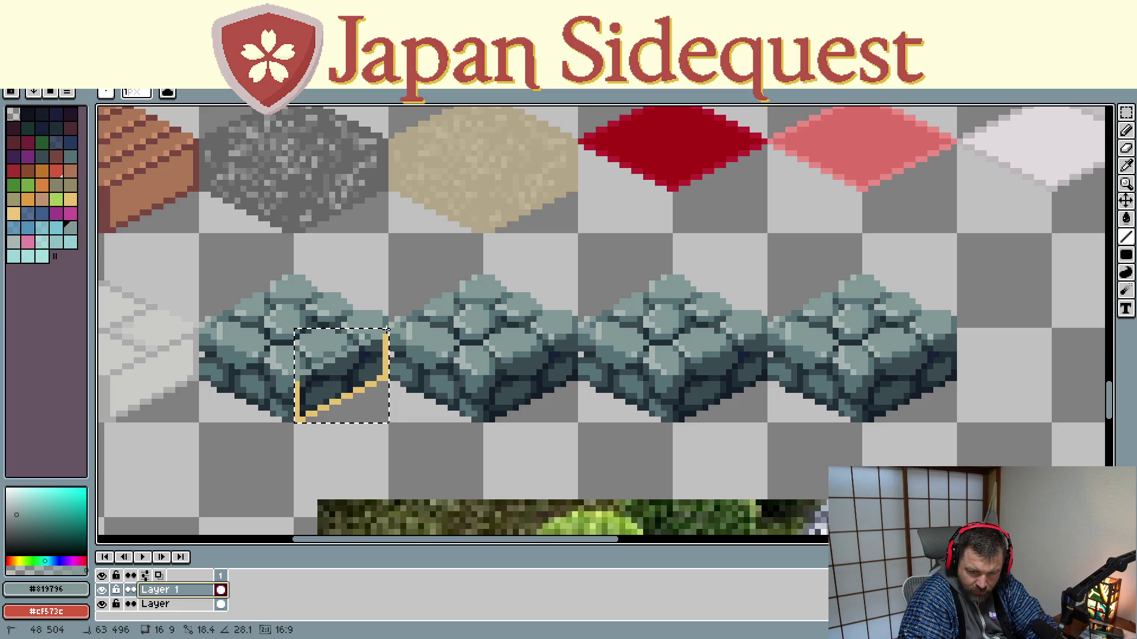
key(ctrl+z)
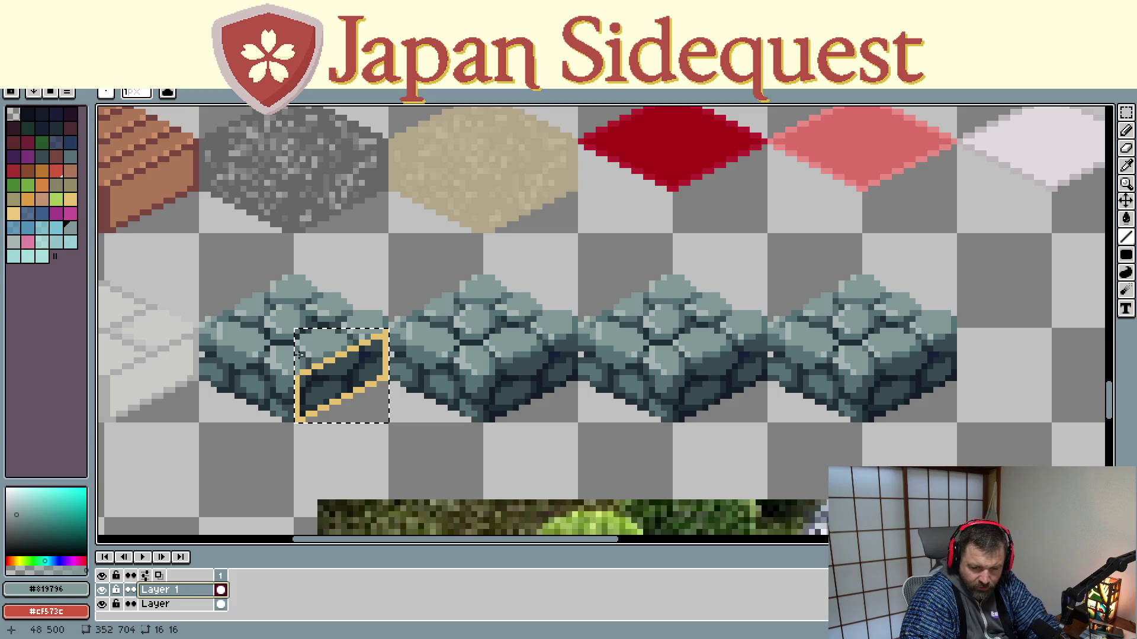
key(i)
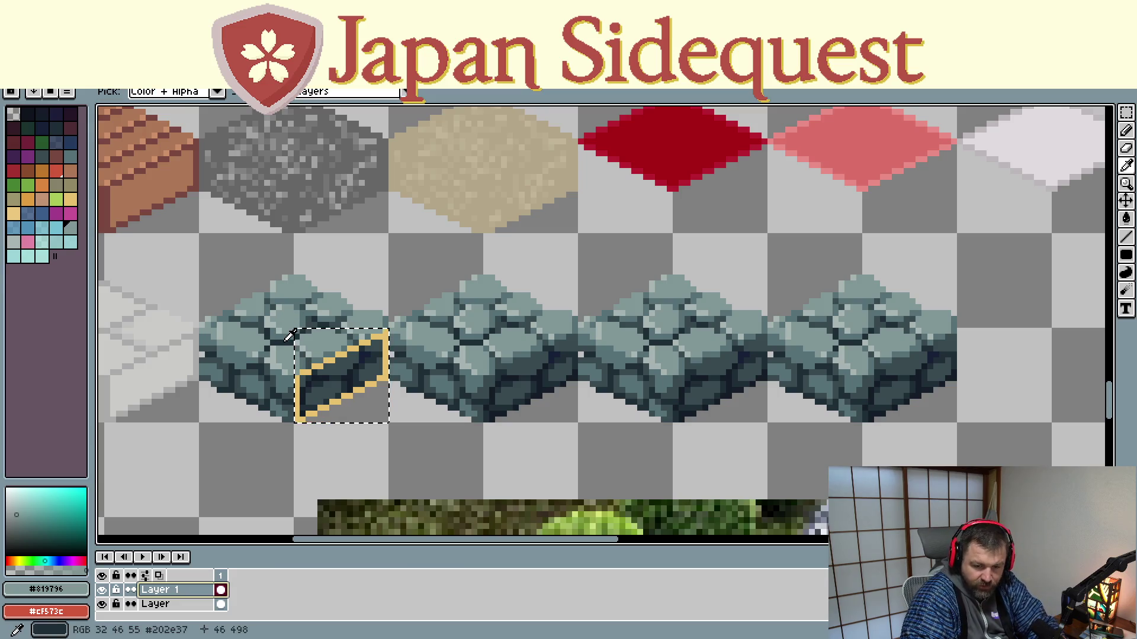
click(290, 331)
key(m)
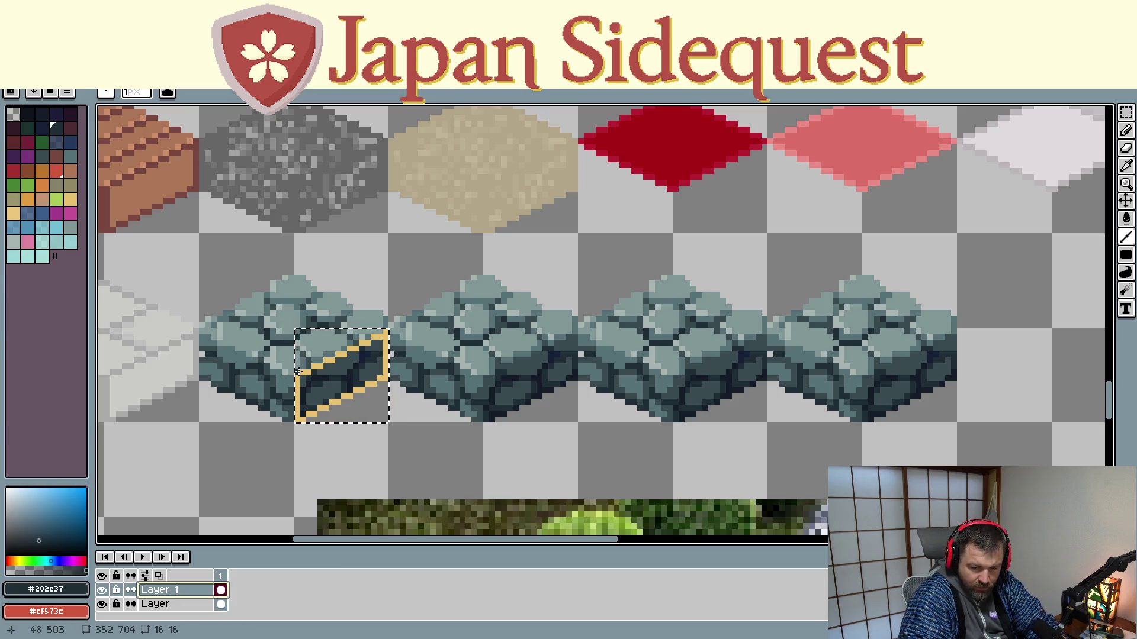
Draw dark lines along the block's top edge and across its top face, checking with the guide hidden
drag(300, 377, 385, 332)
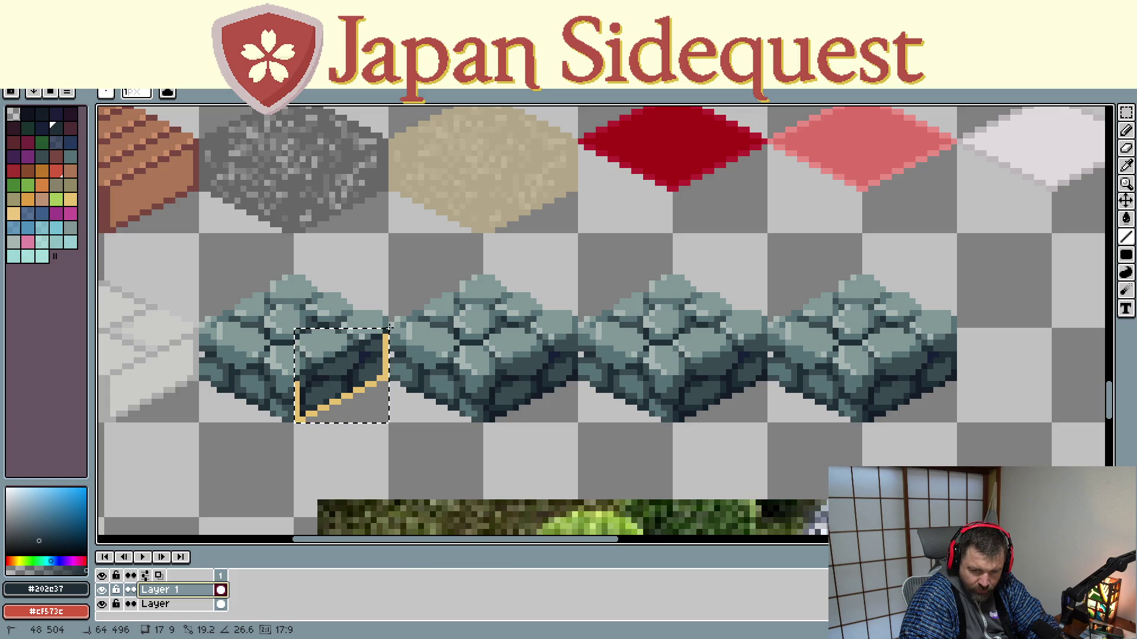
drag(387, 331, 388, 330)
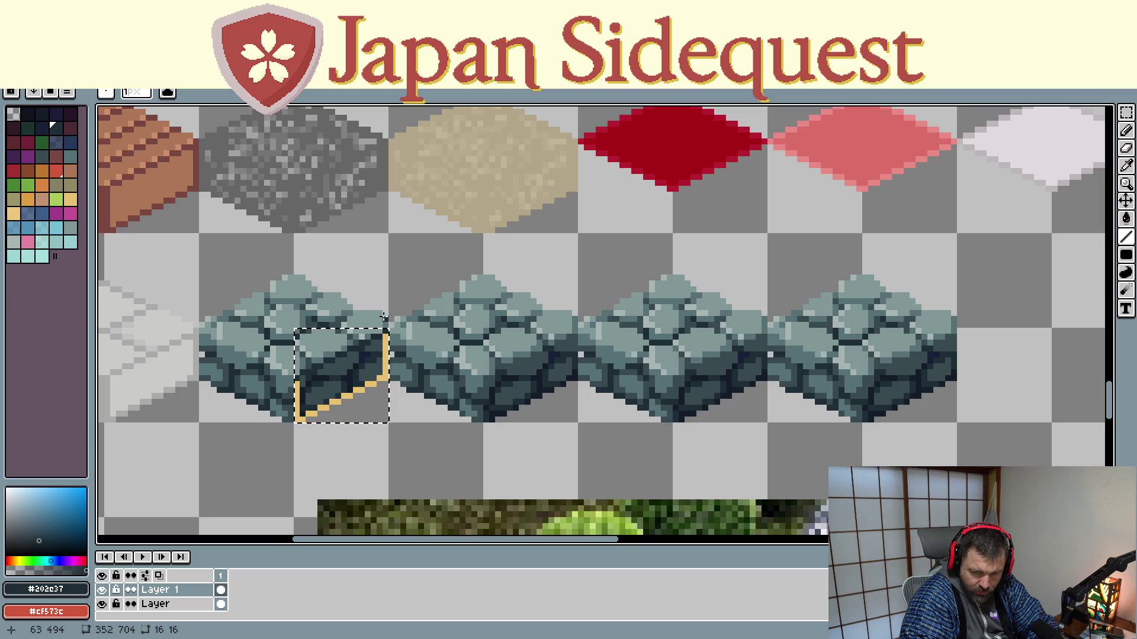
drag(385, 318, 296, 365)
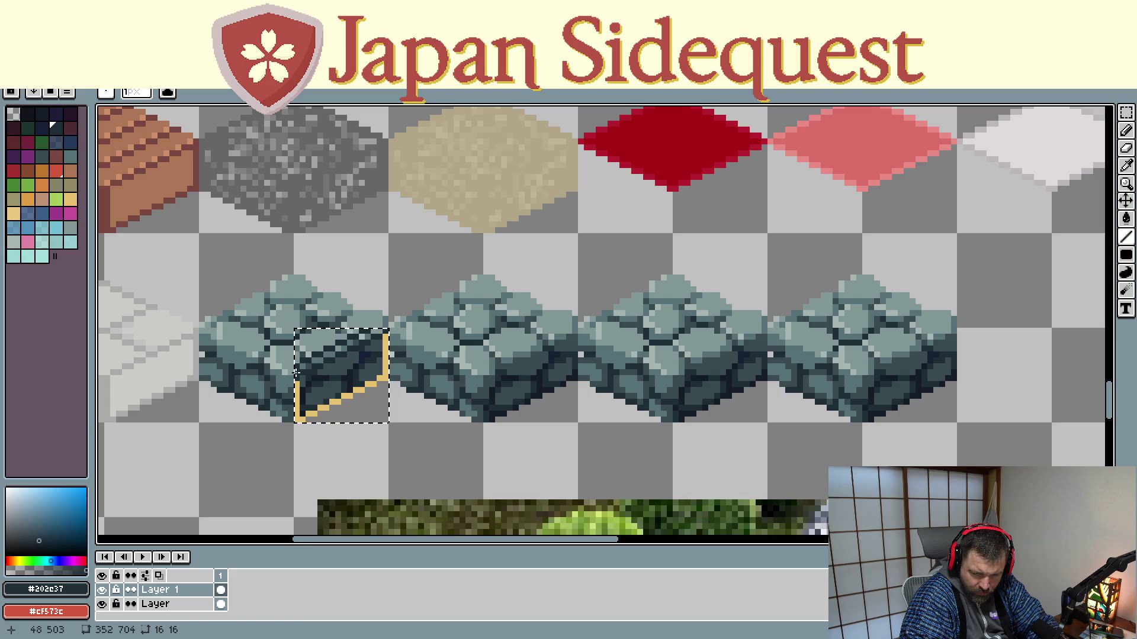
drag(295, 365, 383, 329)
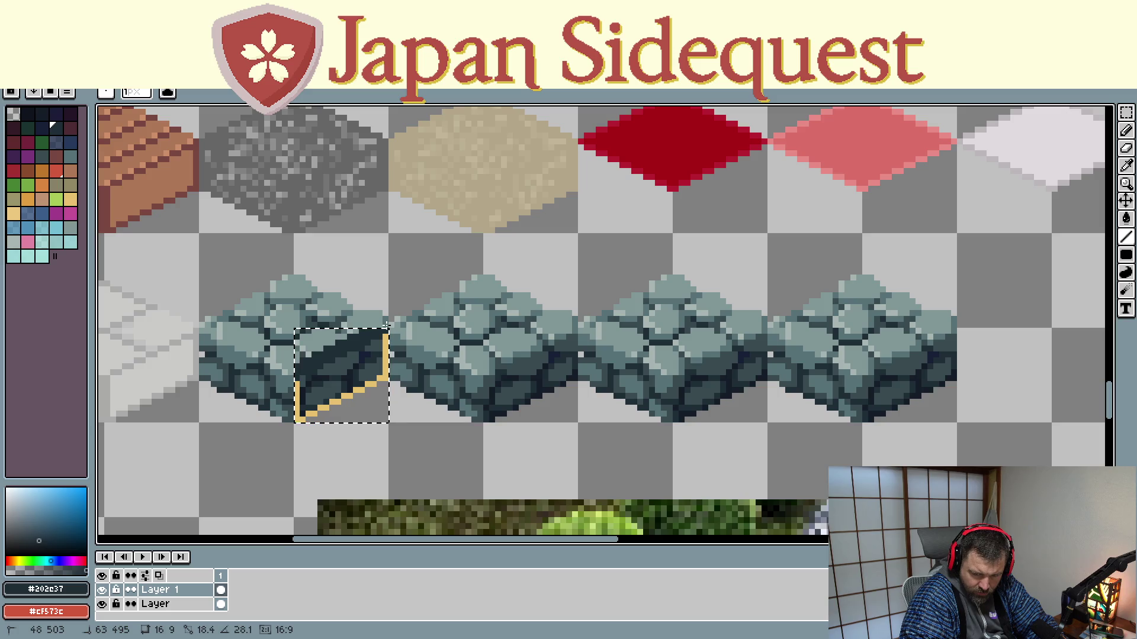
drag(387, 325, 387, 325)
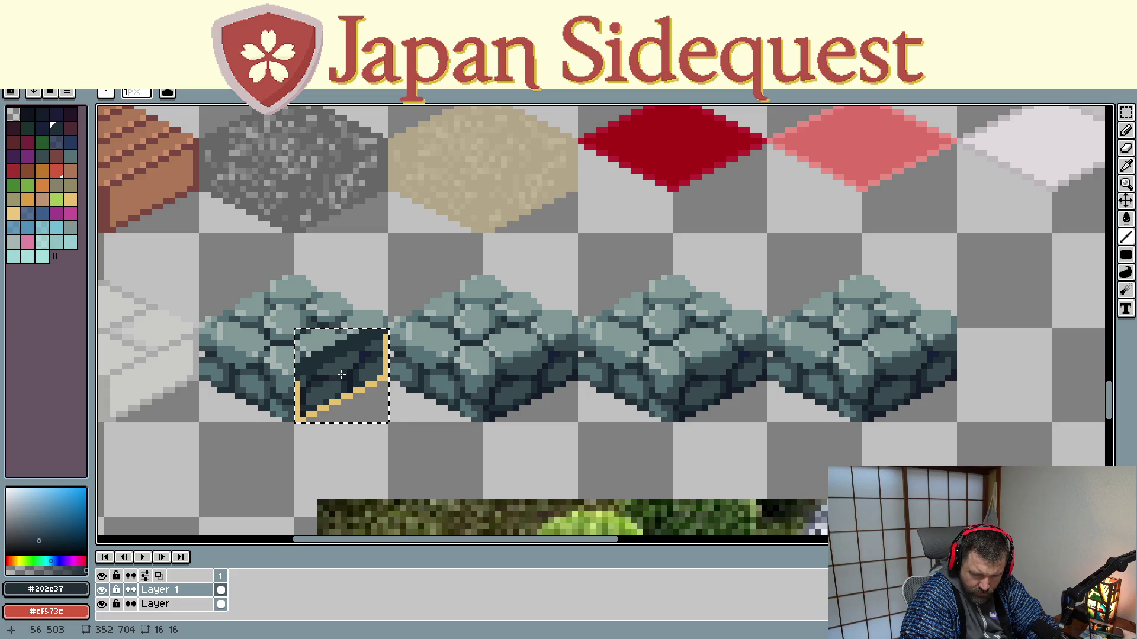
click(102, 590)
click(102, 591)
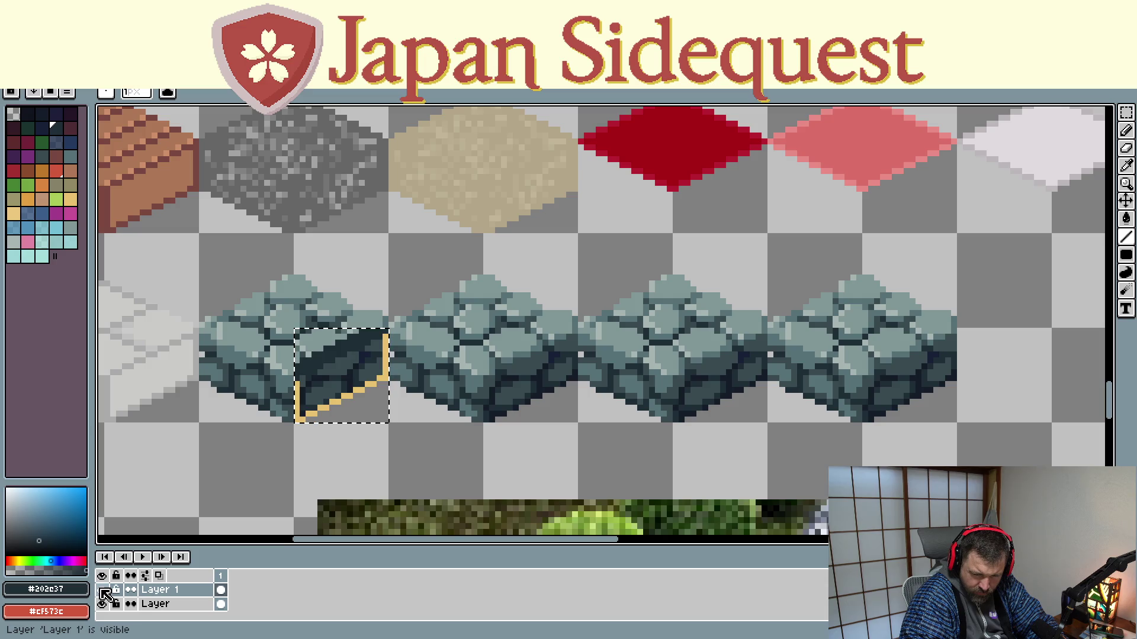
On the cobblestone layer, redraw the dark line along the guide's upper edge and hide the guide
key(v)
key(ctrl+d)
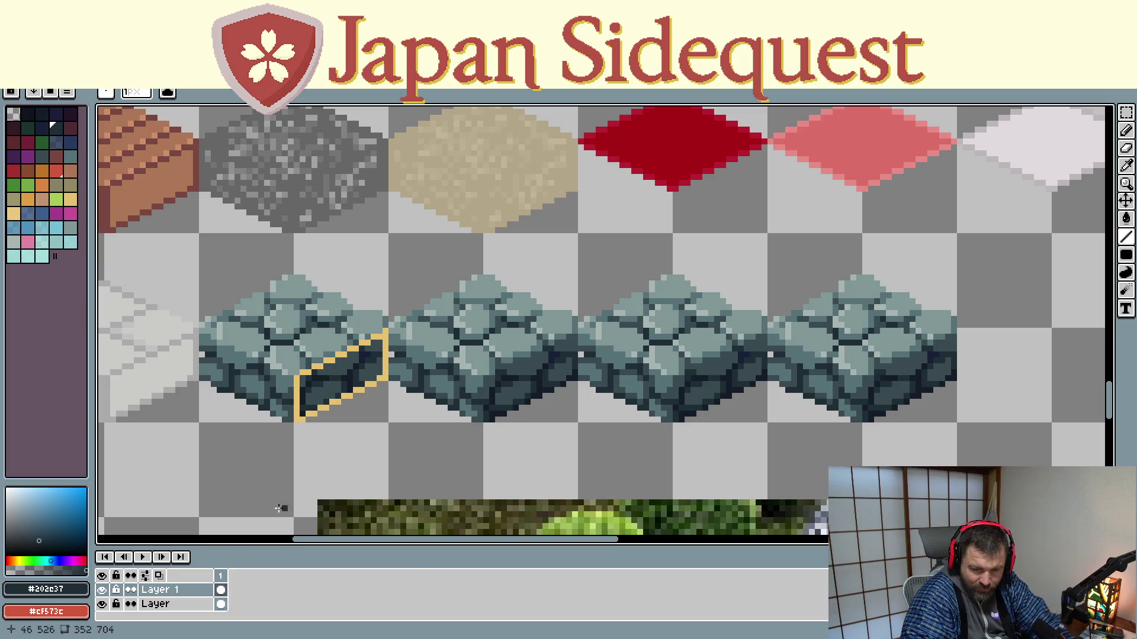
click(175, 607)
click(102, 590)
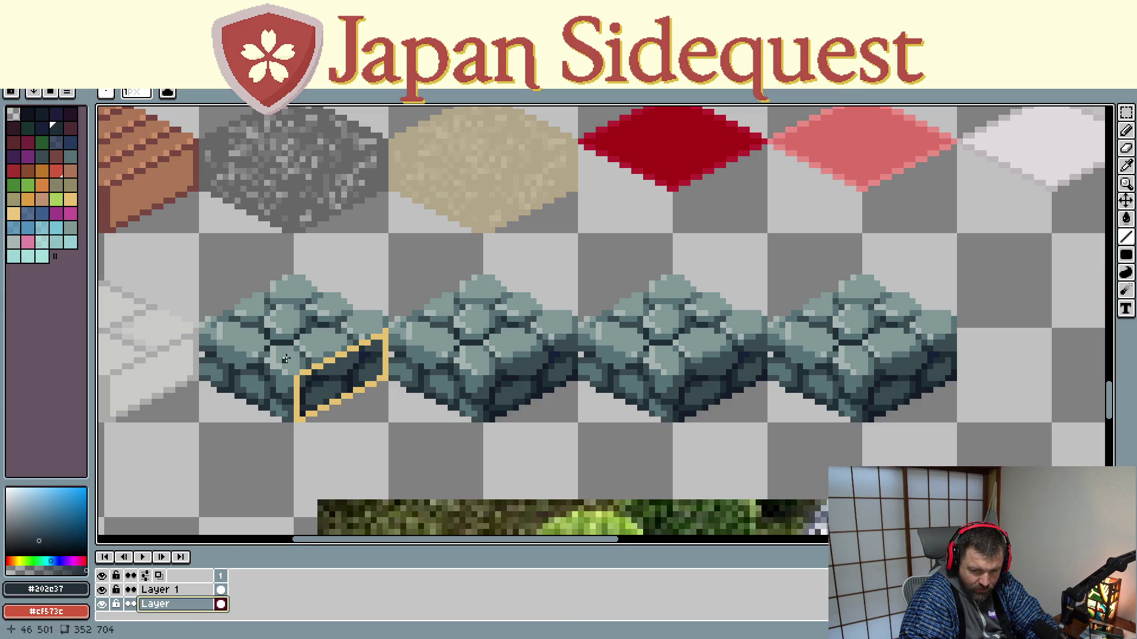
key(i)
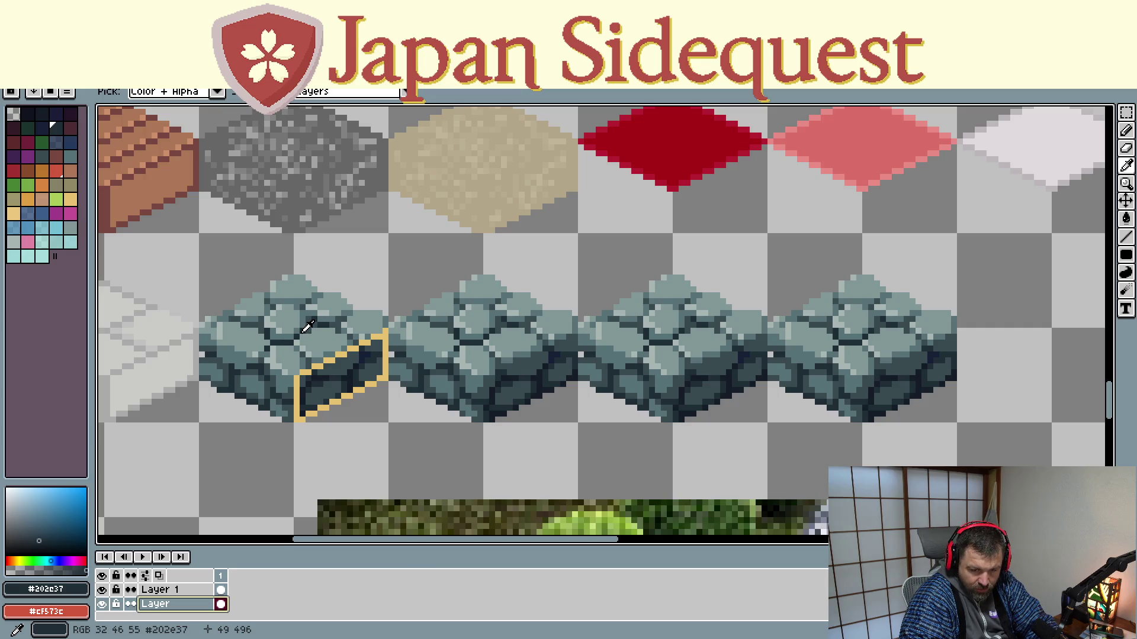
key(b)
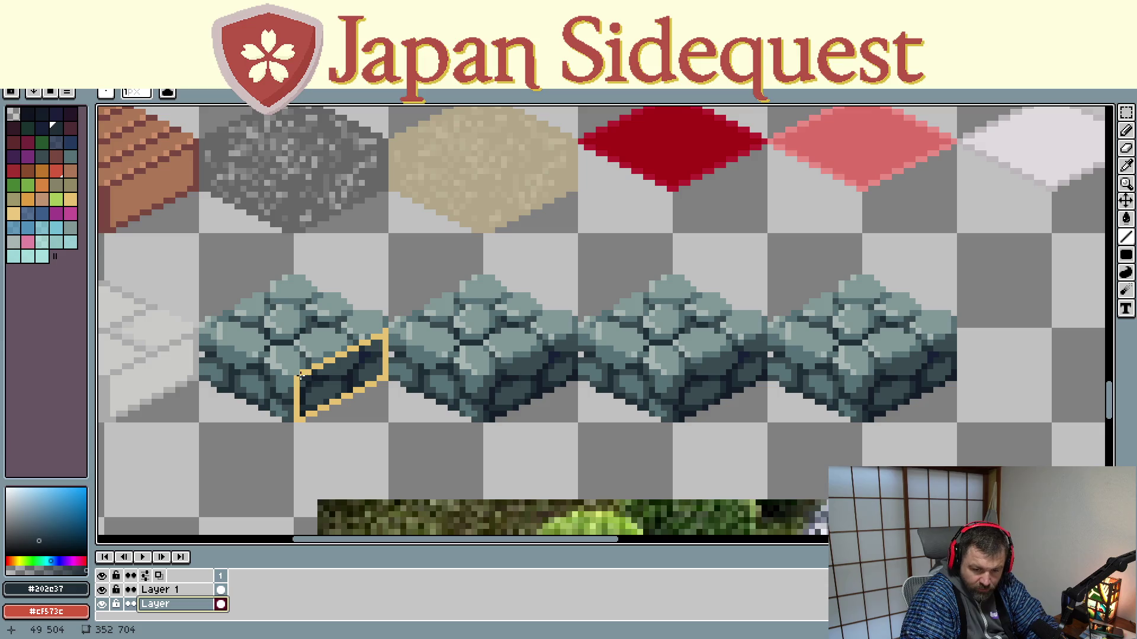
drag(296, 376, 385, 330)
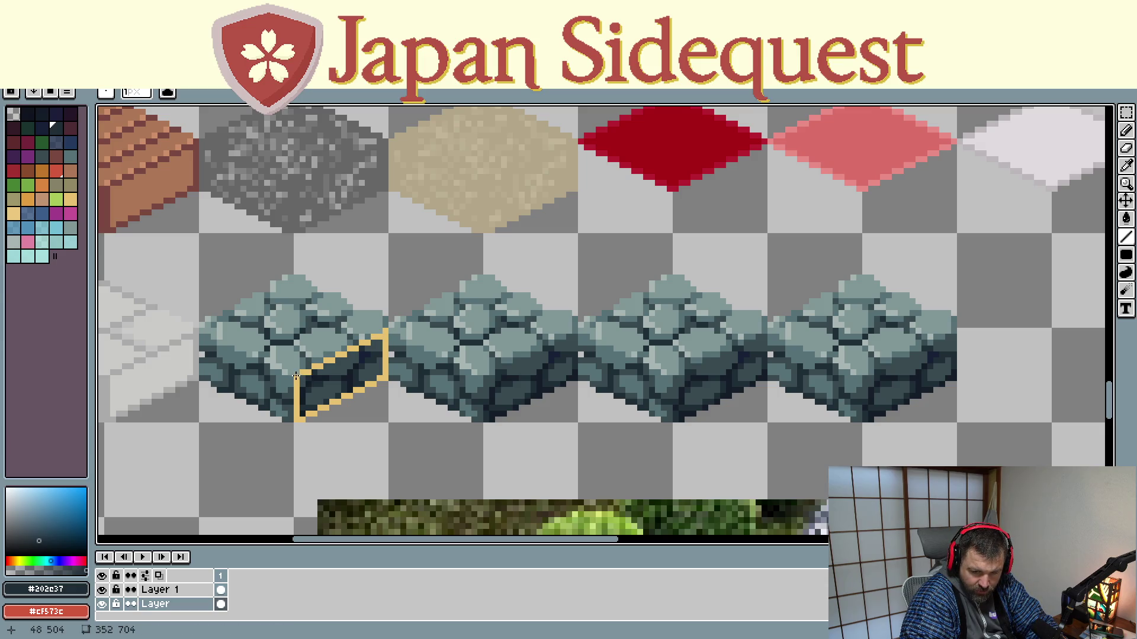
drag(297, 374, 365, 337)
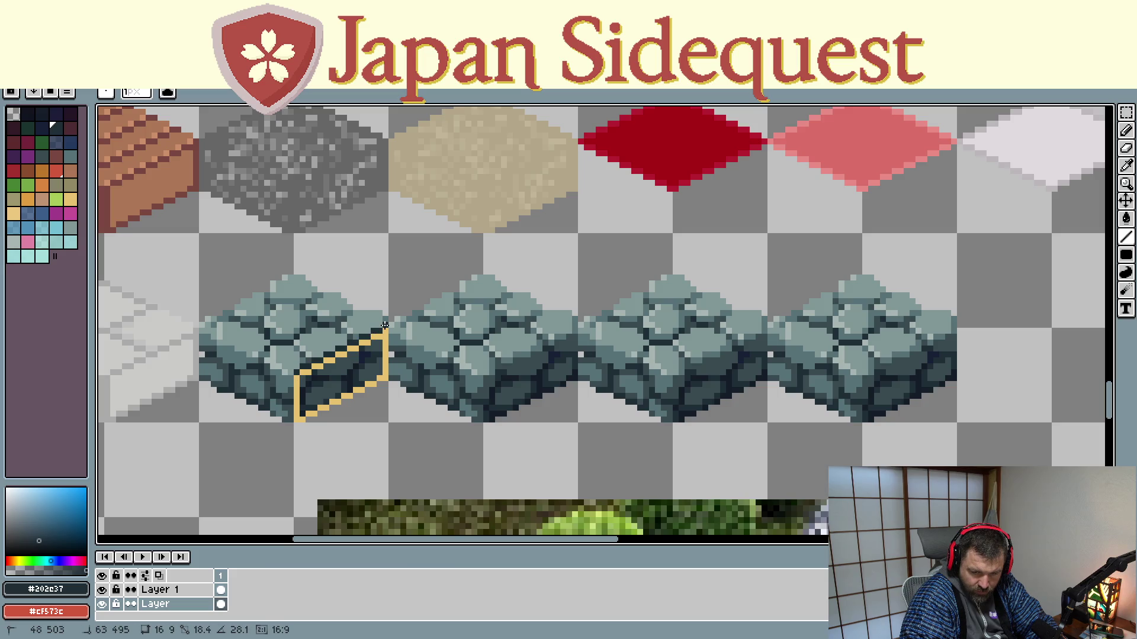
click(102, 588)
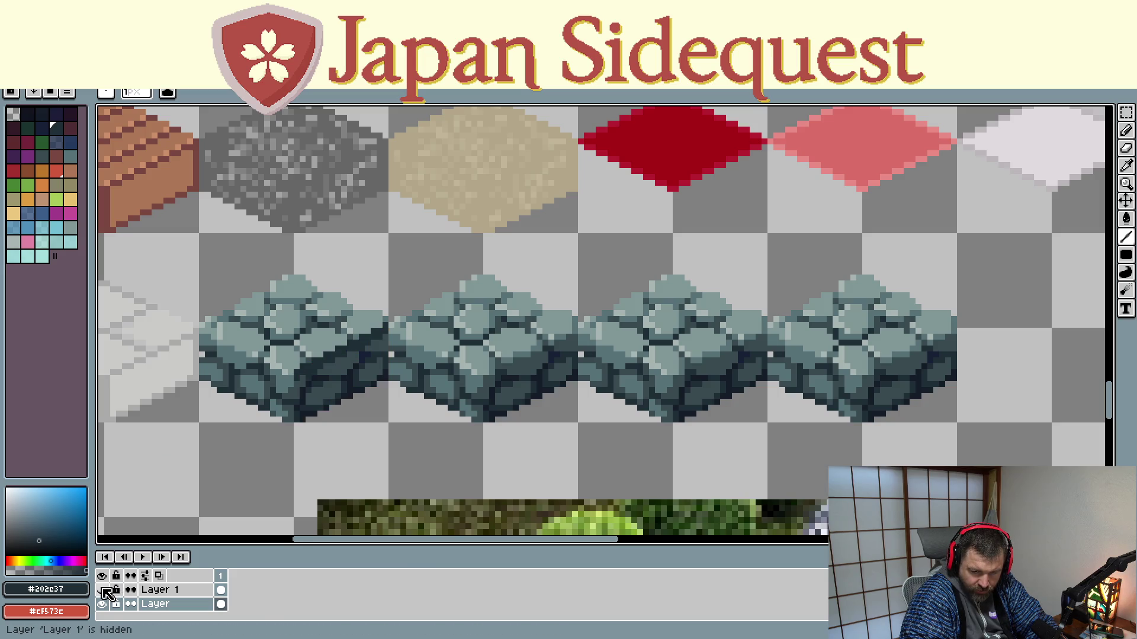
With the guide shown, draw dark lines from the block's bottom-left corner and up its left side
click(102, 589)
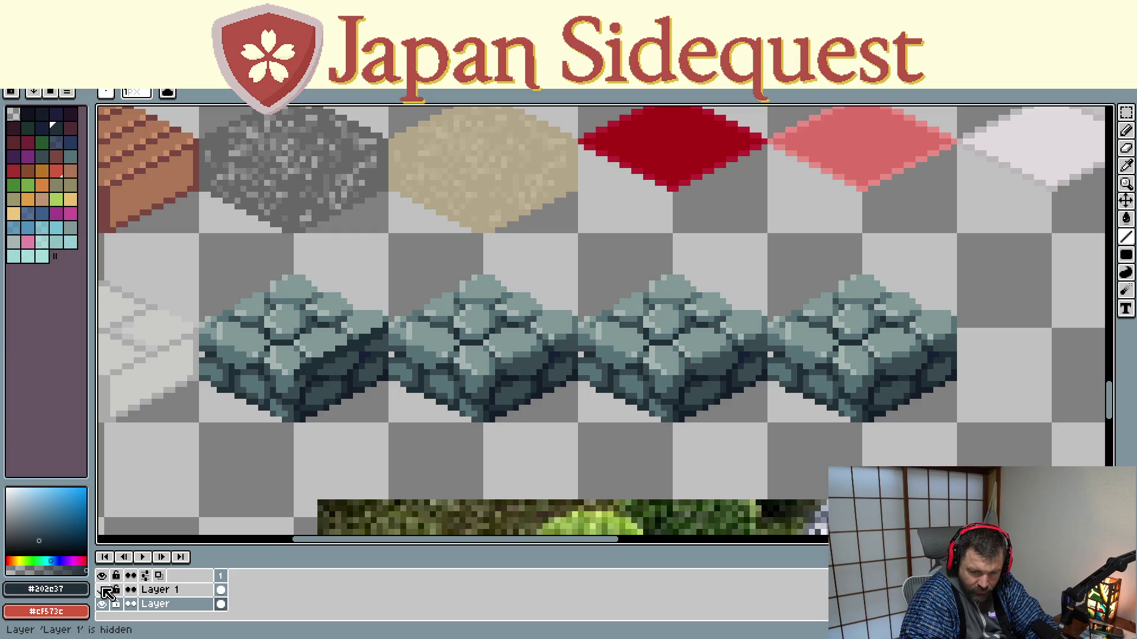
click(103, 590)
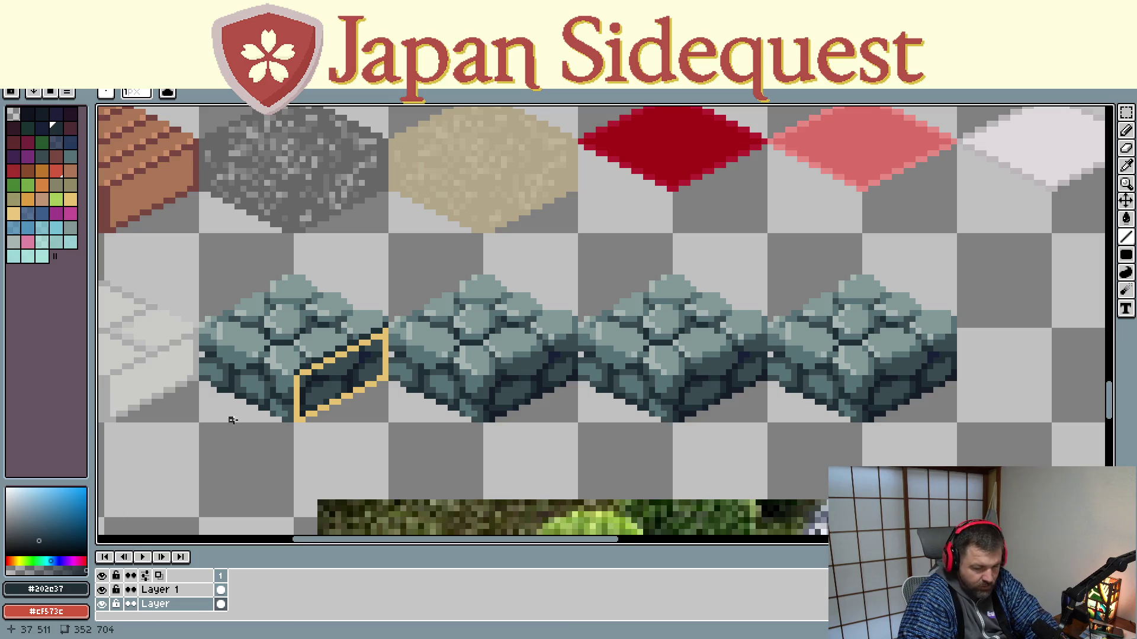
mouse_move(296, 377)
mouse_down()
mouse_move(301, 419)
mouse_move(303, 375)
mouse_move(379, 373)
mouse_up()
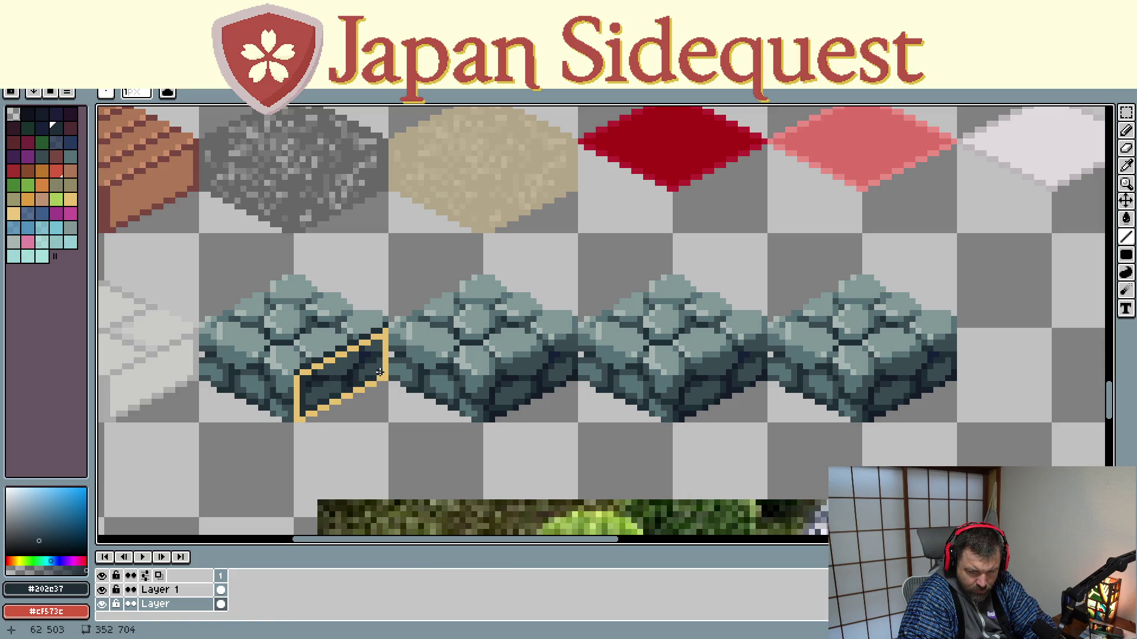
mouse_move(301, 420)
mouse_down()
mouse_move(384, 376)
mouse_move(384, 325)
mouse_up()
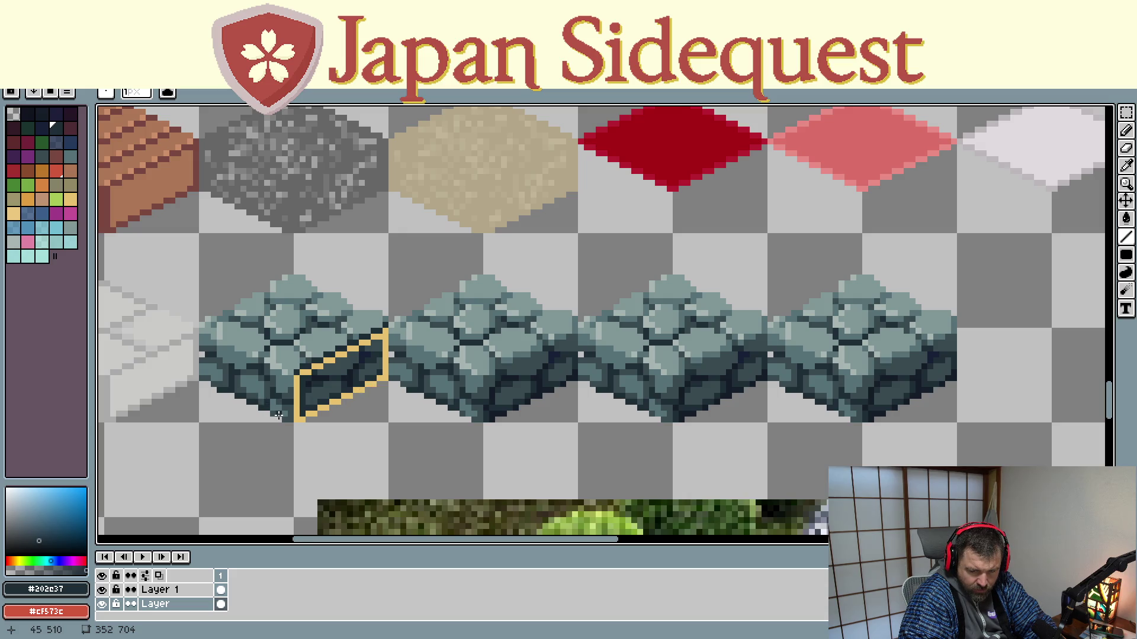
drag(278, 415, 278, 372)
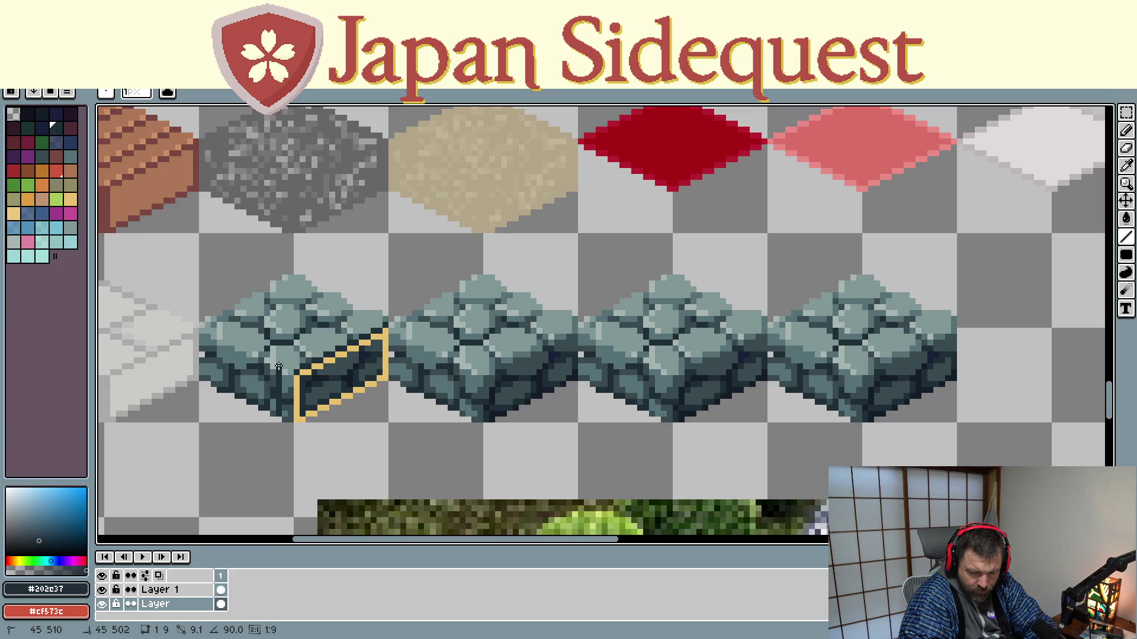
drag(278, 367, 280, 400)
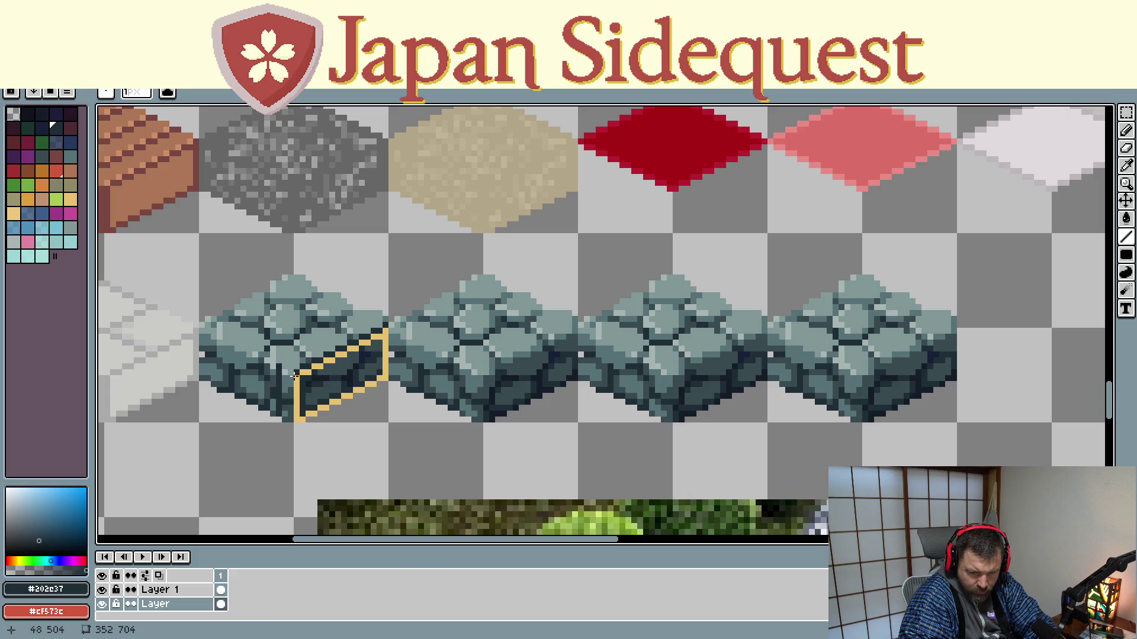
Add dark diagonal strokes across the block's lower face and hide the yellow guide
mouse_move(296, 377)
mouse_down()
mouse_move(278, 367)
mouse_move(376, 318)
mouse_up()
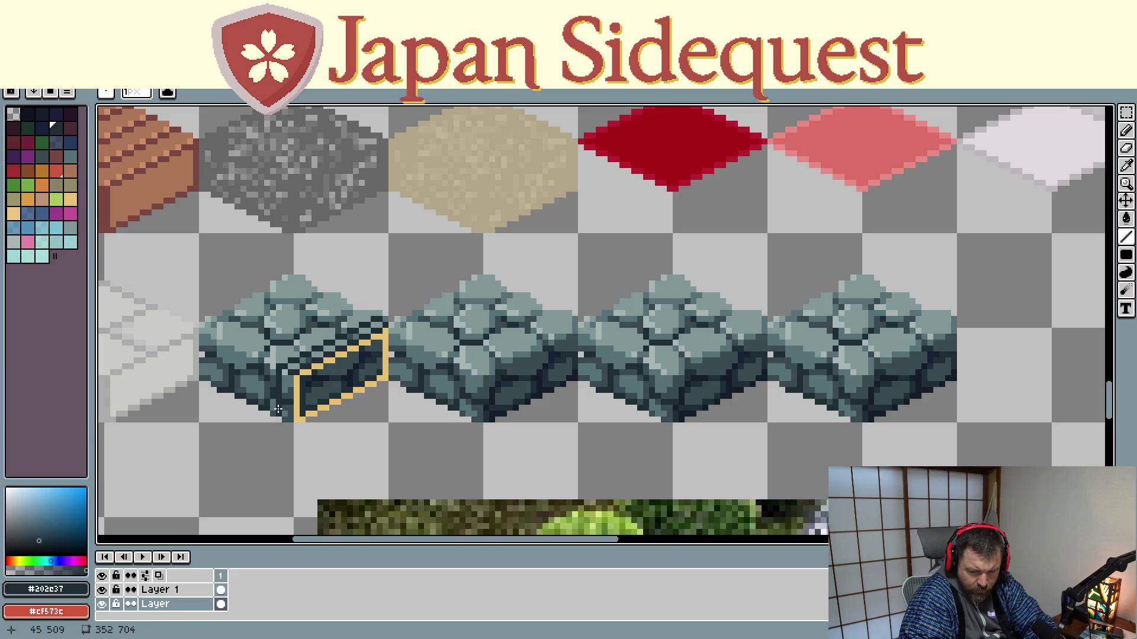
mouse_move(285, 420)
mouse_down()
mouse_move(289, 373)
mouse_move(382, 323)
mouse_up()
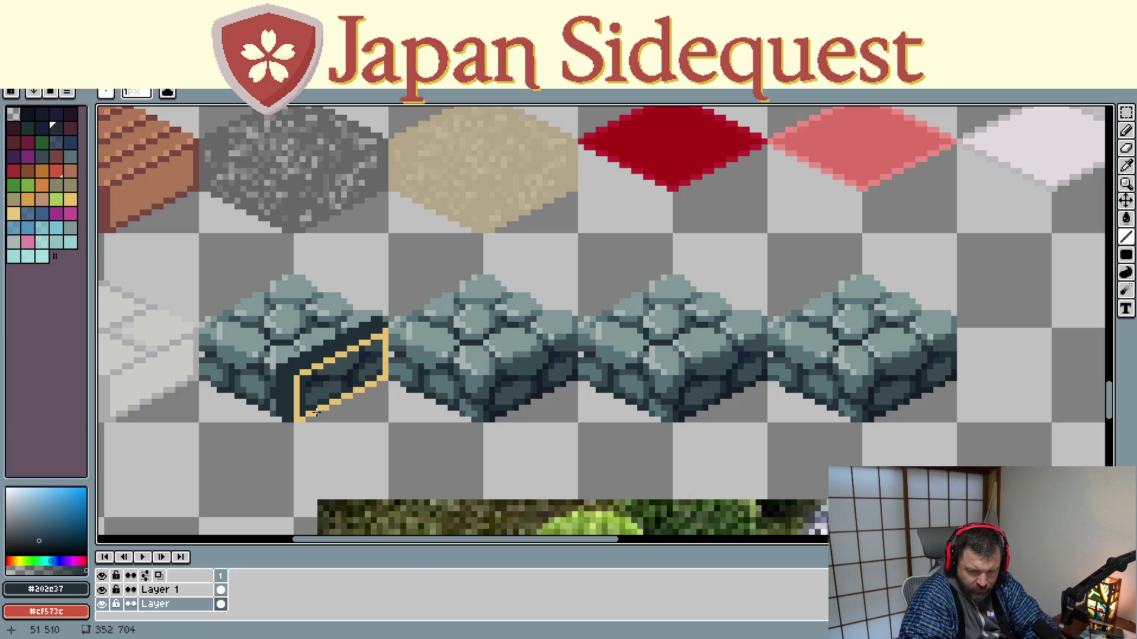
click(102, 591)
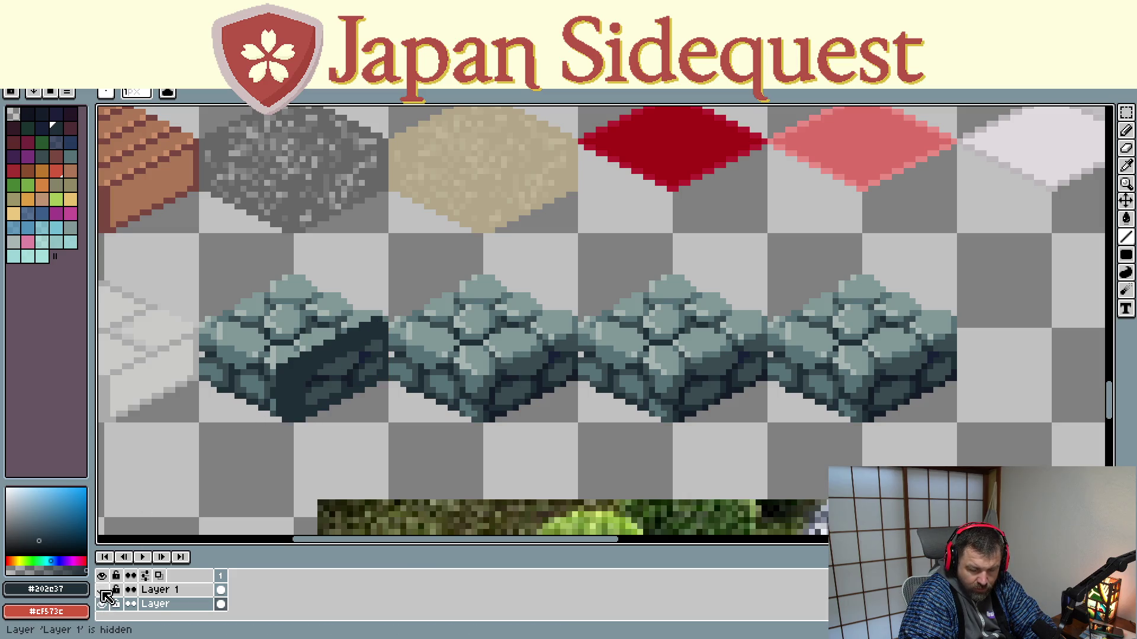
Unlock Layer 1 and ready the pencil with a sampled colour over the centred stone blocks
click(116, 591)
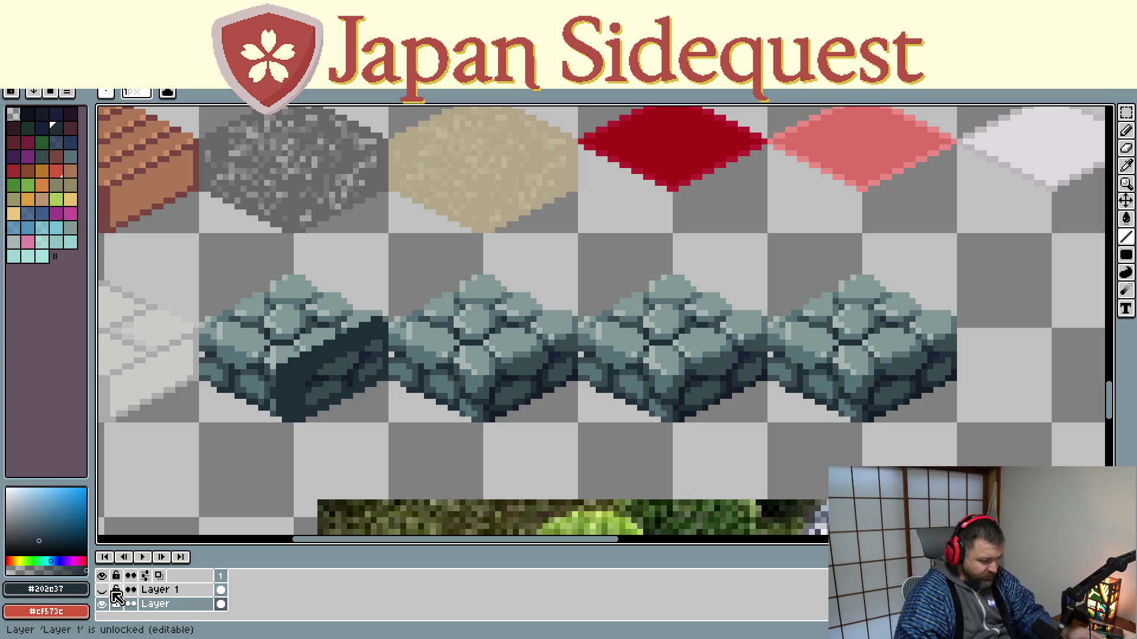
key(w)
key(w)
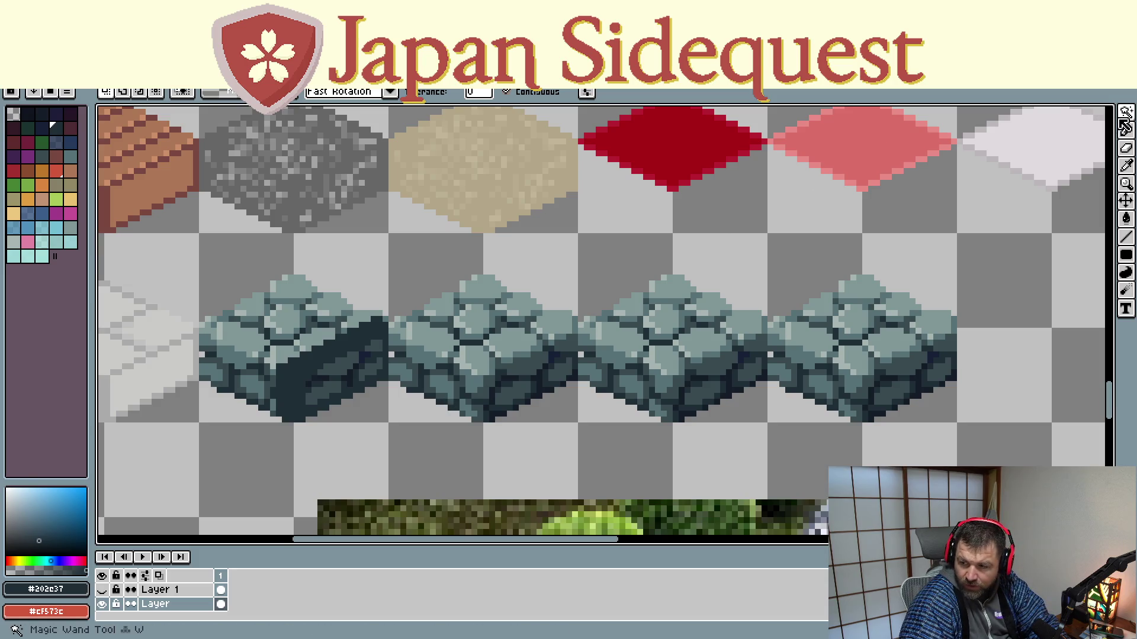
key(m)
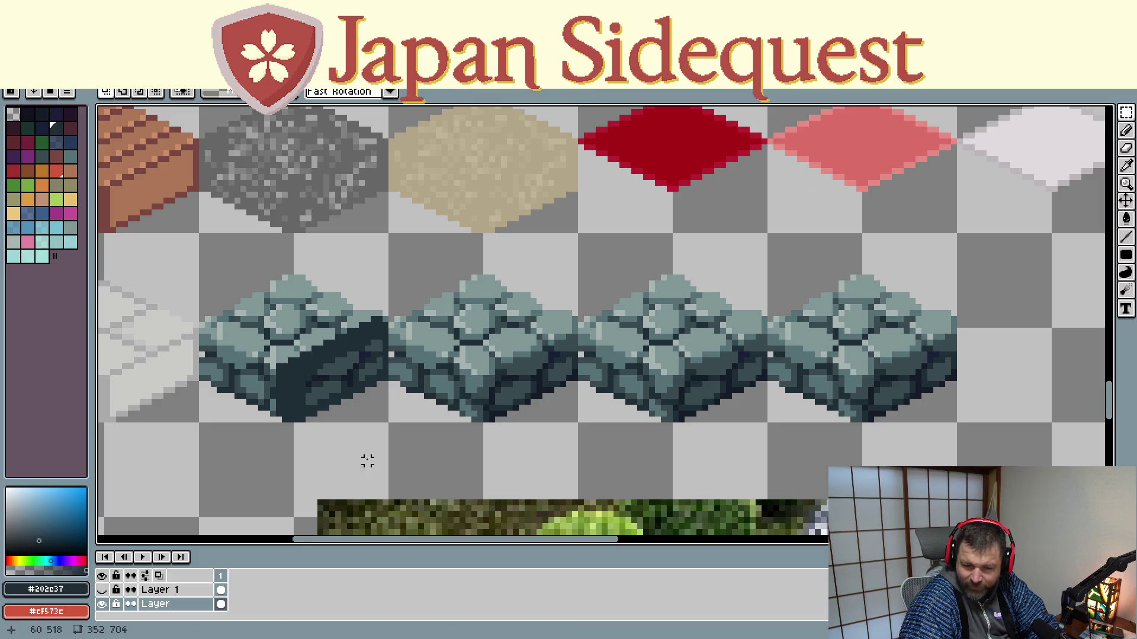
mouse_move(284, 450)
mouse_down()
mouse_move(380, 417)
mouse_move(378, 446)
mouse_up()
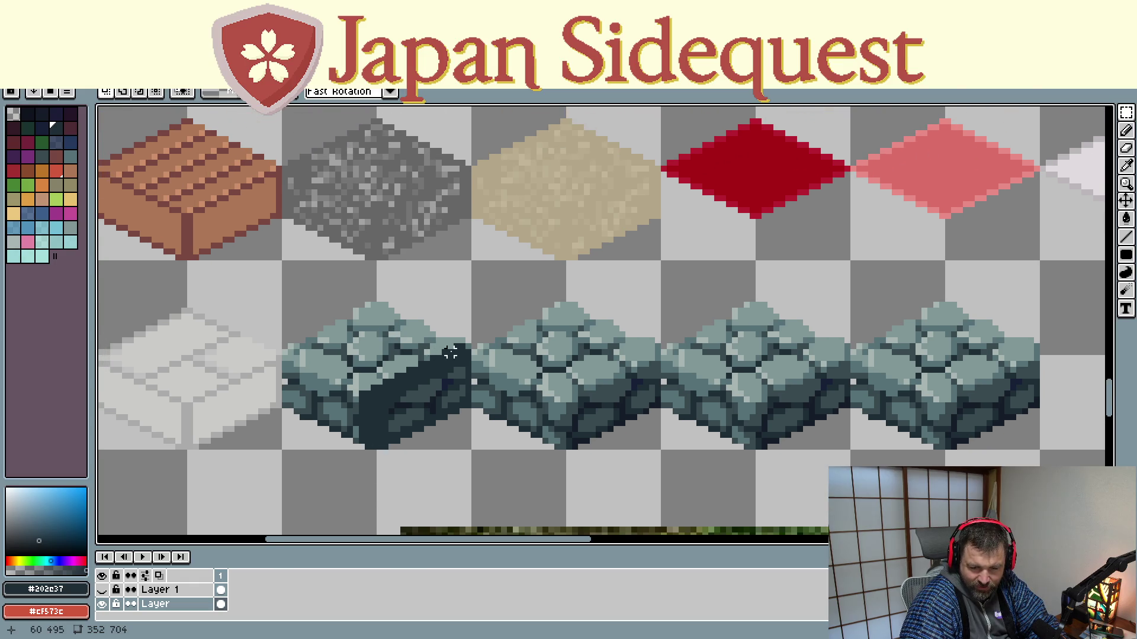
key(i)
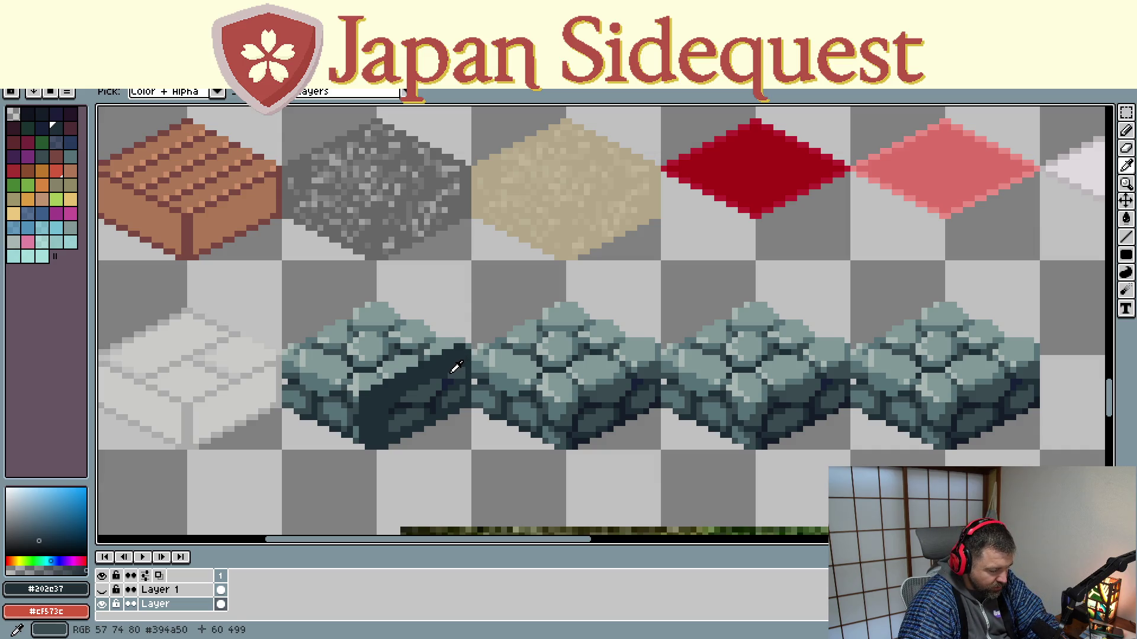
key(b)
Paint the block's lower-right face solid dark, then undo to bring back the stone texture
mouse_move(463, 365)
mouse_down()
mouse_move(465, 388)
mouse_move(389, 432)
mouse_up()
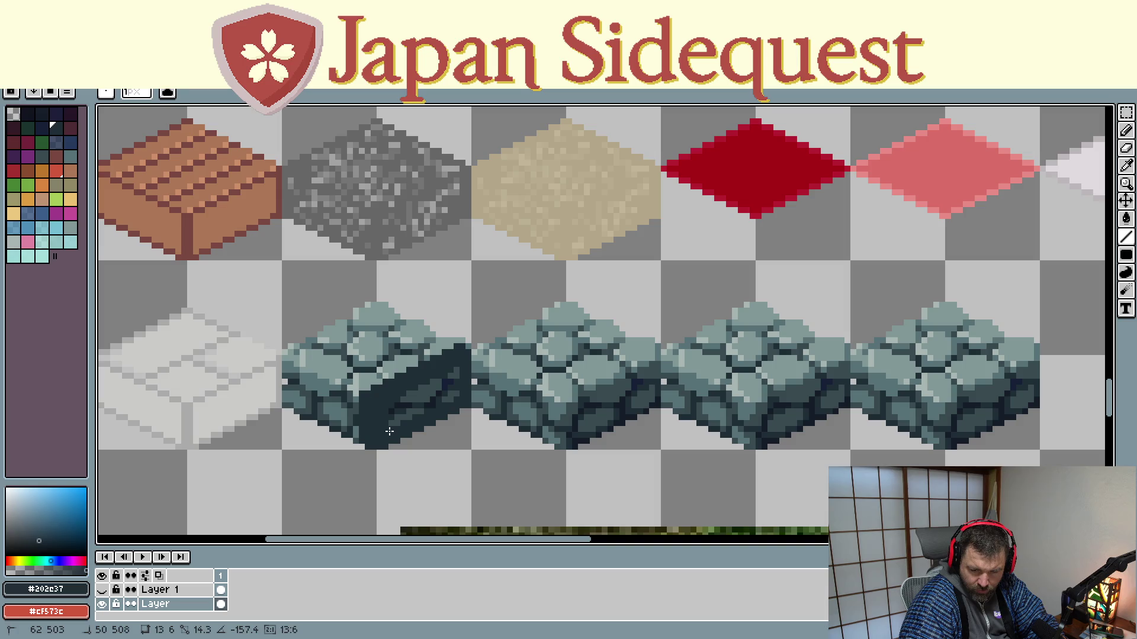
drag(389, 432, 456, 395)
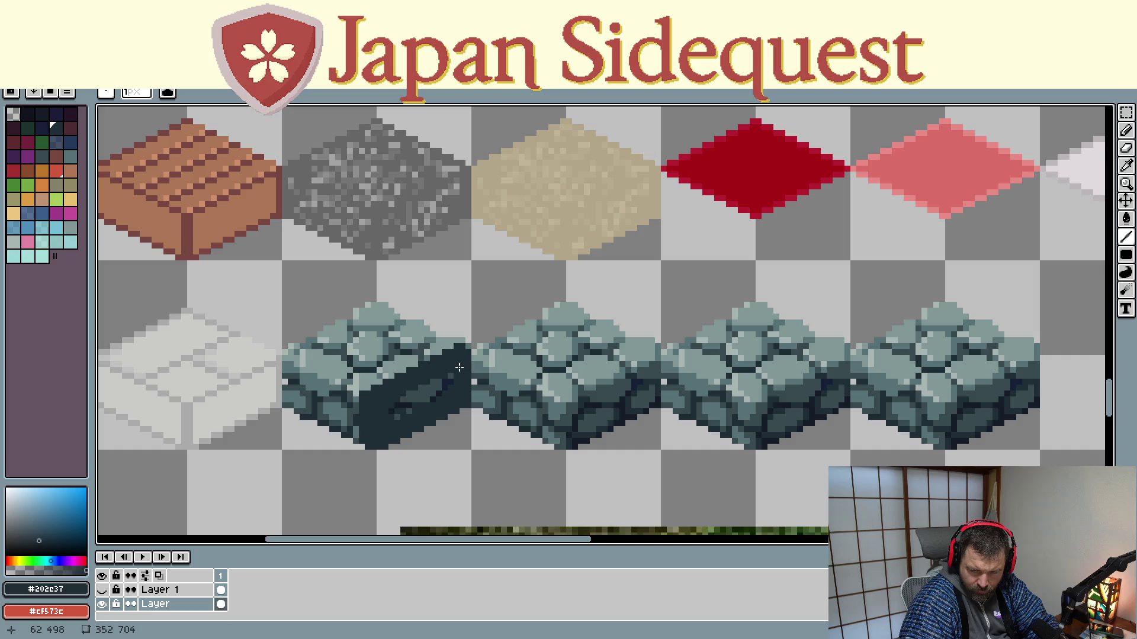
mouse_move(453, 375)
mouse_down()
mouse_move(396, 399)
mouse_move(437, 384)
mouse_move(434, 397)
mouse_up()
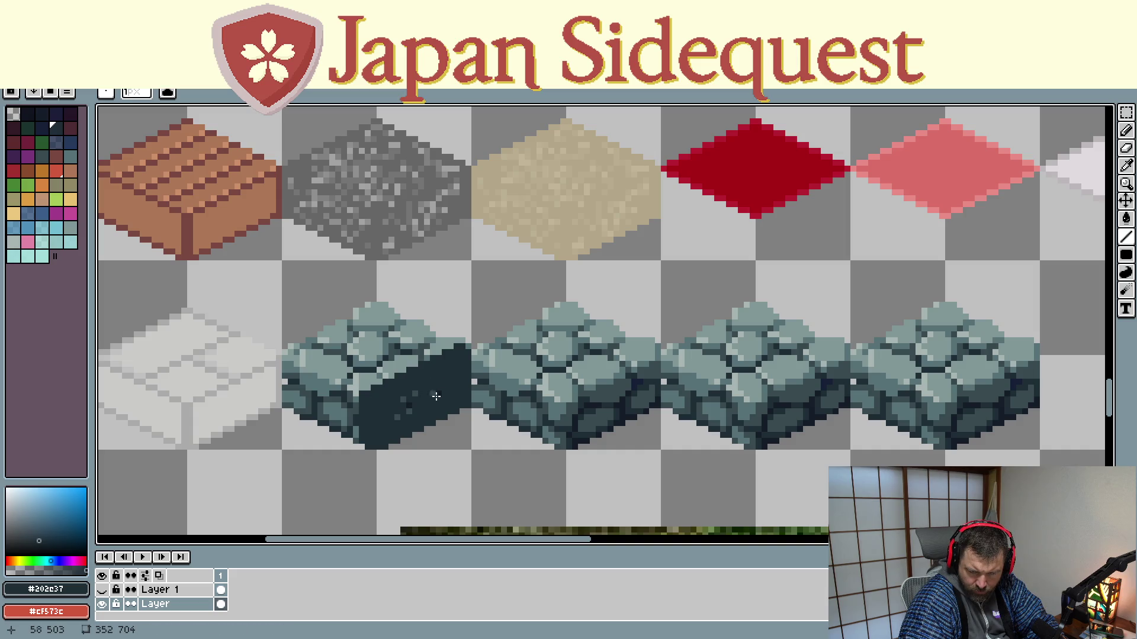
drag(411, 406, 410, 415)
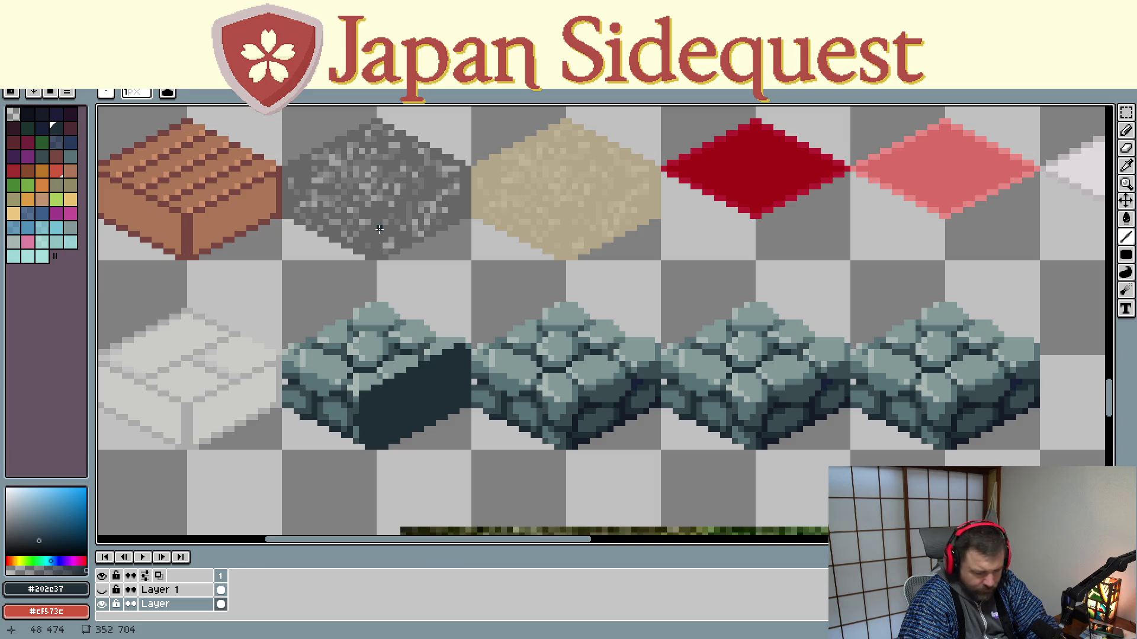
key(v)
key(ctrl+z)
key(ctrl+z)
key(ctrl+z)
key(ctrl+z)
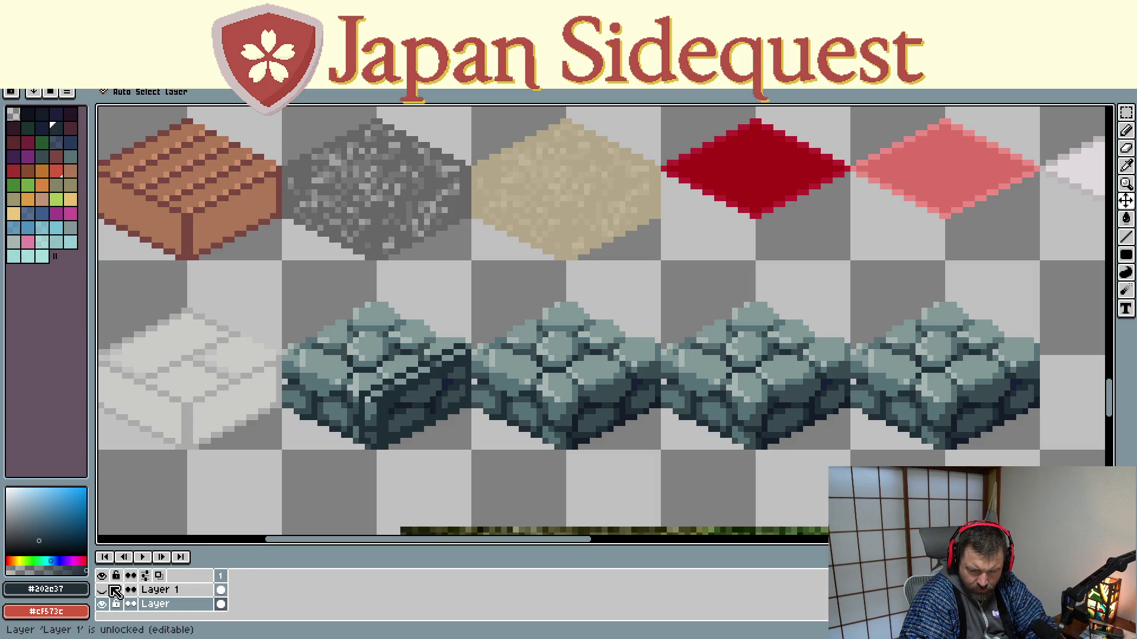
Undo the remaining dark strokes so the first block's stone face is restored
key(ctrl+z)
key(ctrl+z)
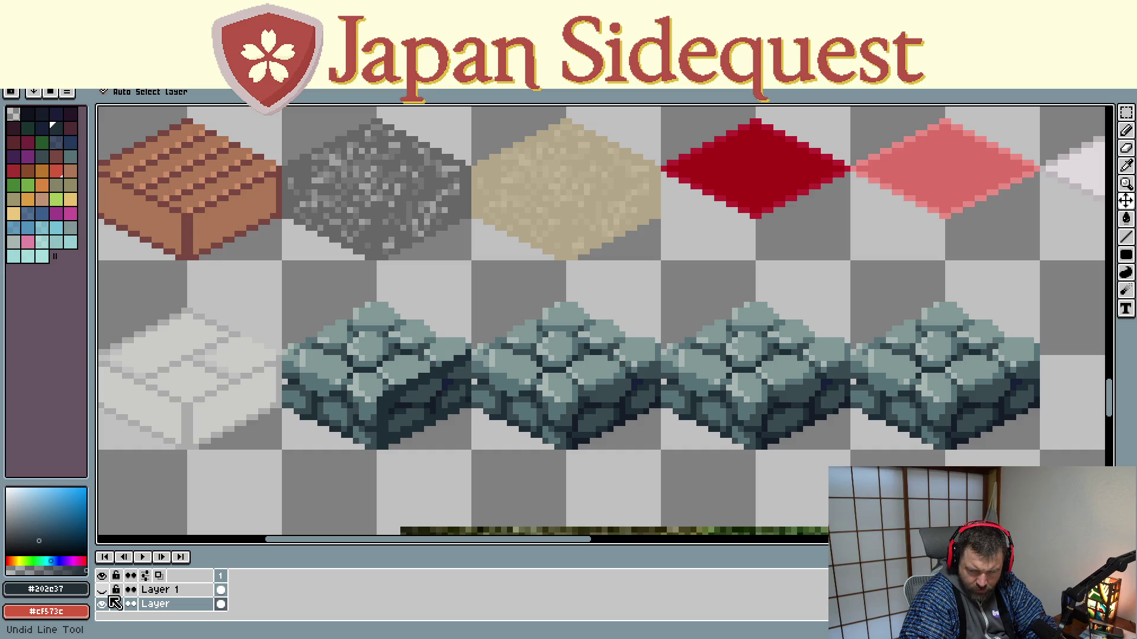
key(ctrl+z)
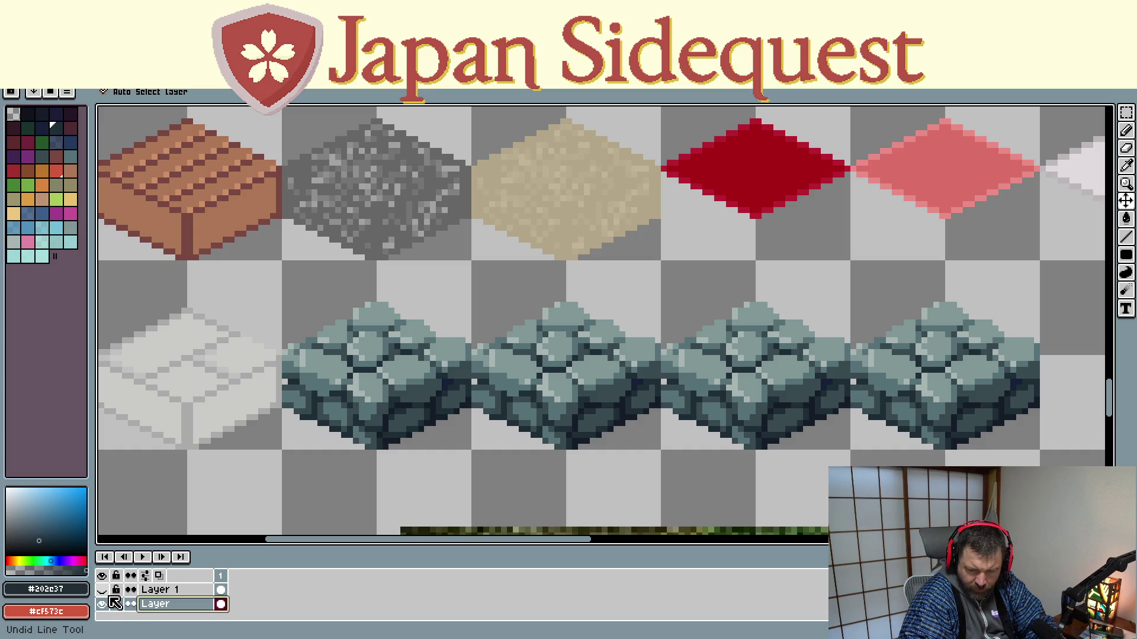
key(ctrl+z)
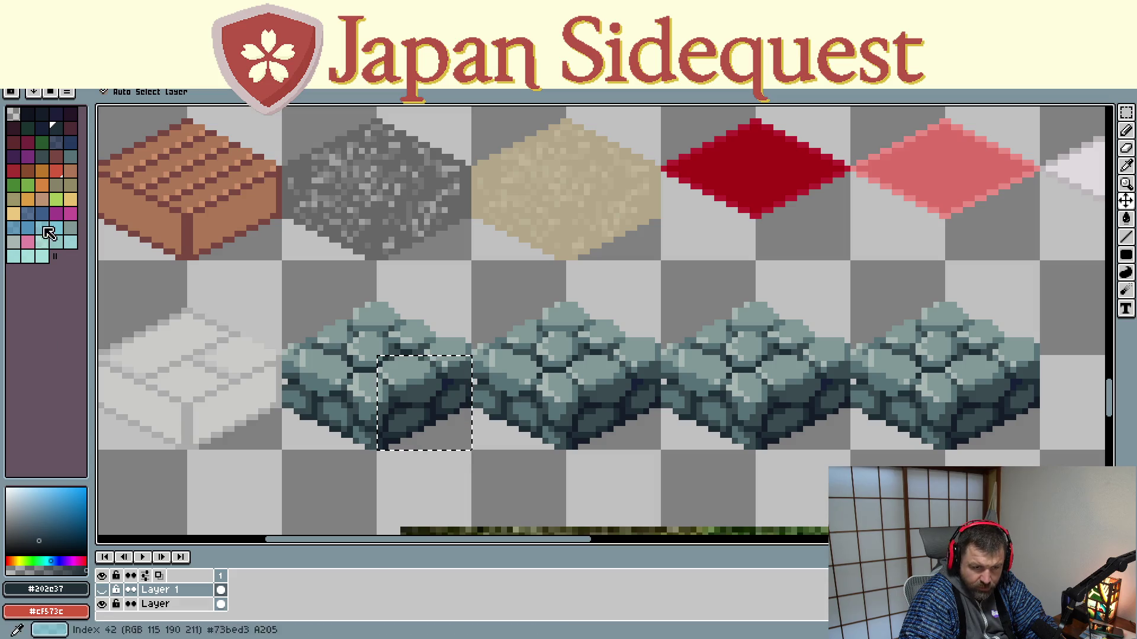
Show the yellow guide layer and draw a test line along its lower edge on the stone layer
click(56, 93)
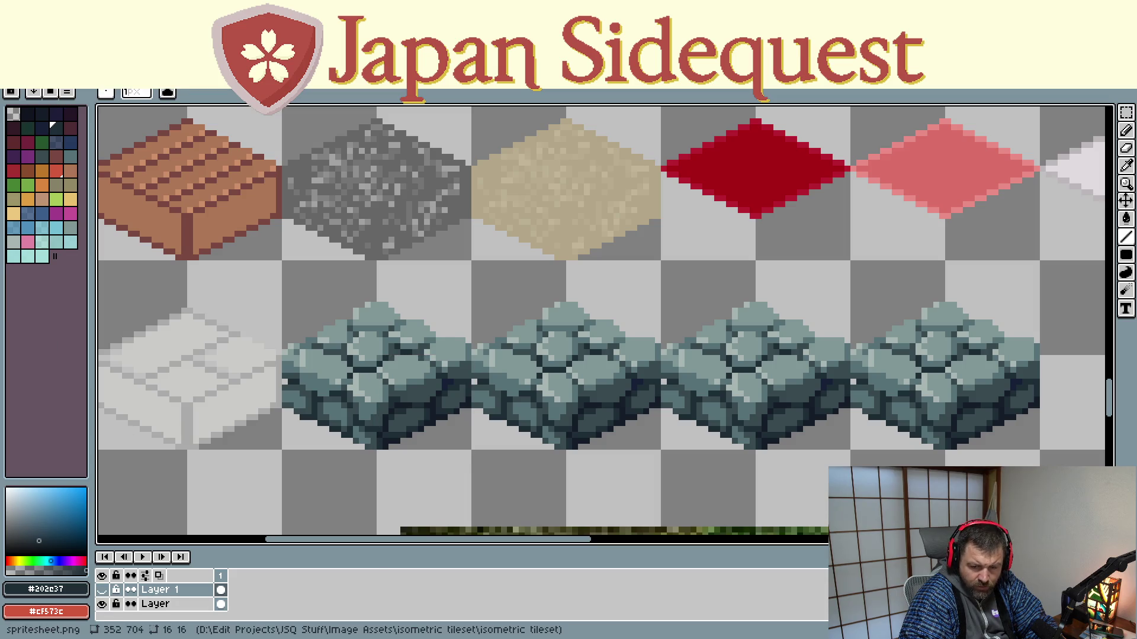
click(105, 589)
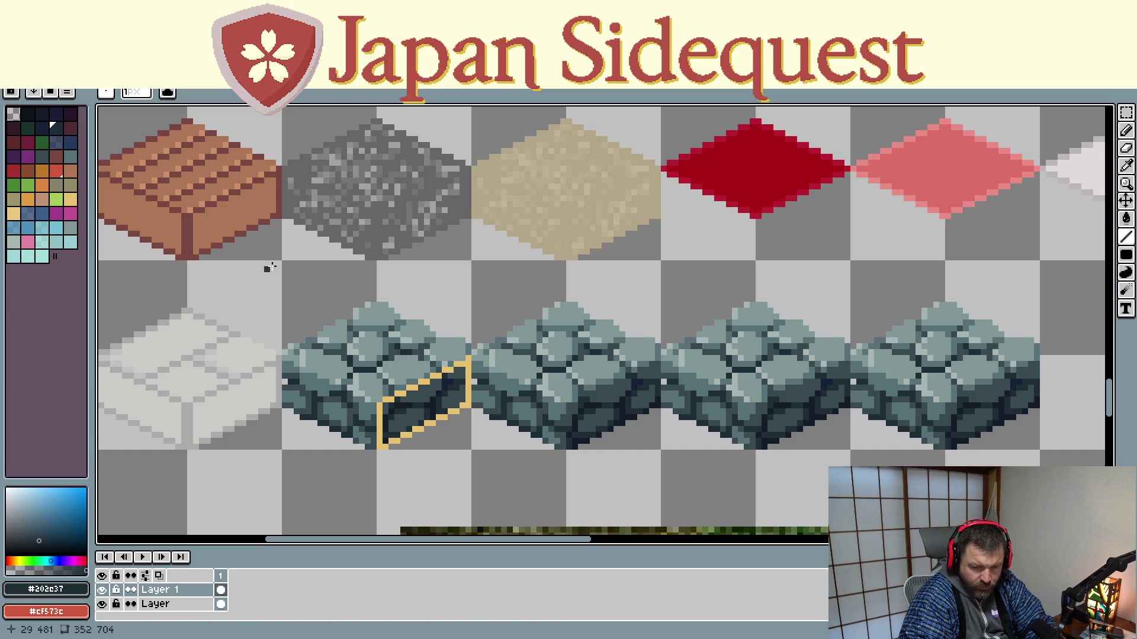
key(i)
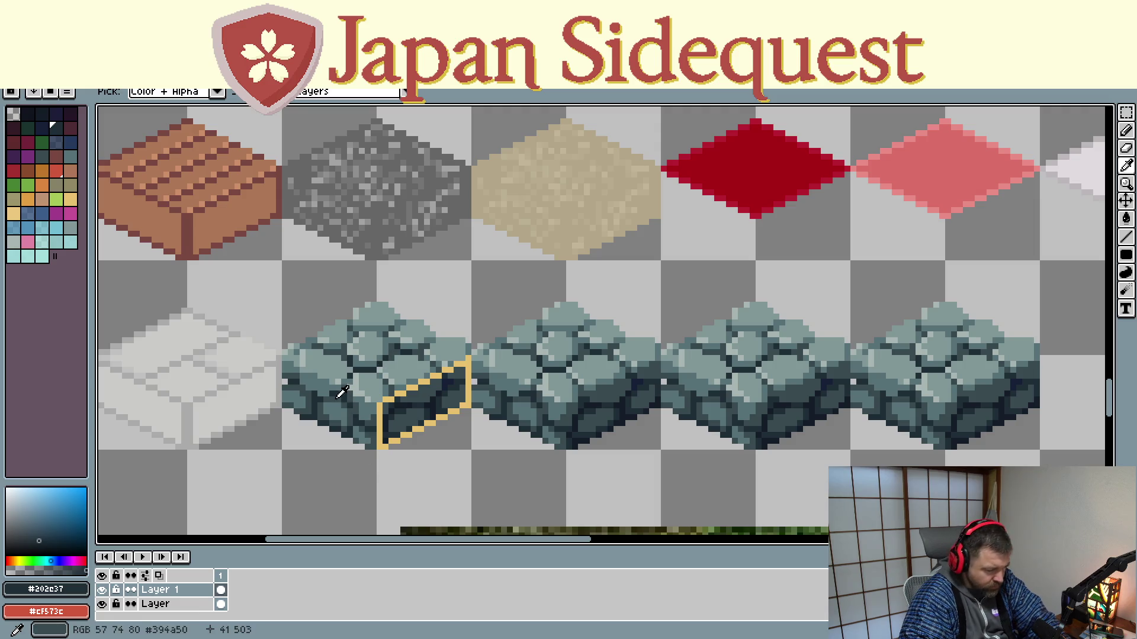
click(192, 607)
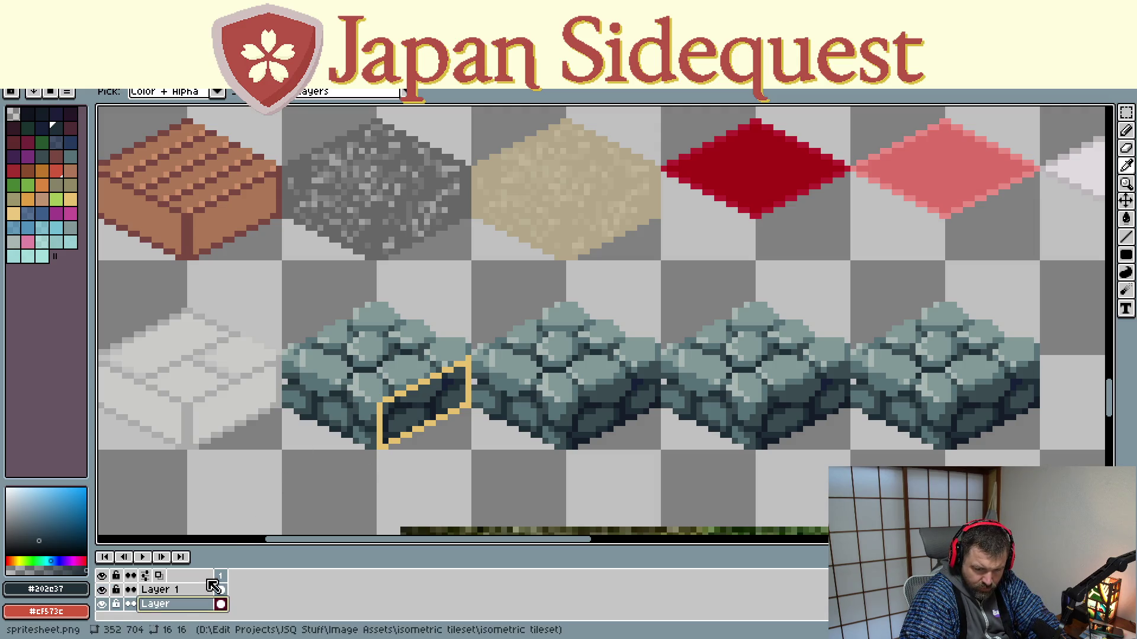
key(l)
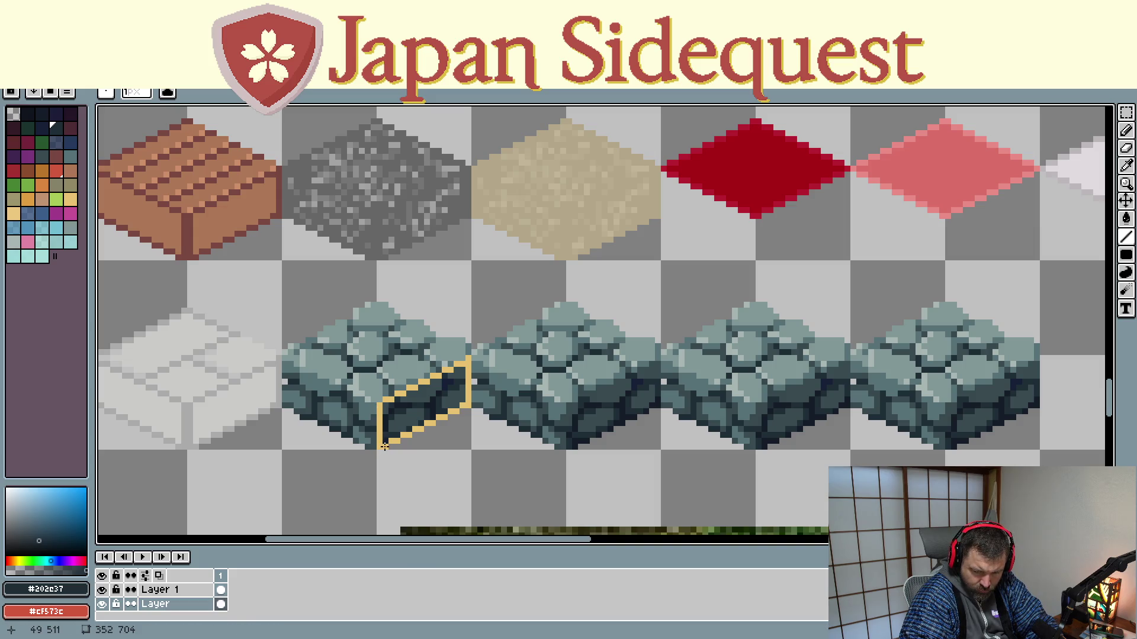
mouse_move(378, 449)
mouse_down()
mouse_move(464, 406)
mouse_move(468, 357)
mouse_move(387, 400)
mouse_up()
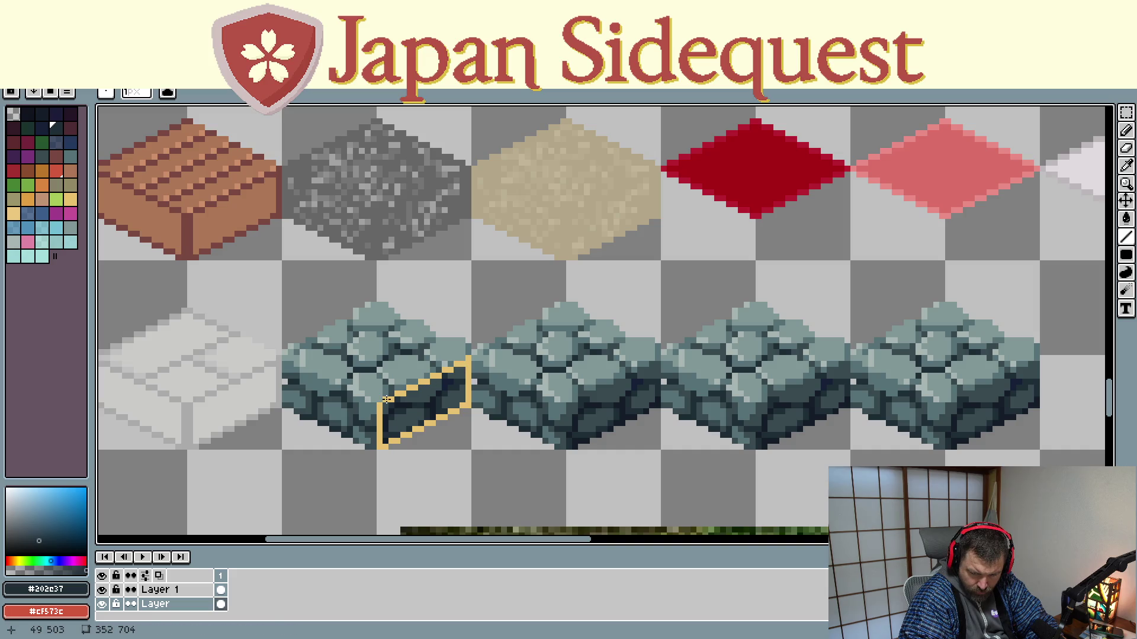
Hide the yellow guide layer again, keeping the artwork layer visible
click(102, 589)
click(102, 604)
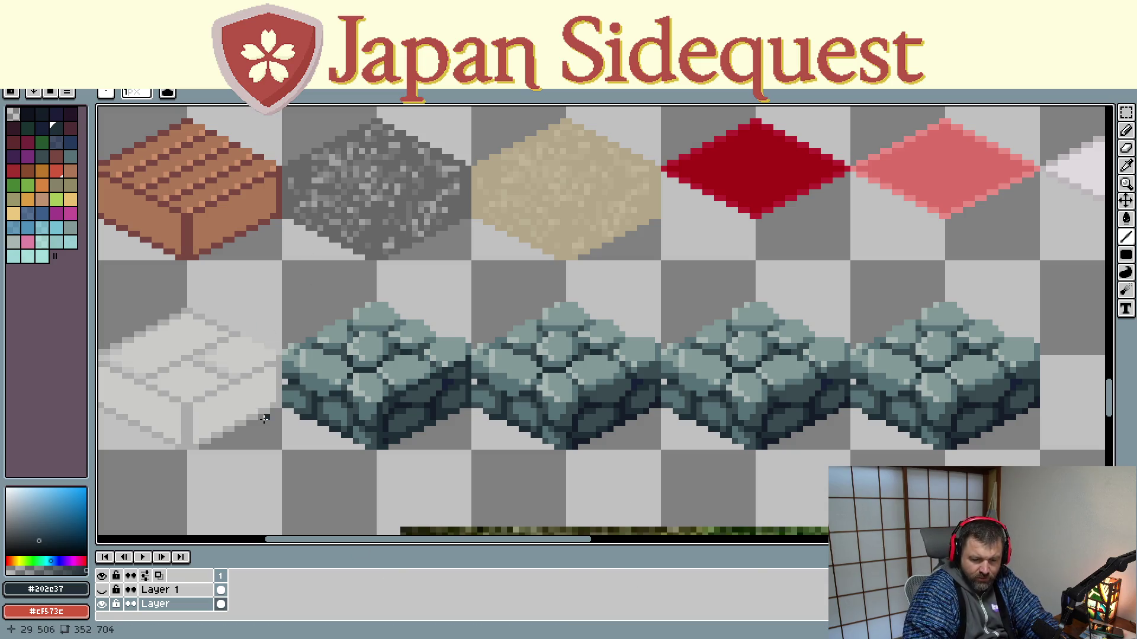
Make the stone artwork layer active and pick a dark colour from it for line drawing
key(alt+Up)
key(alt+Down)
key(alt+Up)
key(alt+Down)
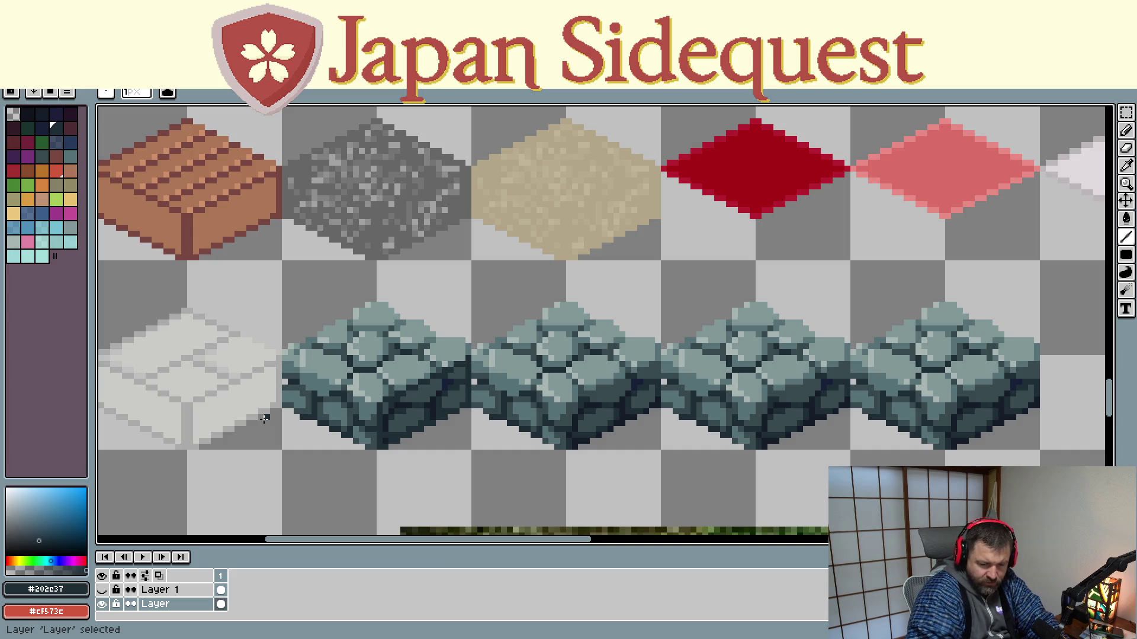
drag(383, 302, 426, 273)
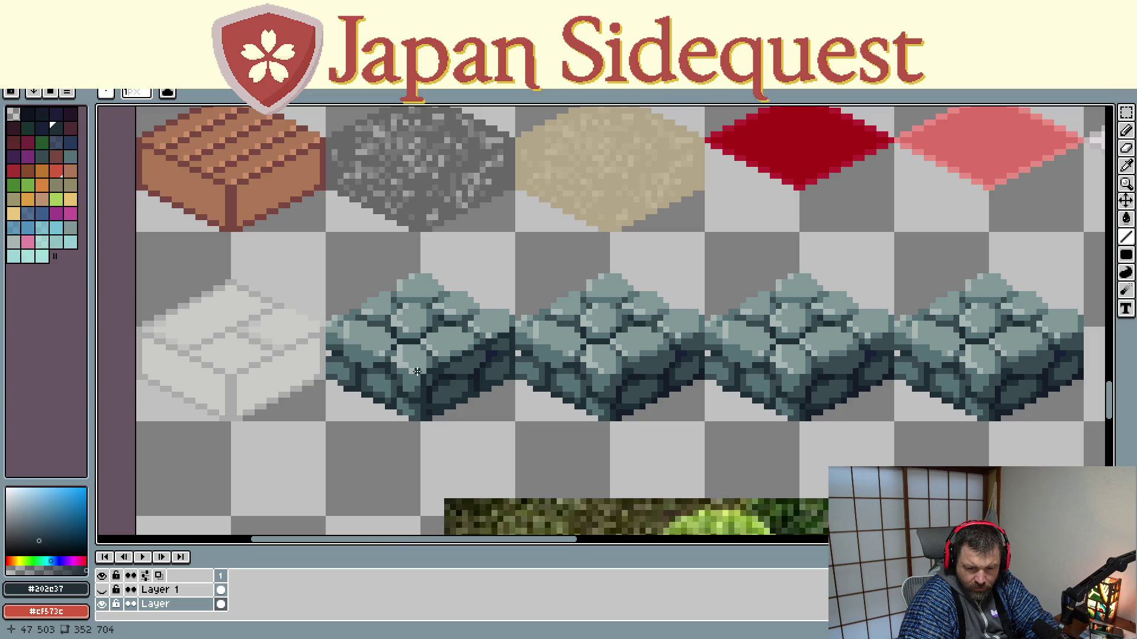
key(i)
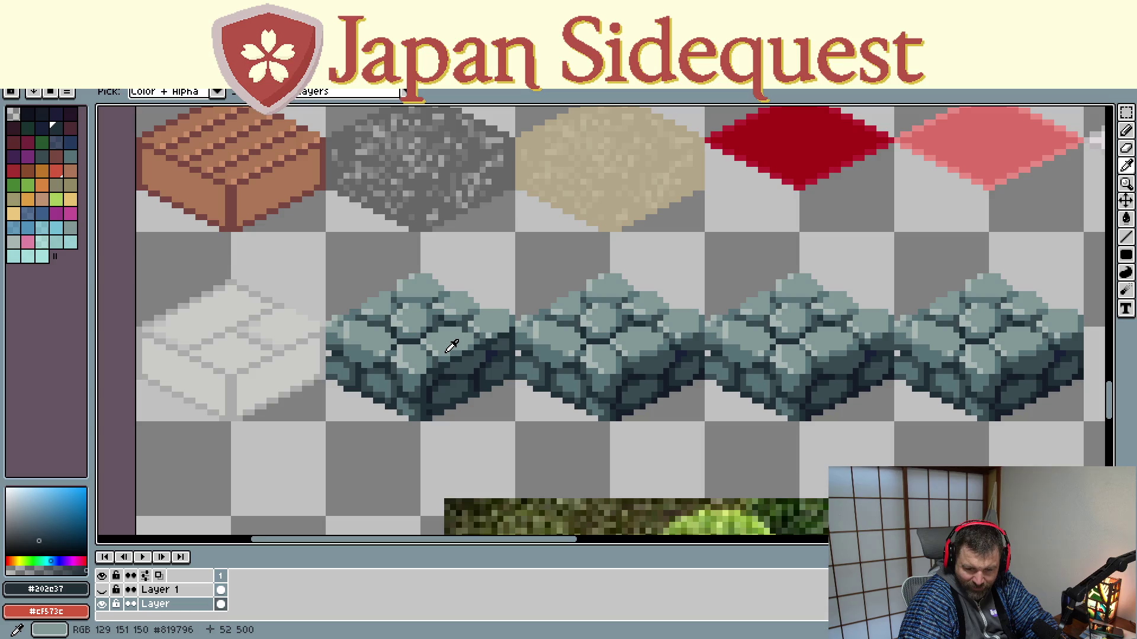
key(b)
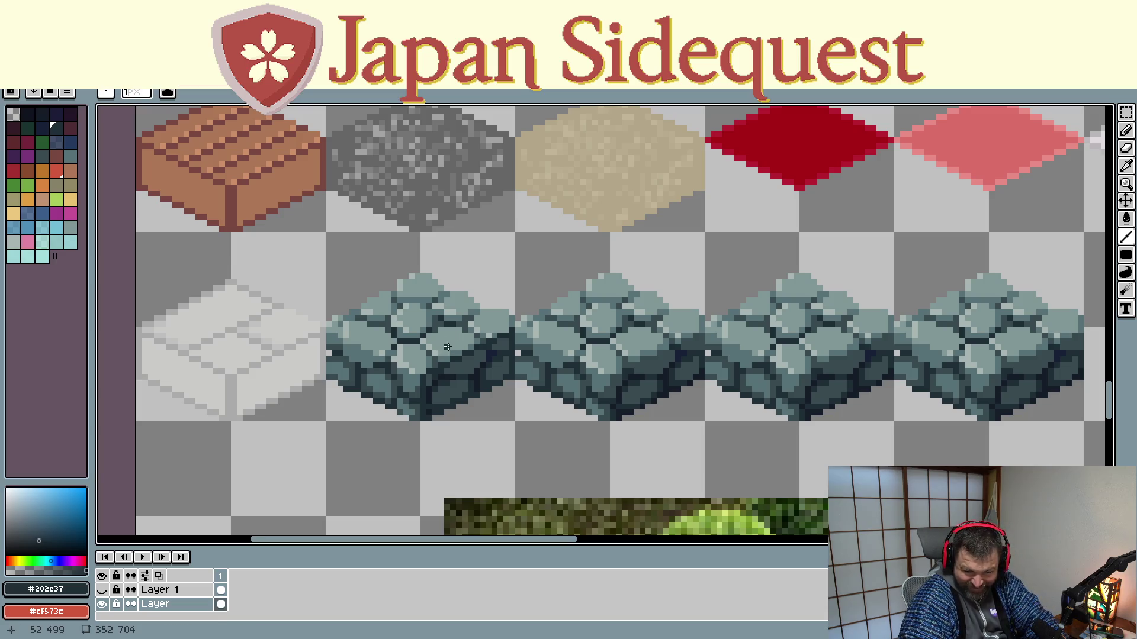
Draw dark crack lines across the first block's side face, including a short vertical crack
drag(464, 335, 513, 312)
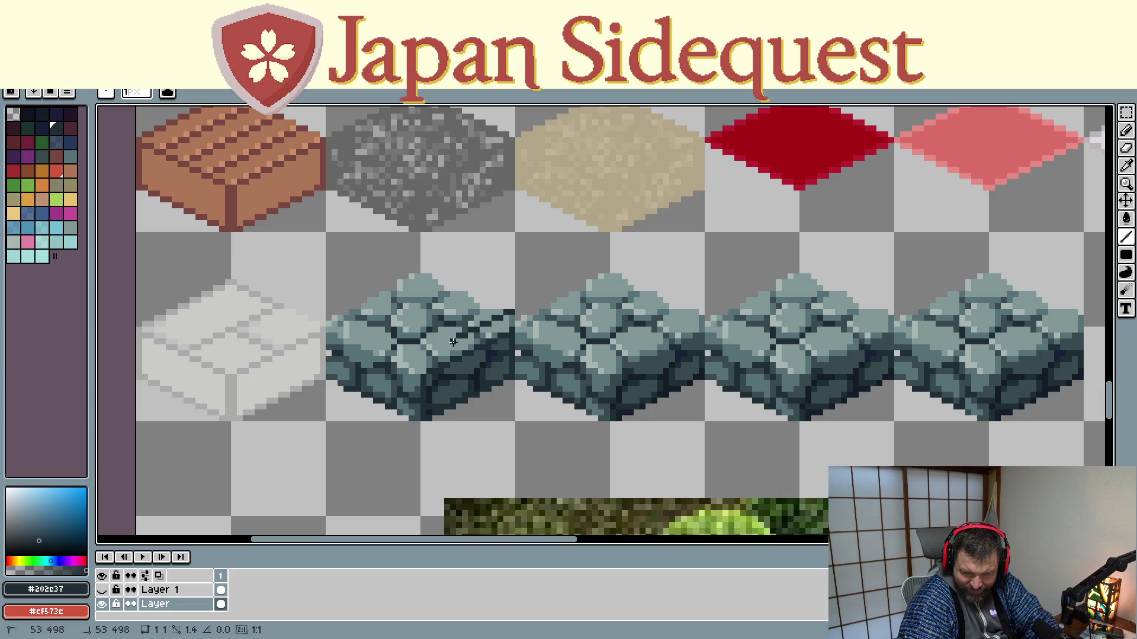
drag(511, 311, 384, 389)
drag(384, 377, 400, 364)
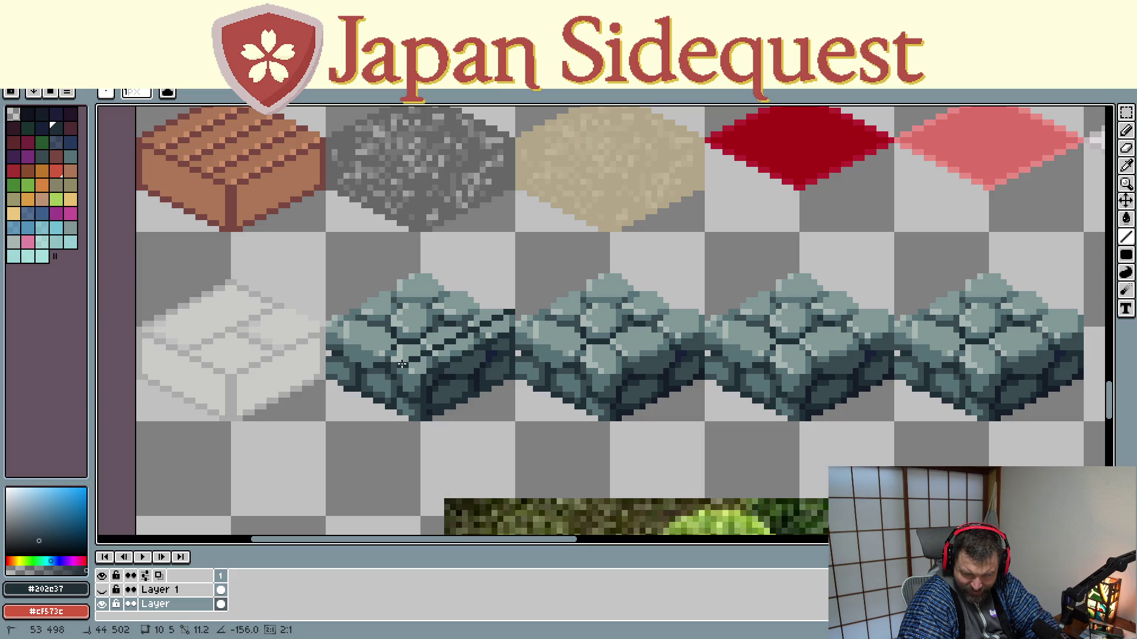
drag(401, 364, 402, 364)
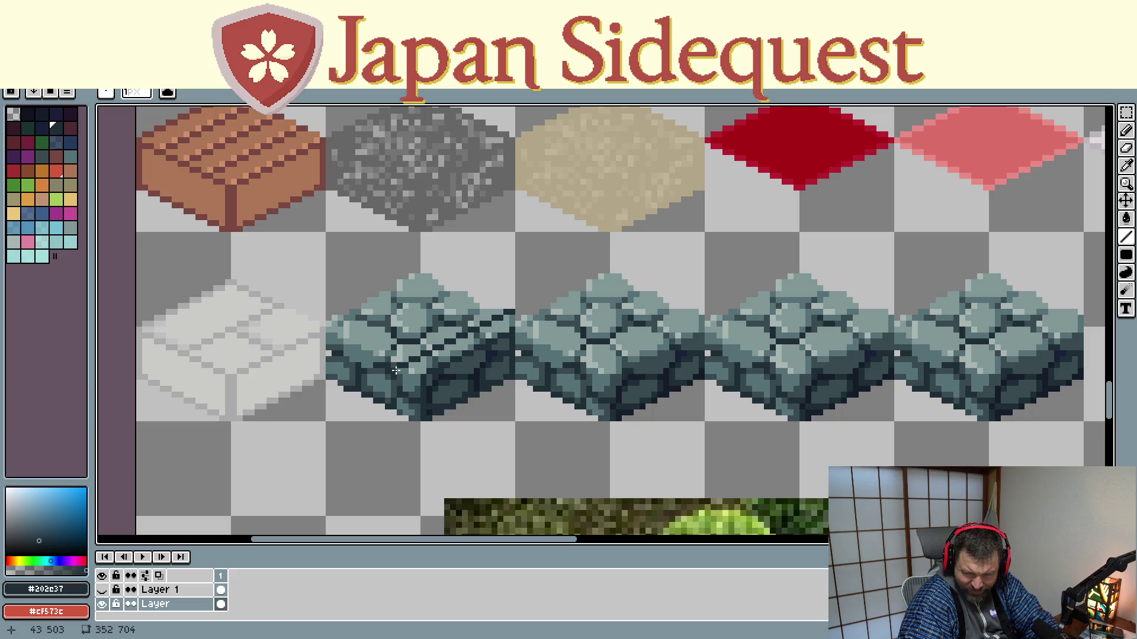
drag(394, 374, 391, 401)
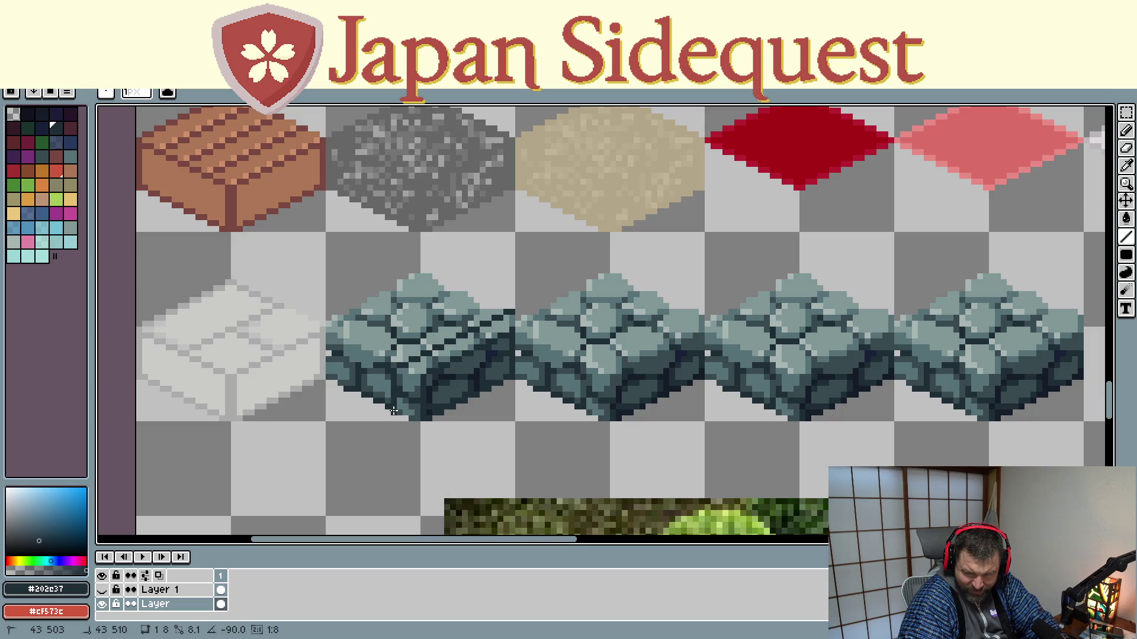
drag(392, 408, 392, 407)
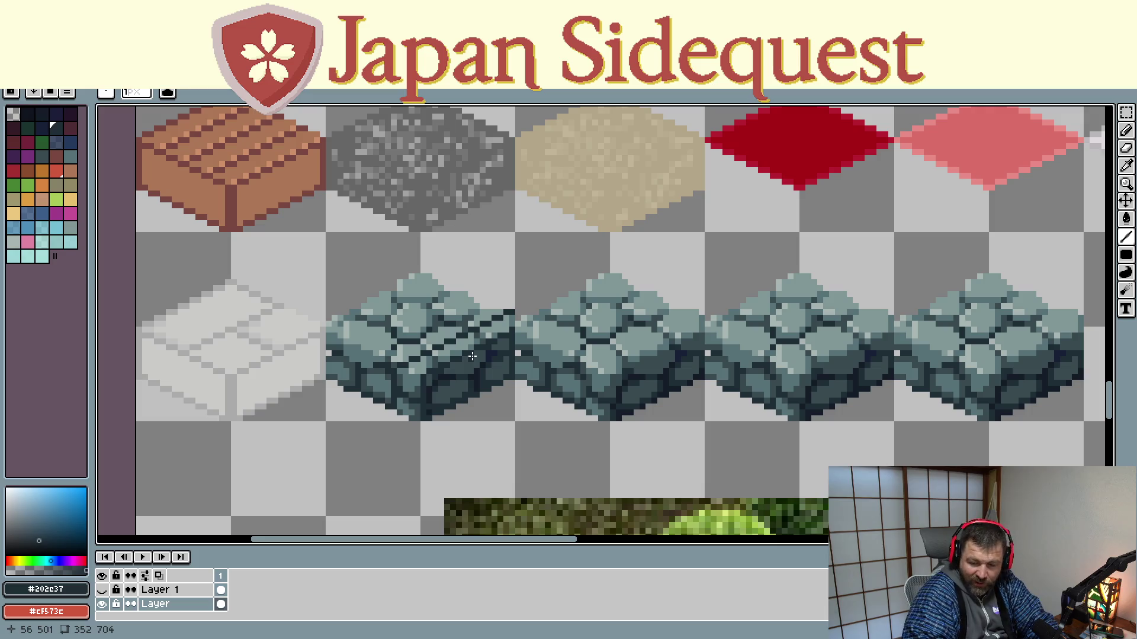
drag(472, 356, 439, 318)
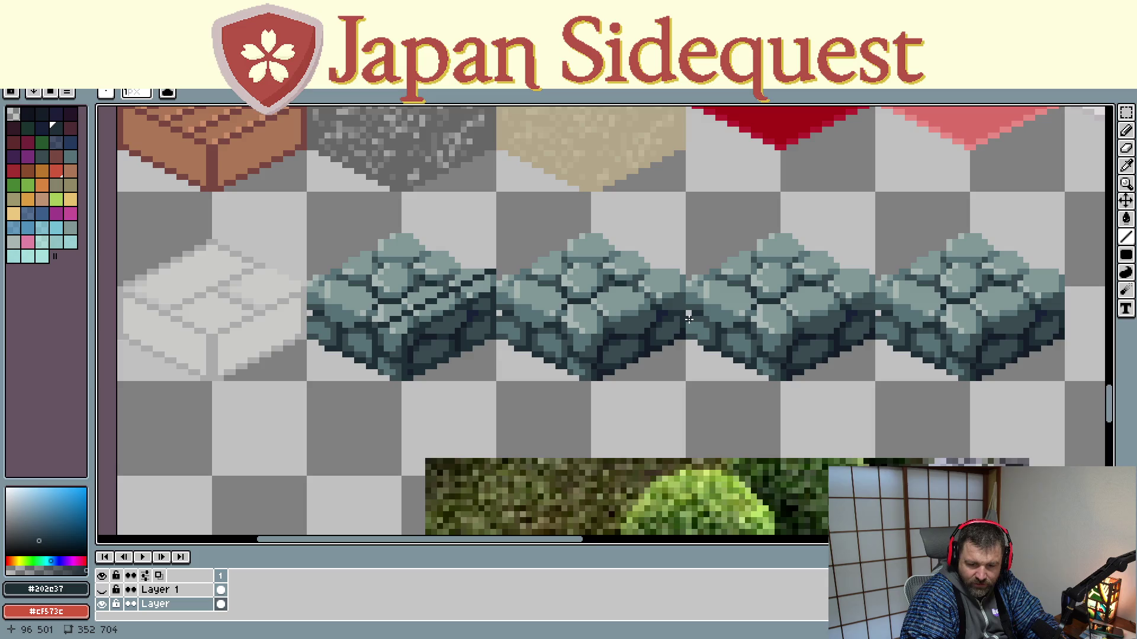
Undo the last crack line and make the yellow guide layer visible and active
key(v)
key(ctrl+z)
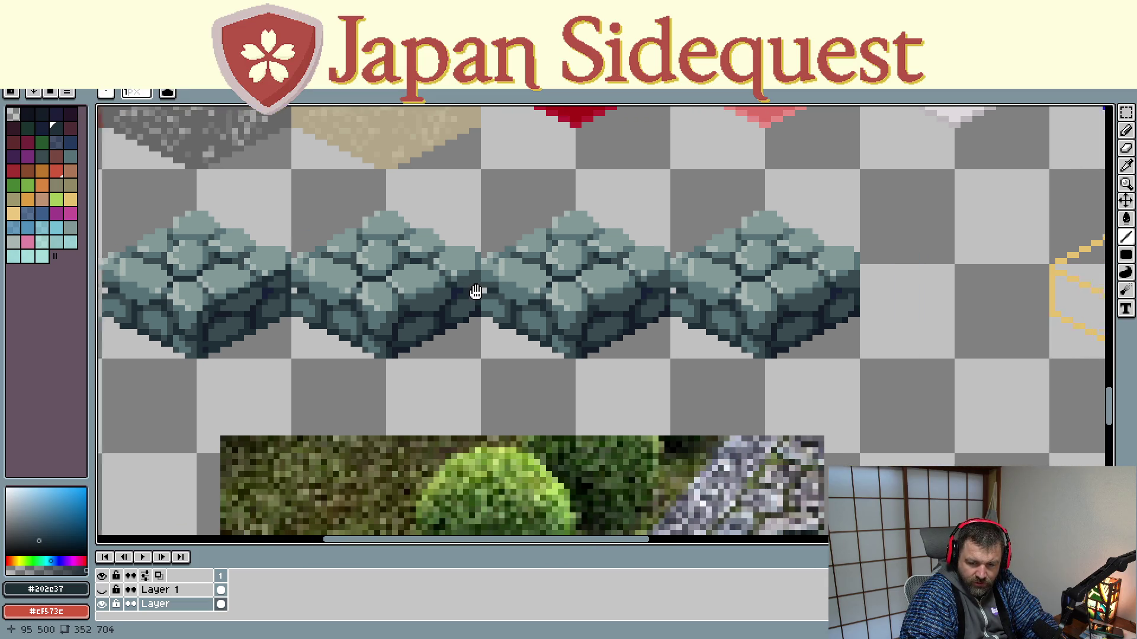
drag(695, 328, 482, 305)
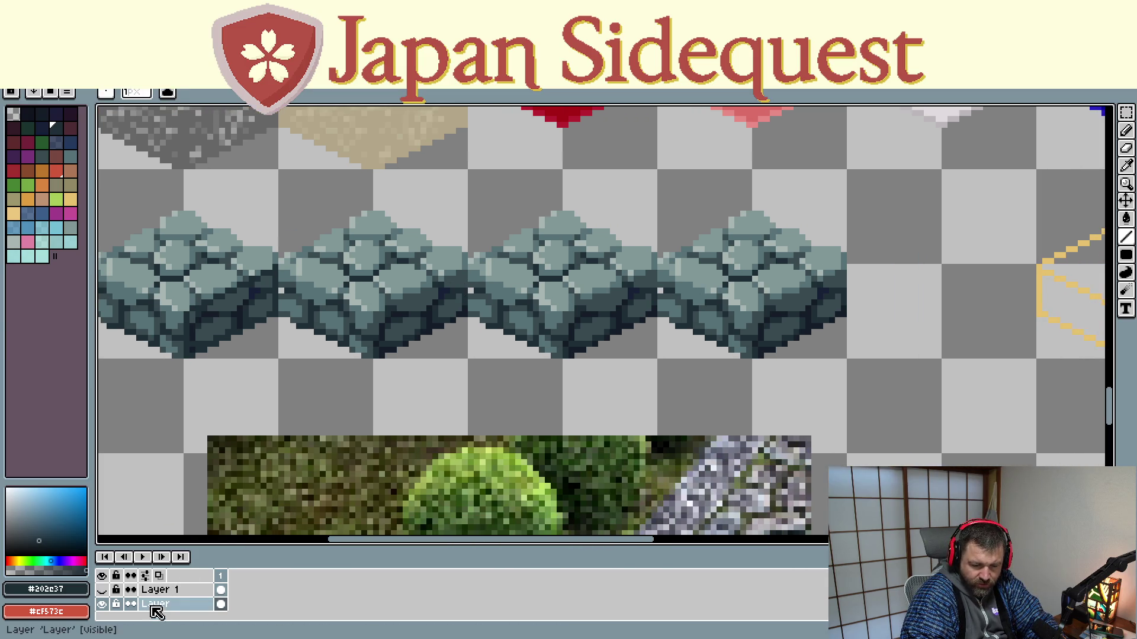
click(159, 590)
click(104, 591)
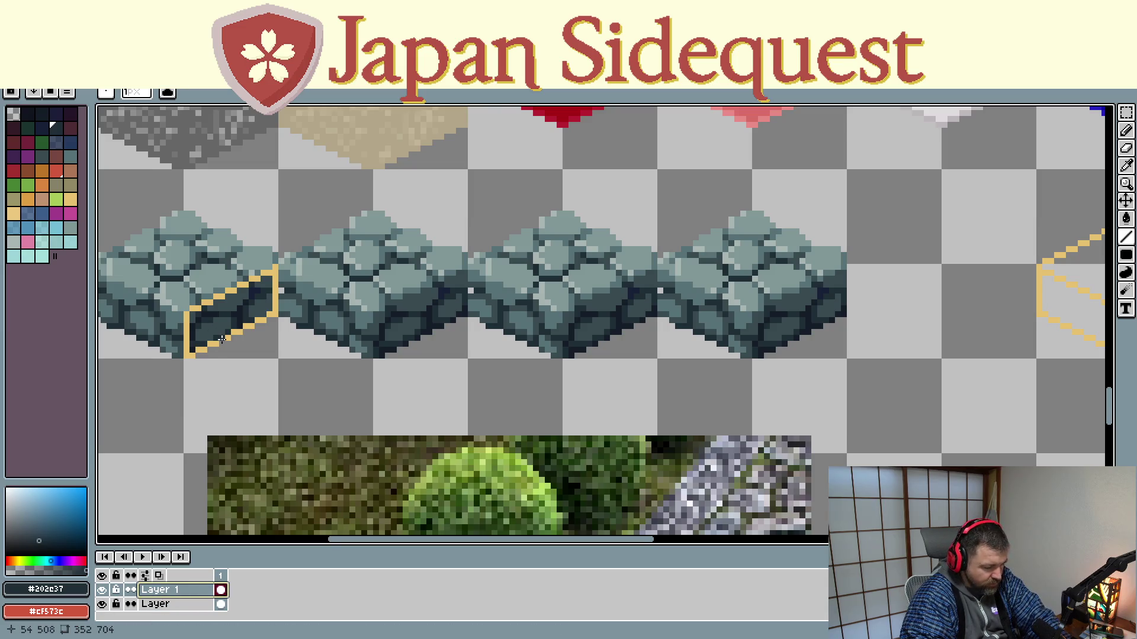
Move the stray yellow parallelogram off the first tile and bring the isometric box outline toward it
key(r)
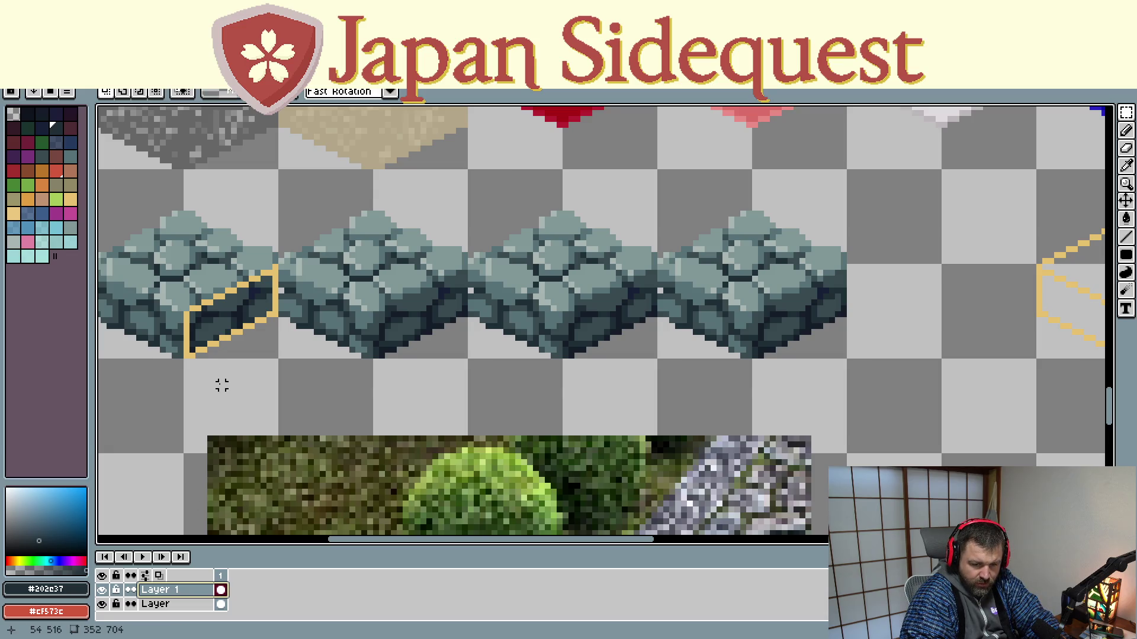
click(227, 338)
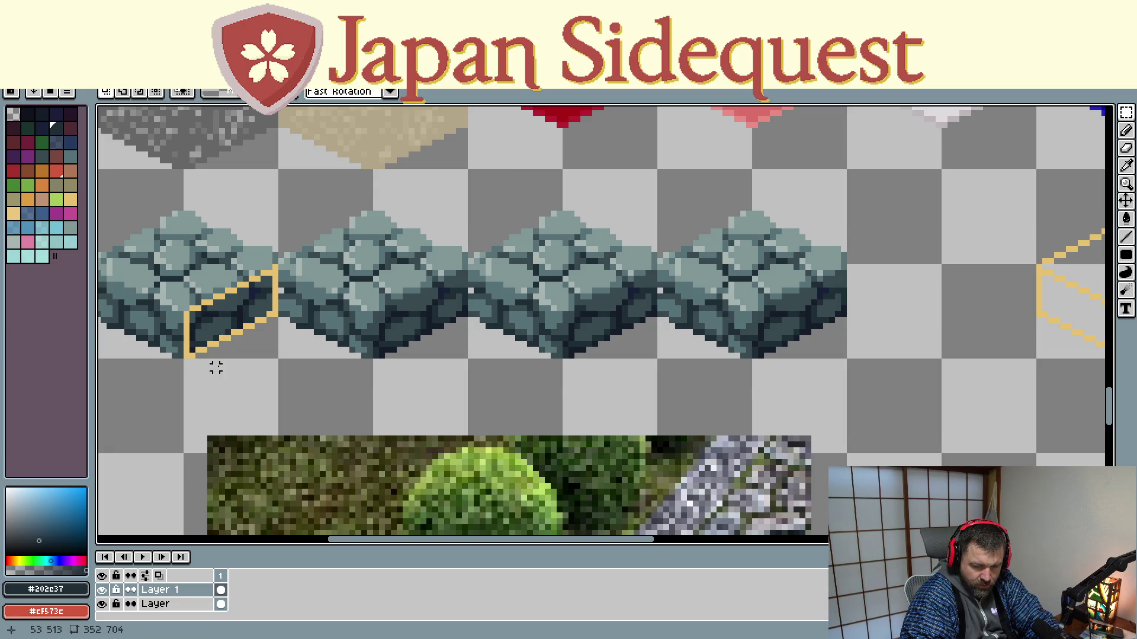
drag(162, 218, 318, 406)
mouse_move(264, 358)
mouse_down()
mouse_move(1092, 399)
mouse_move(972, 426)
mouse_up()
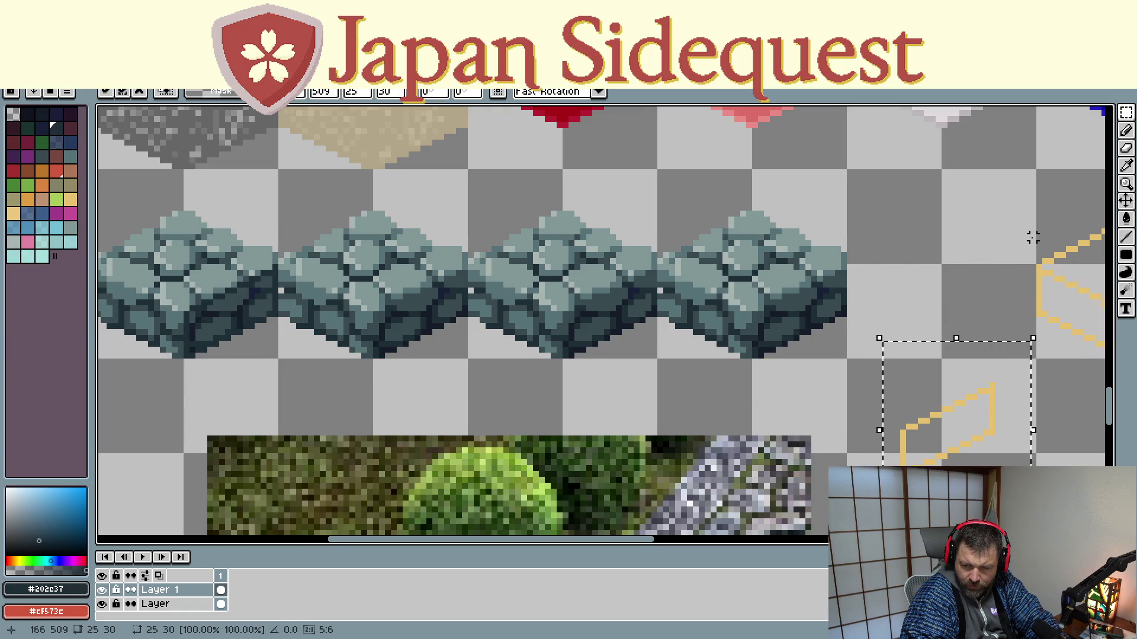
scroll(712, 266, right, 5)
drag(720, 201, 902, 382)
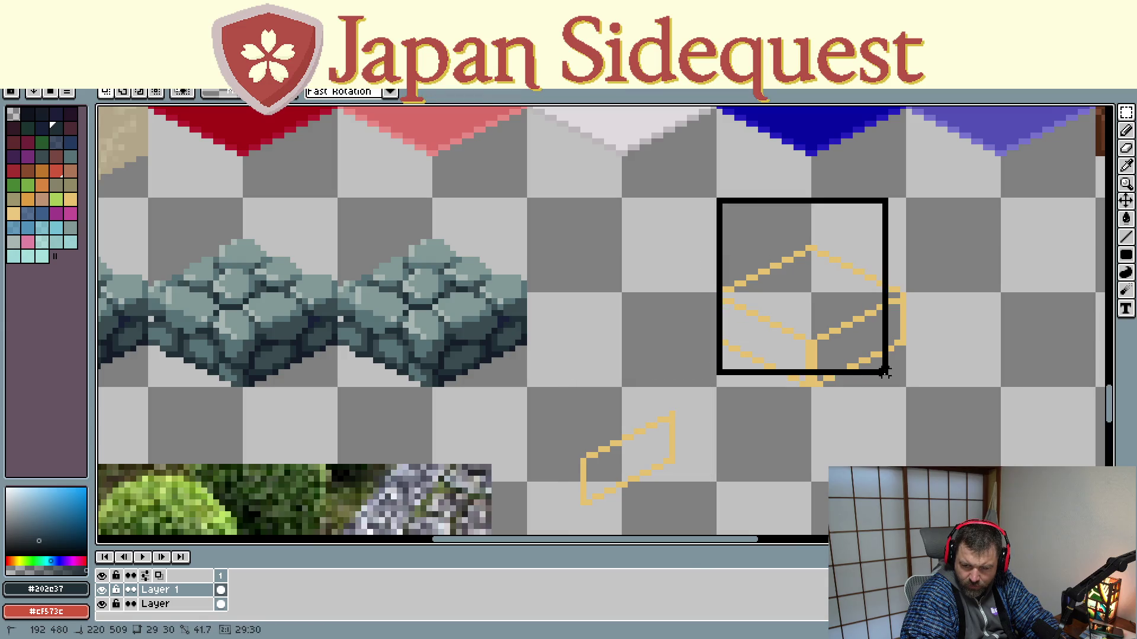
scroll(101, 363, left, 2)
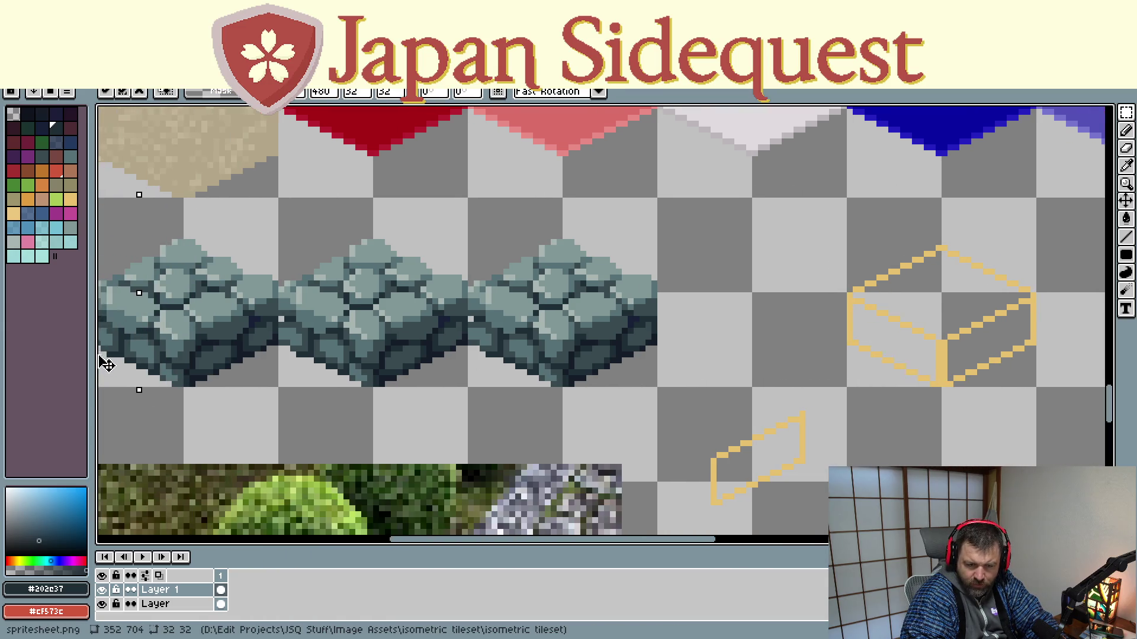
scroll(105, 364, left, 5)
scroll(105, 364, left, 1)
mouse_move(105, 365)
mouse_down()
mouse_move(431, 371)
mouse_move(424, 358)
mouse_up()
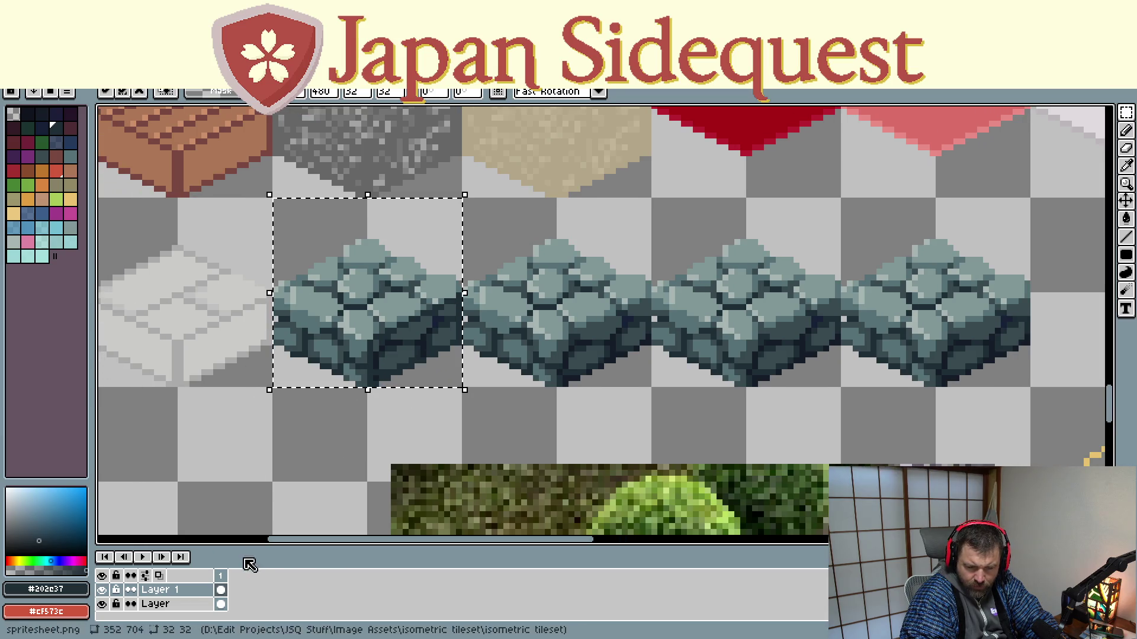
mouse_move(579, 437)
mouse_down()
mouse_move(288, 421)
mouse_move(554, 418)
mouse_up()
drag(832, 418, 191, 399)
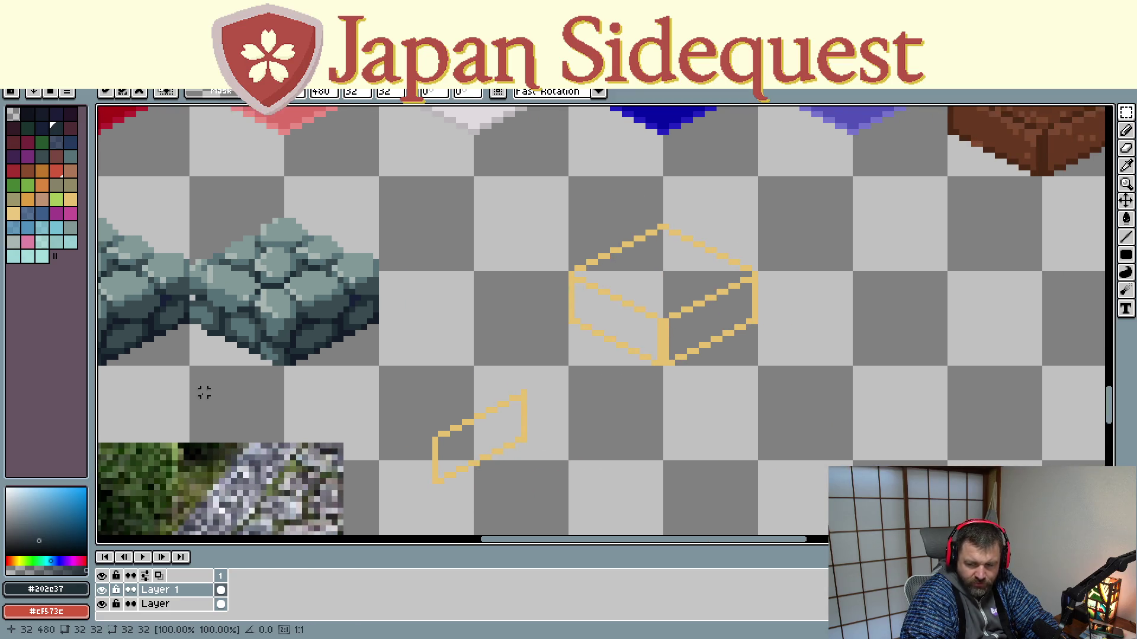
Select the area around the yellow box outline and cut it away
click(102, 590)
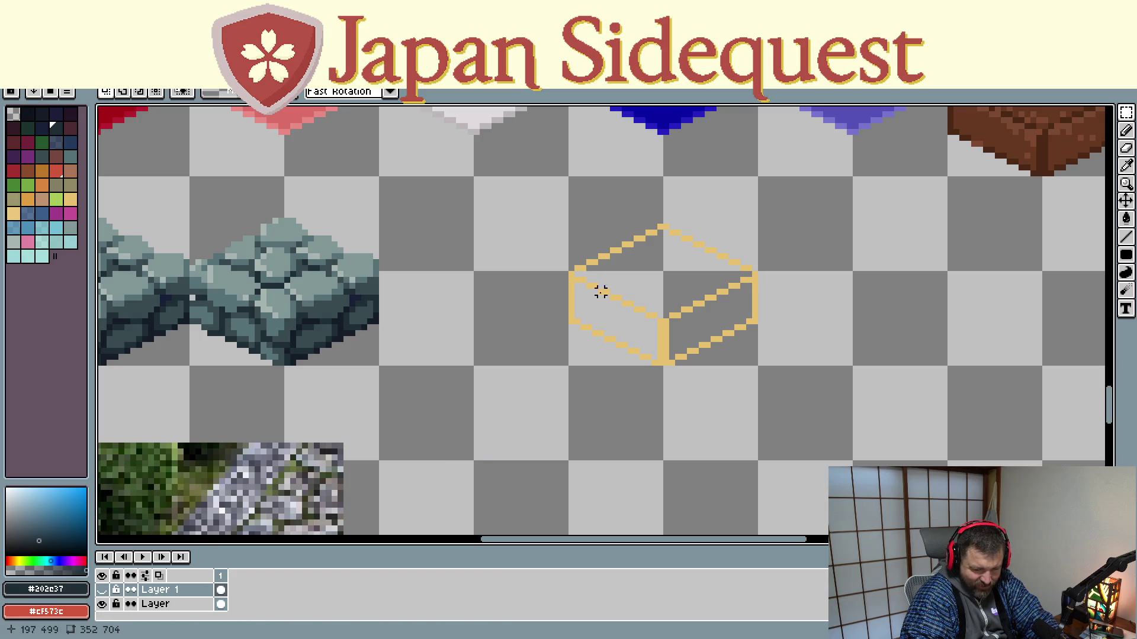
drag(558, 203, 789, 374)
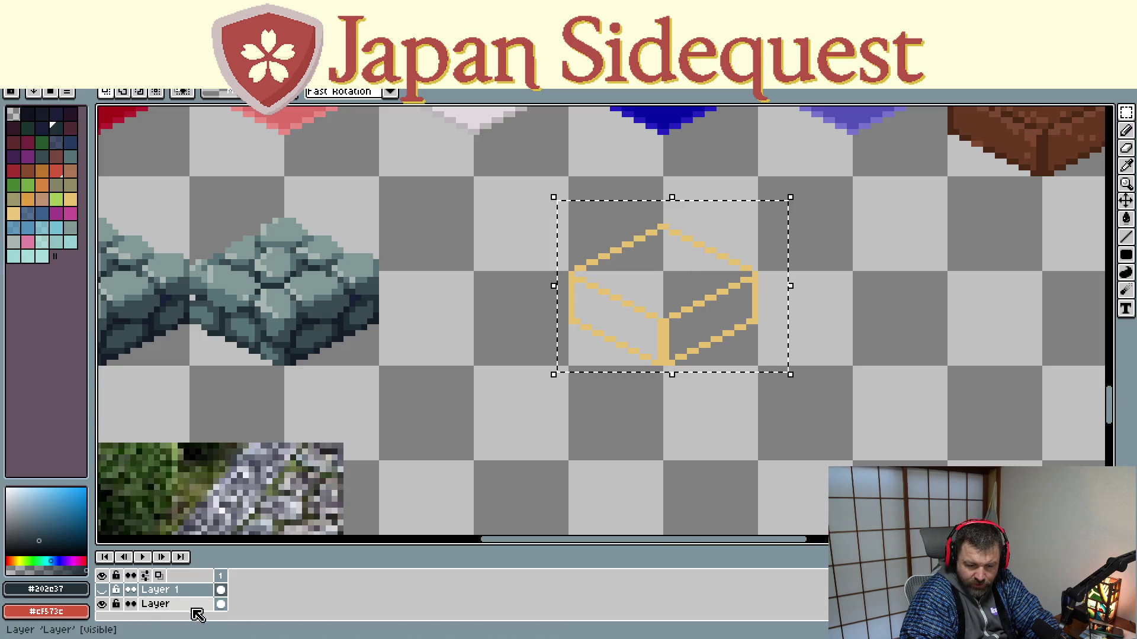
click(169, 604)
key(ctrl+d)
mouse_move(563, 208)
mouse_down()
mouse_move(677, 351)
mouse_move(768, 377)
mouse_up()
key(Delete)
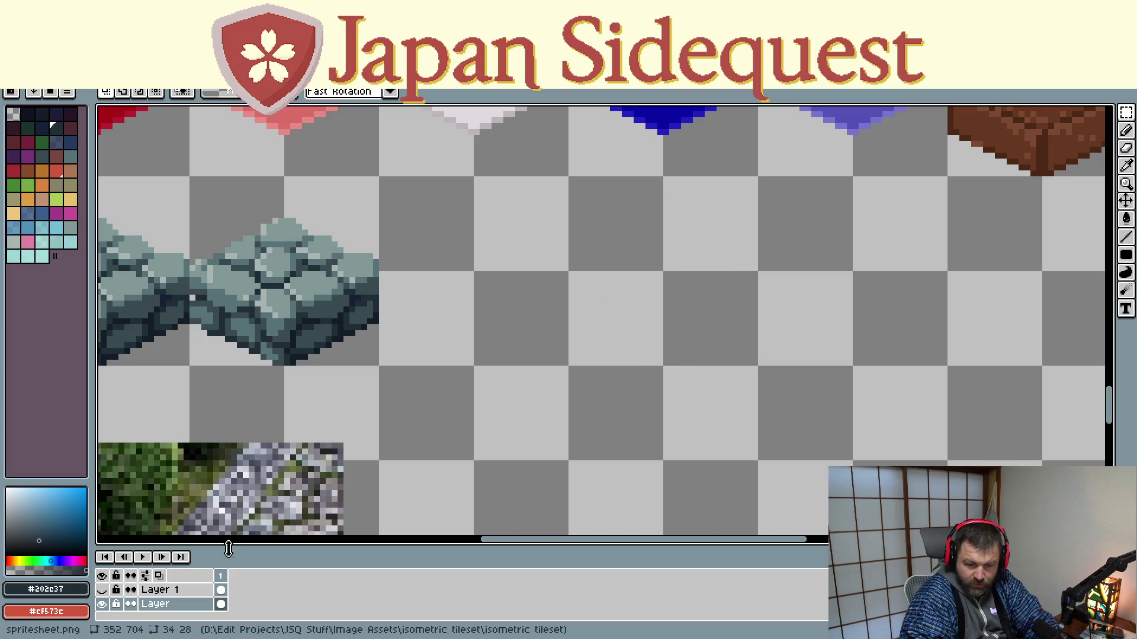
Paste the yellow box outline back on Layer 1 and start moving it onto the first block
click(102, 590)
click(160, 590)
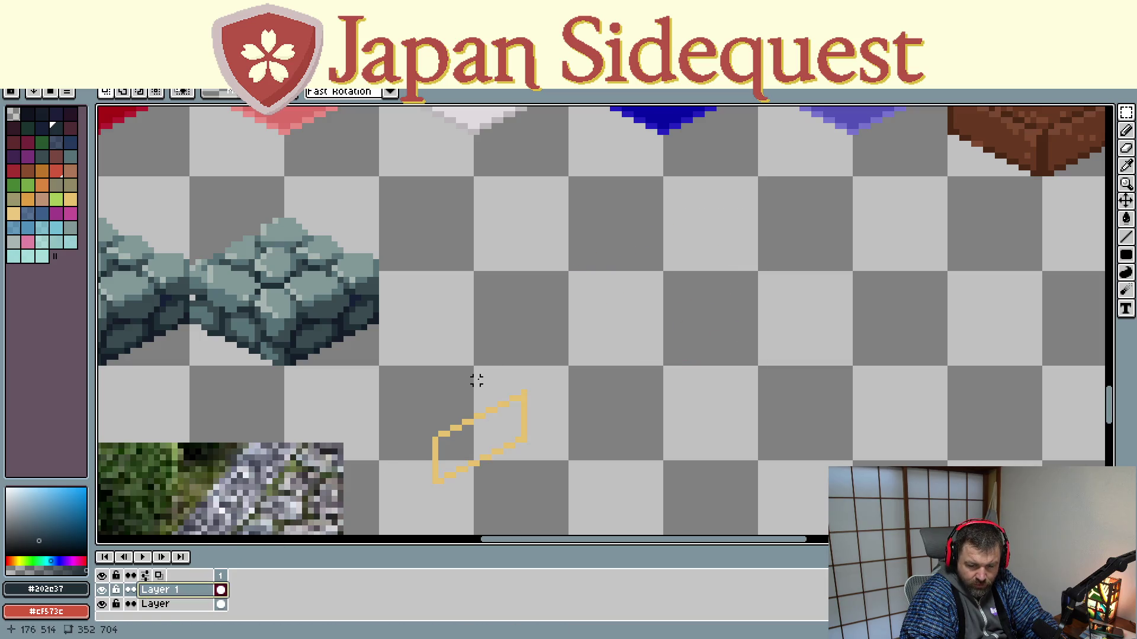
key(ctrl+v)
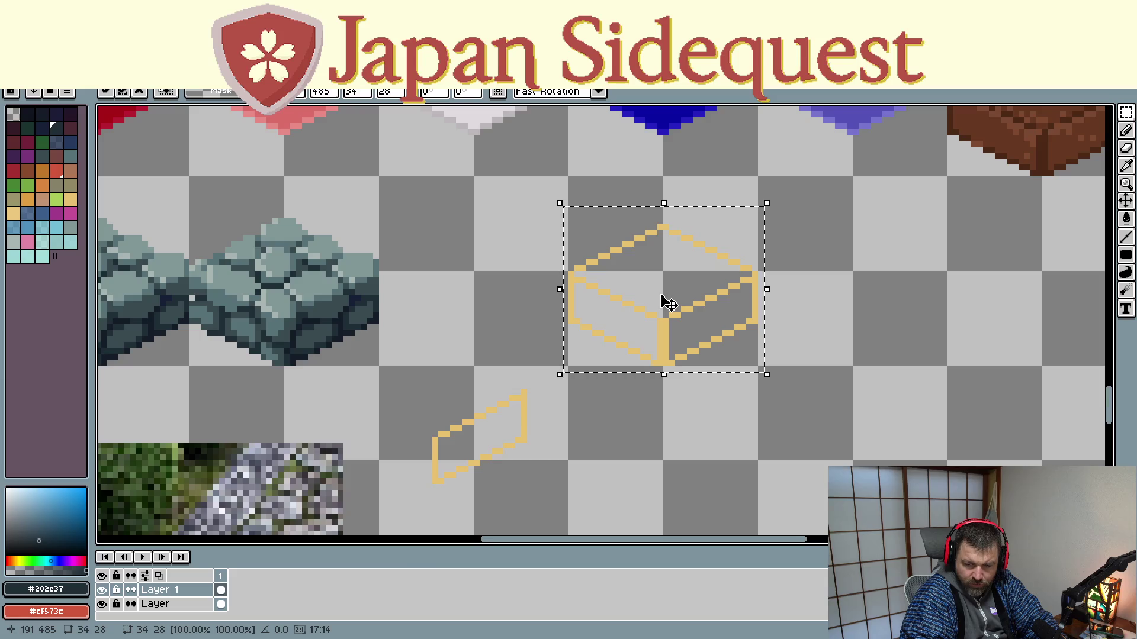
key(Return)
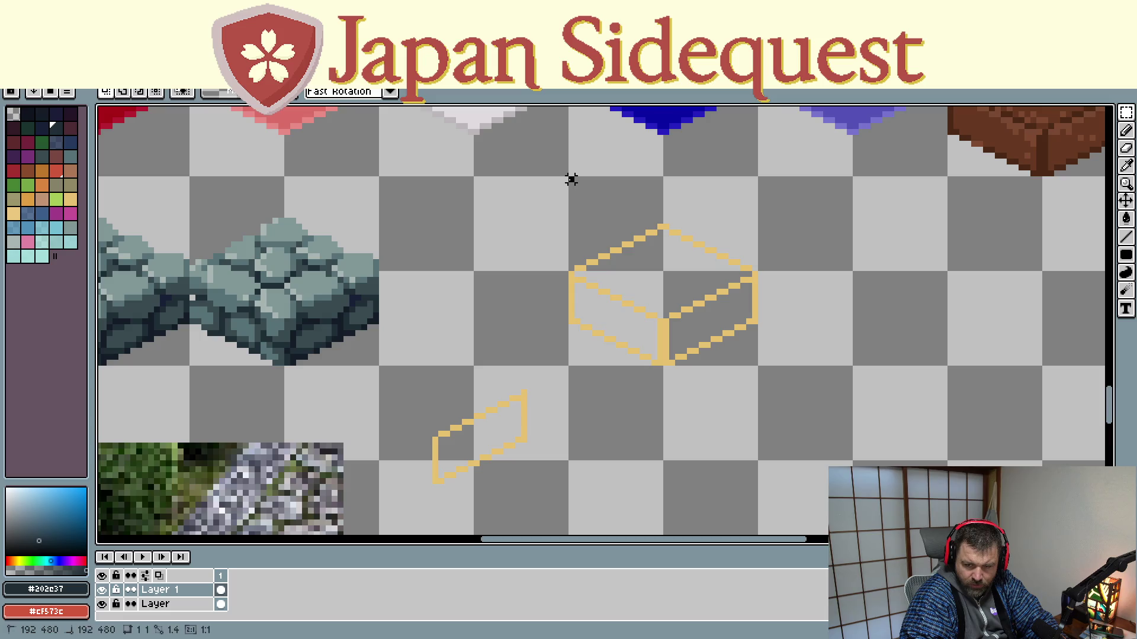
drag(571, 174, 760, 367)
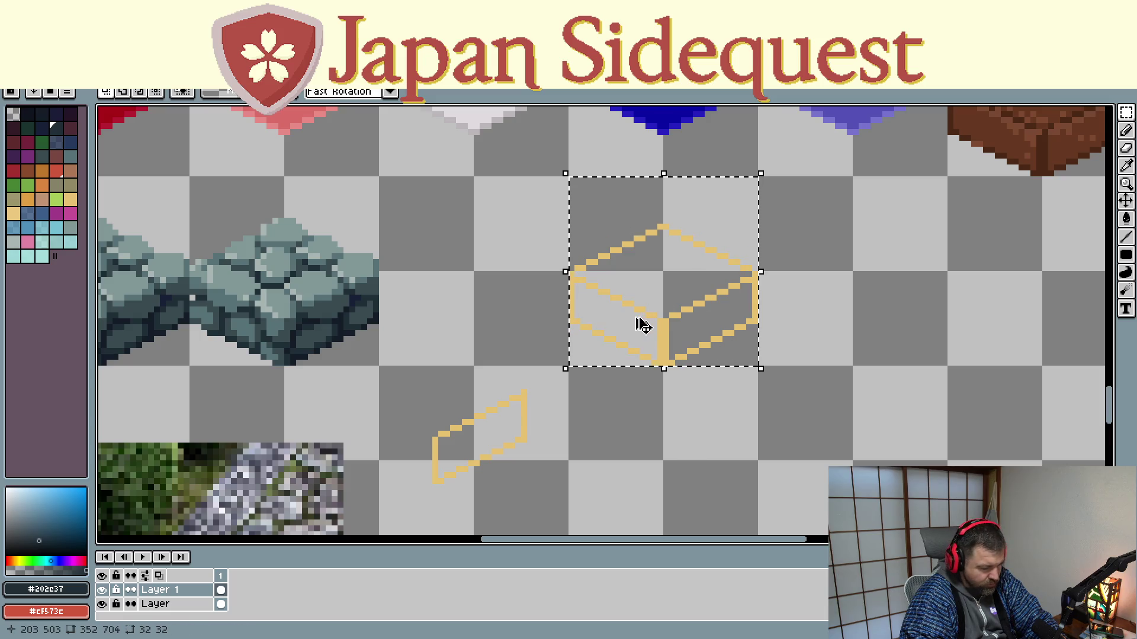
mouse_move(632, 317)
mouse_down()
mouse_move(364, 282)
mouse_move(381, 288)
mouse_up()
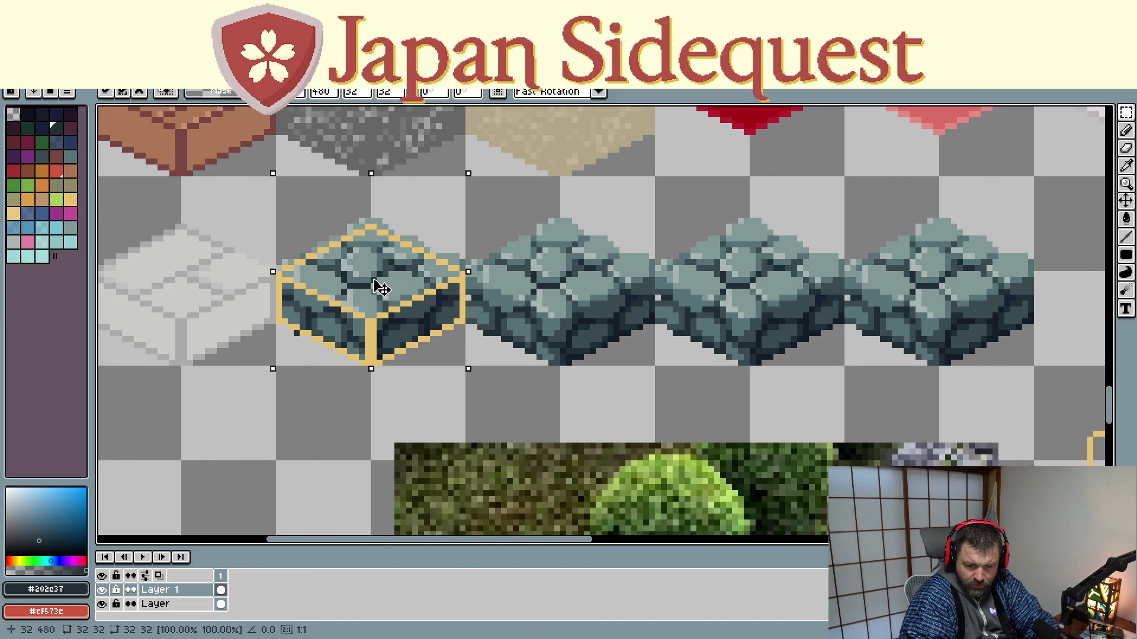
Commit the box outline over the first block and return to the cobblestone layer with the Eraser
click(308, 414)
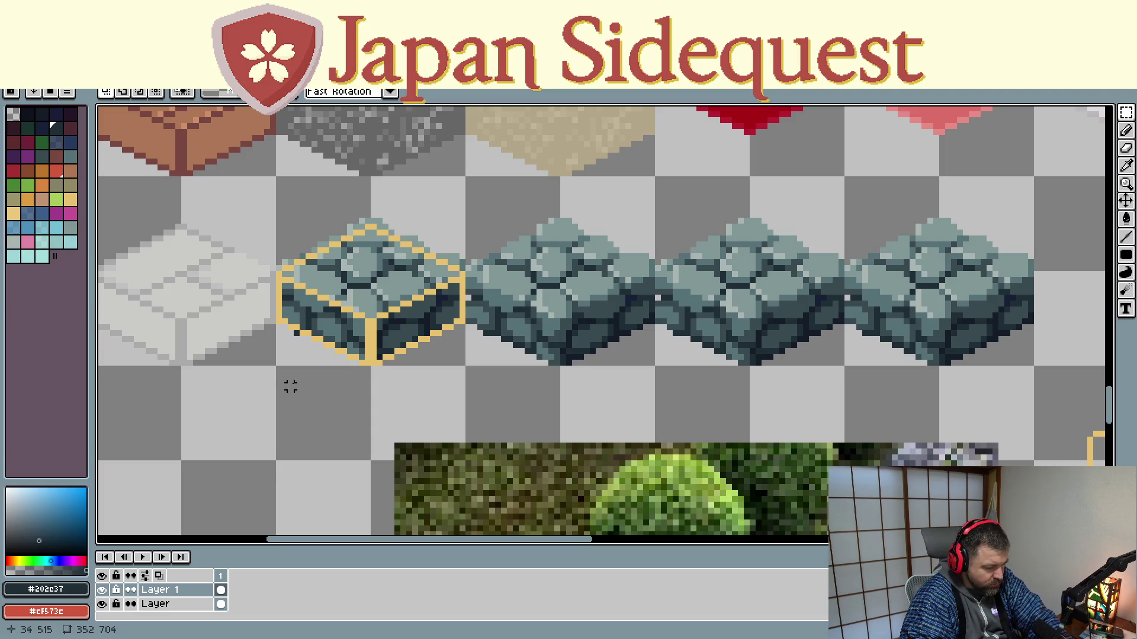
key(e)
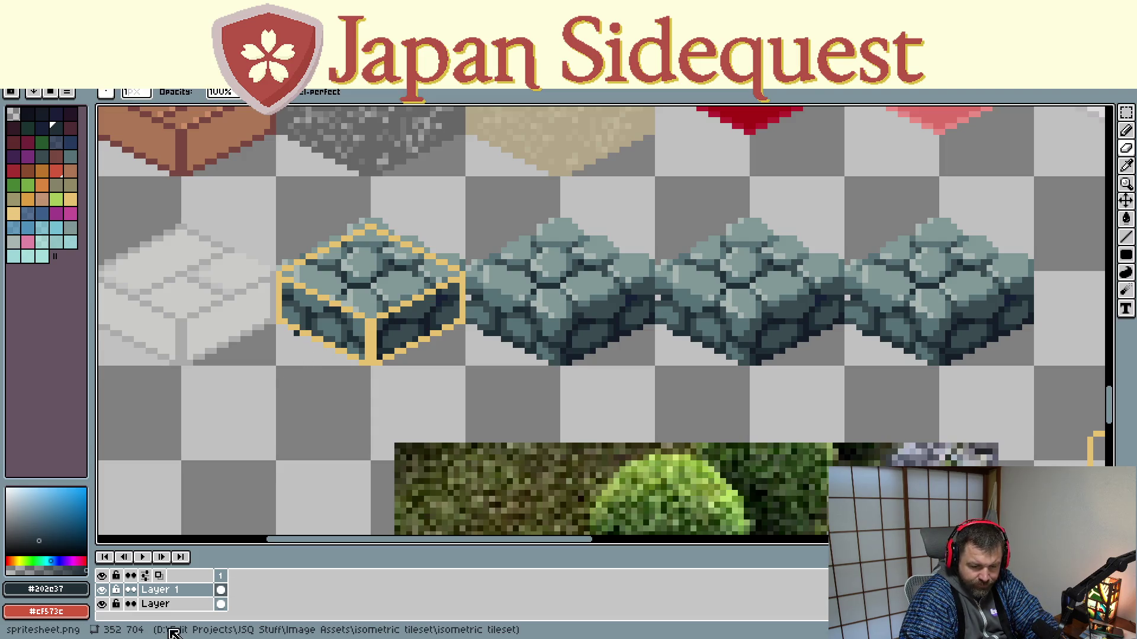
click(169, 604)
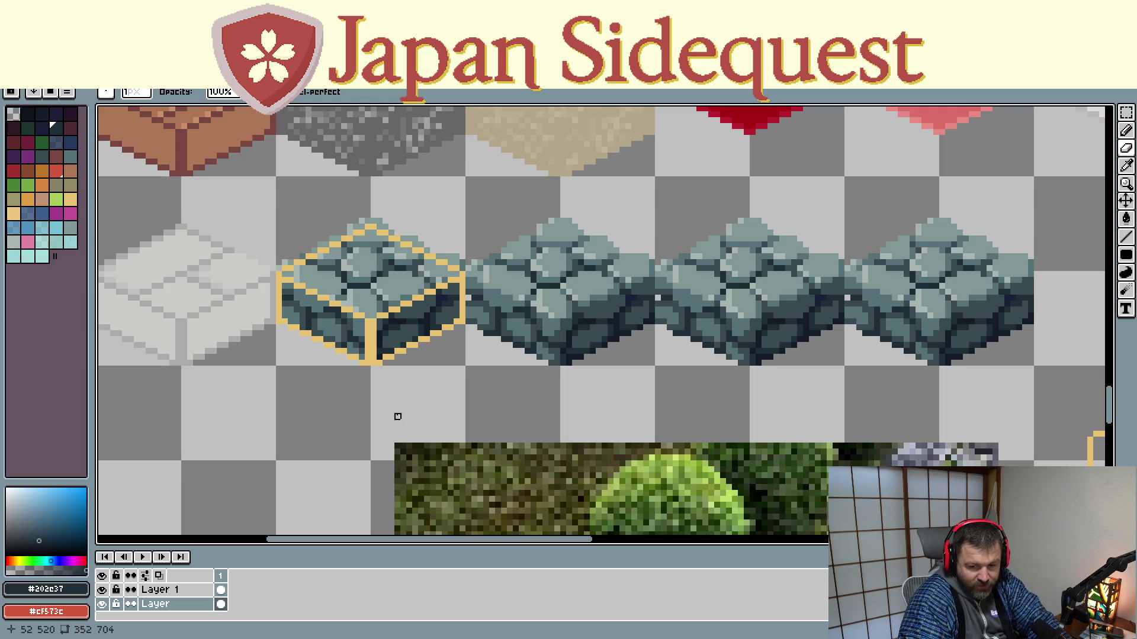
mouse_move(426, 399)
mouse_down()
mouse_move(400, 414)
mouse_move(391, 441)
mouse_up()
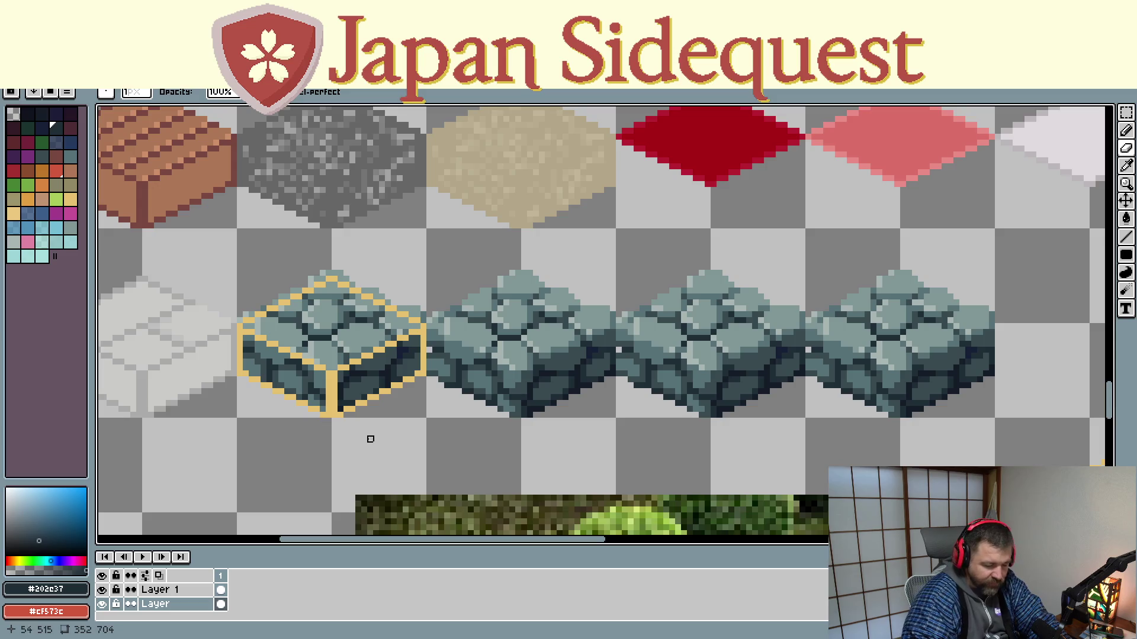